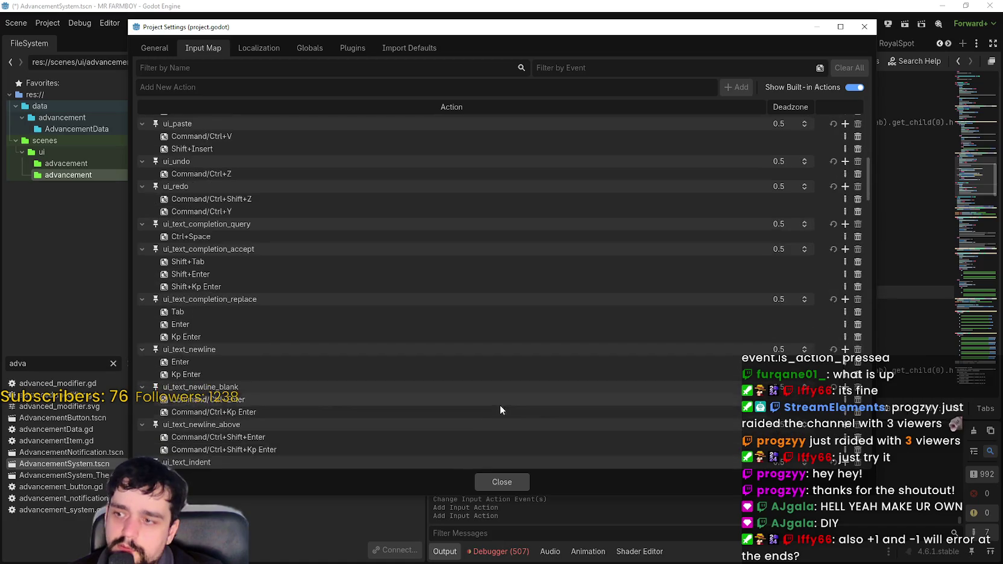
# - Hide built-in actions, map Joypad Axis 4+ to tab_left and Axis 5+ to tab_right, then close
pyautogui.click(846, 87)
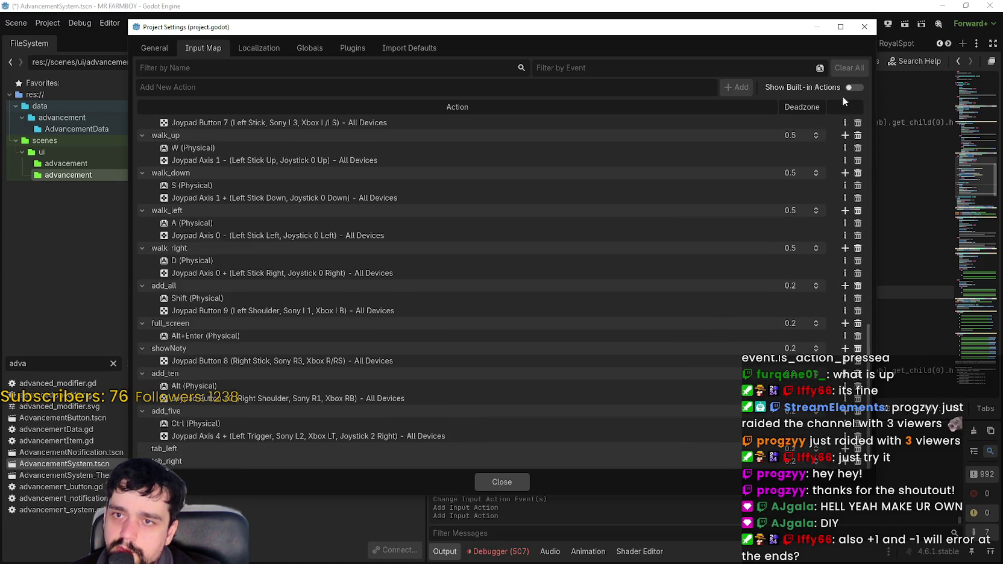
pyautogui.click(845, 449)
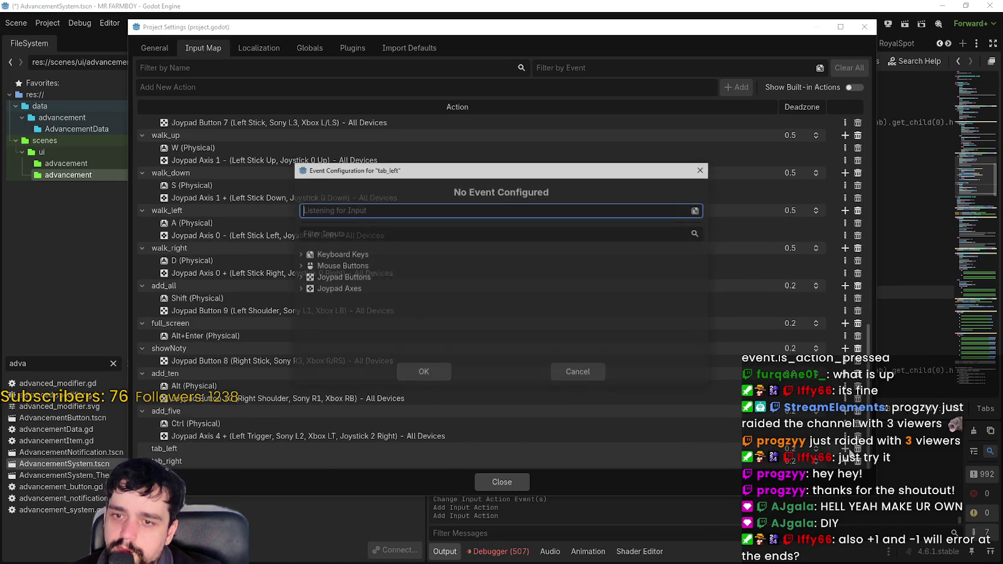
pyautogui.click(421, 374)
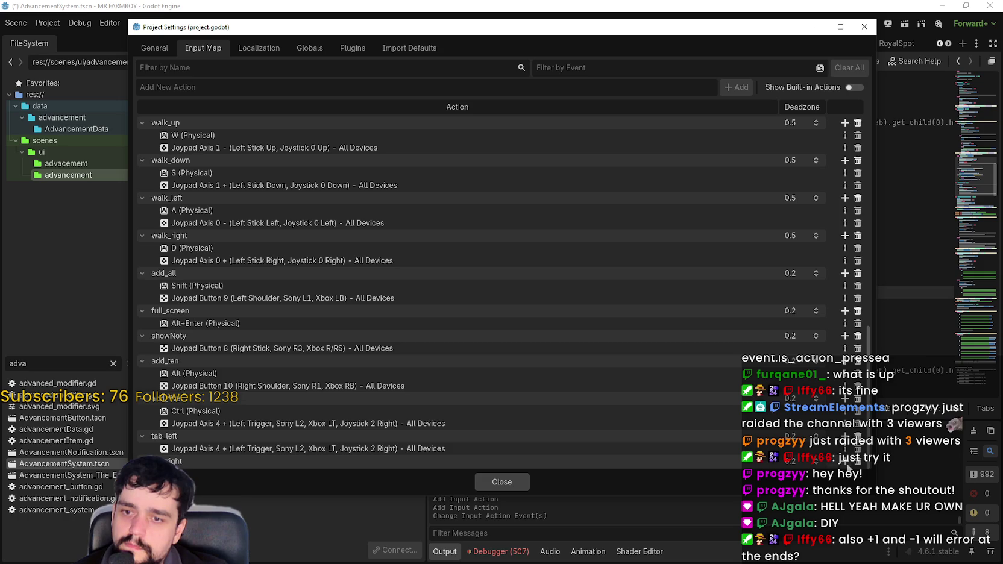
pyautogui.click(845, 461)
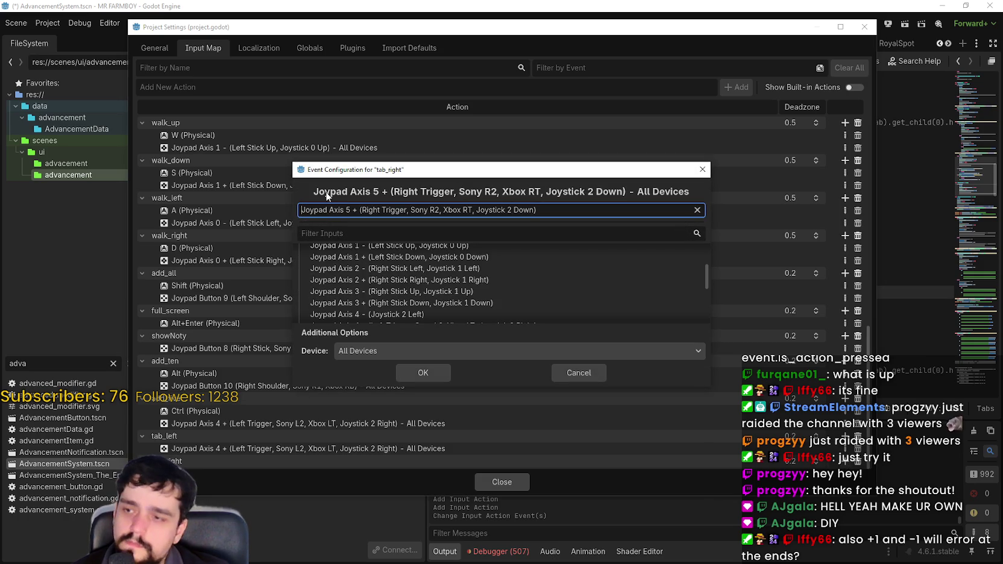
pyautogui.click(441, 375)
pyautogui.click(503, 479)
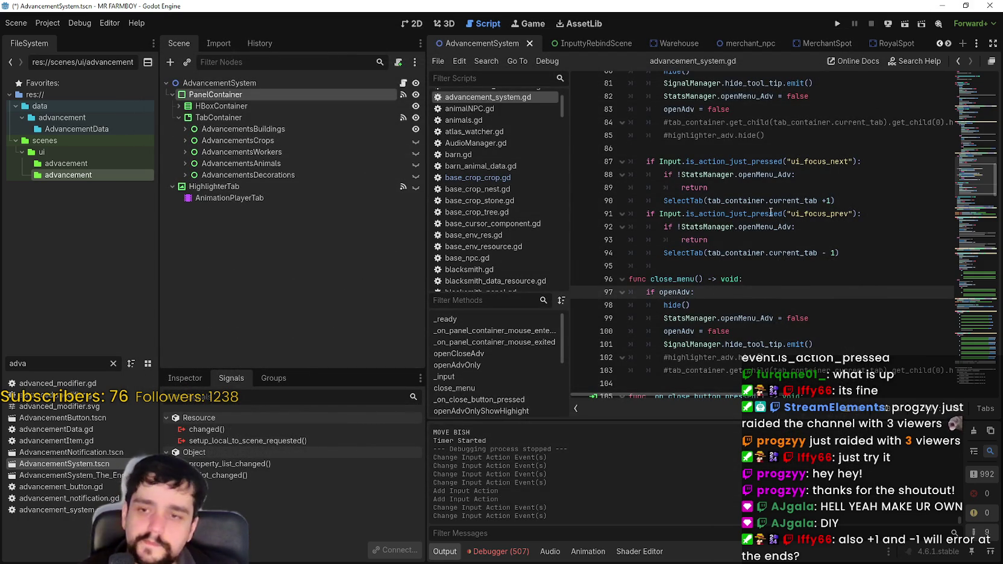
# - Change line 87 to check "tab_right" and line 91 to check "tab_left", then save
pyautogui.click(812, 161)
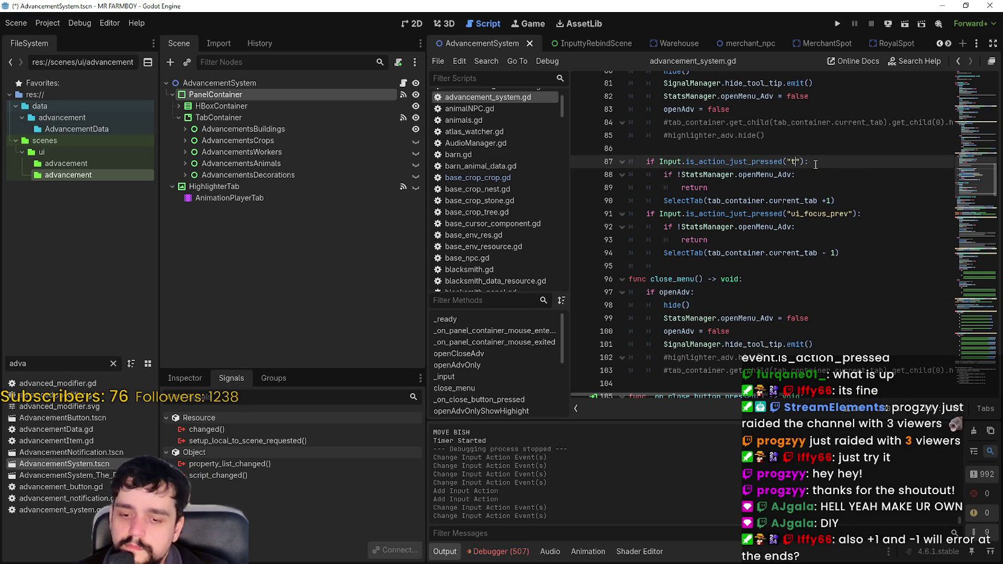
pyautogui.write('a')
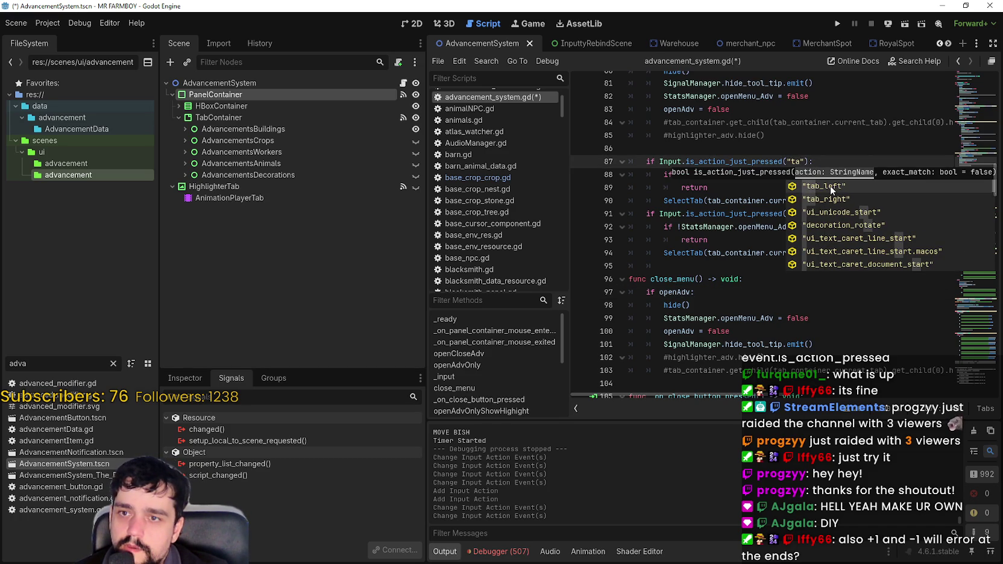
pyautogui.click(829, 199)
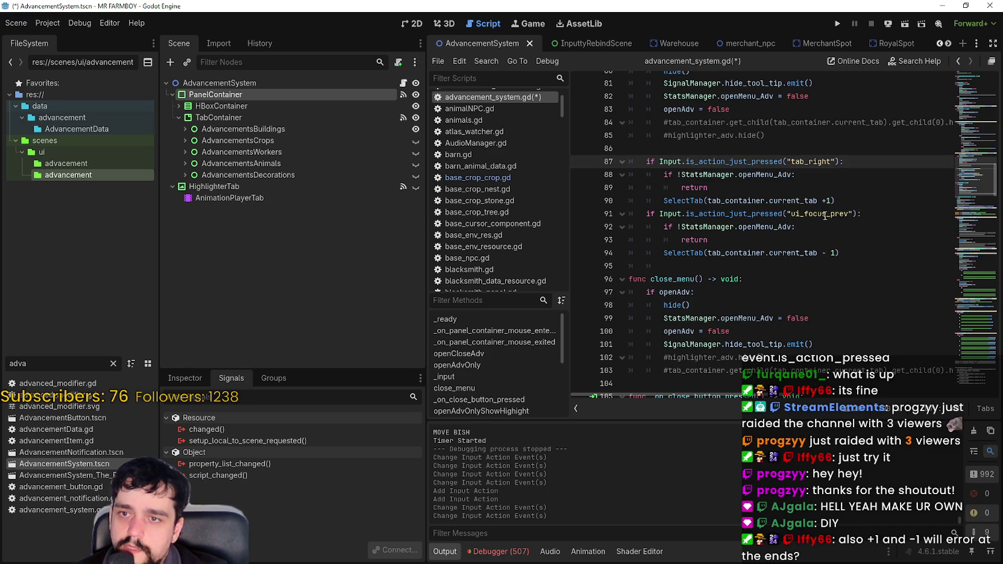
pyautogui.doubleClick(825, 214)
pyautogui.write('tab_l')
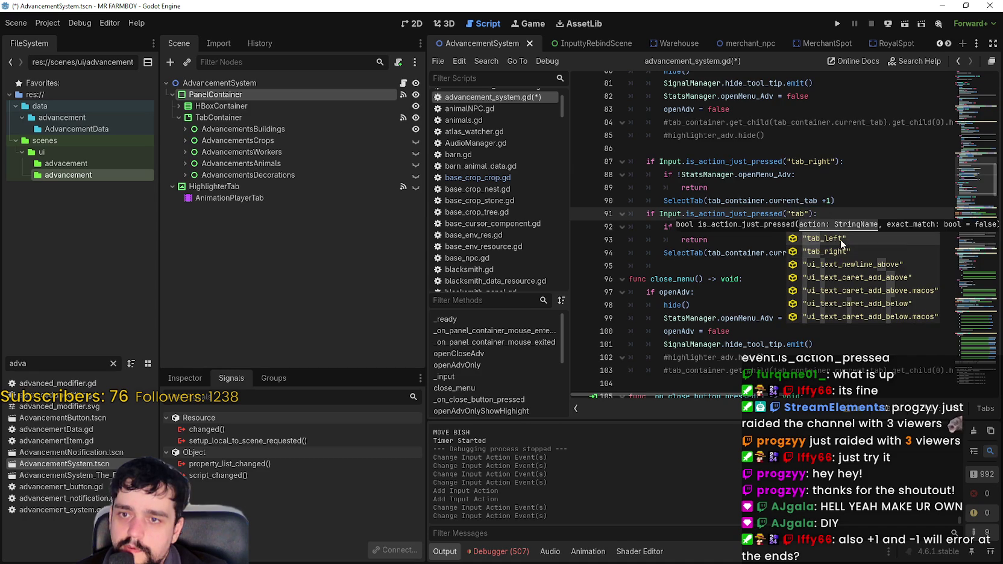
pyautogui.press('Return')
pyautogui.click(781, 239)
pyautogui.hotkey('ctrl', 's')
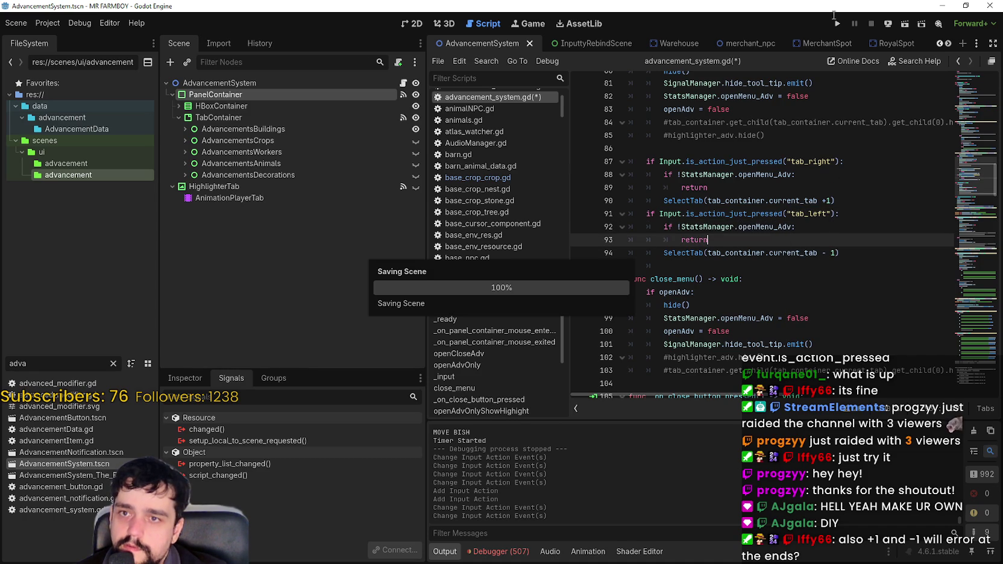
# - Run the project, then choose Continue and load Save 1 in the game
pyautogui.click(836, 28)
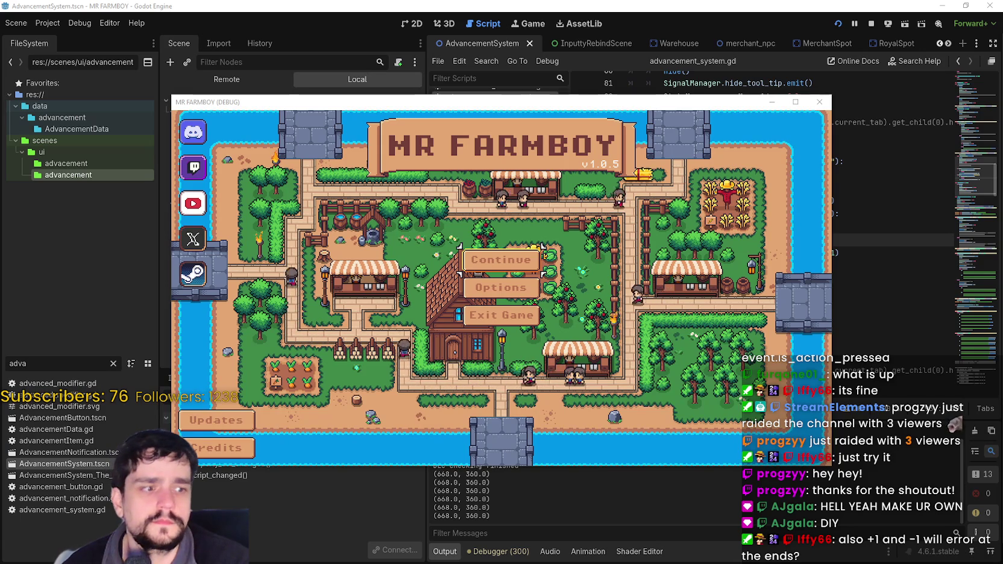
pyautogui.click(715, 300)
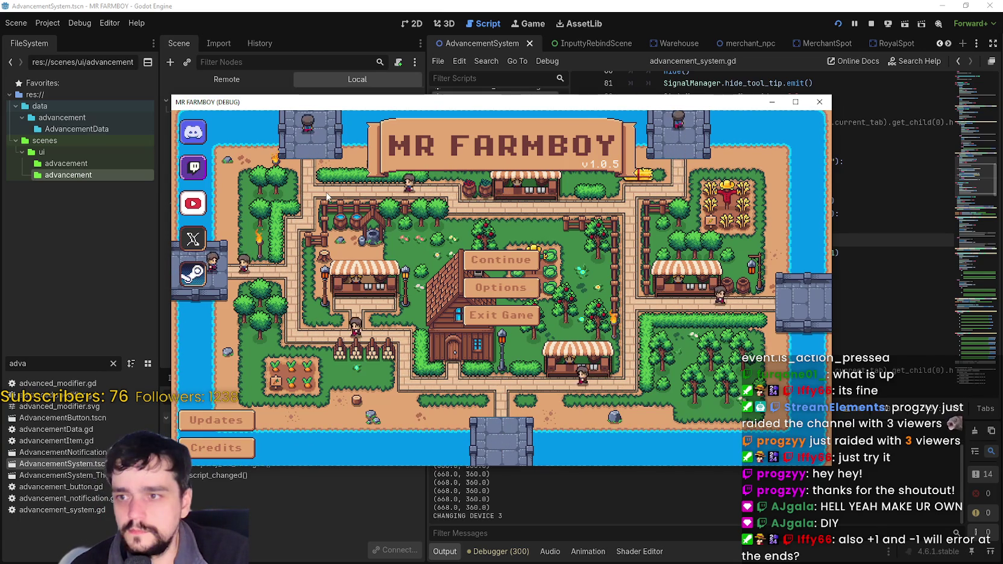
pyautogui.press('Down')
pyautogui.press('Return')
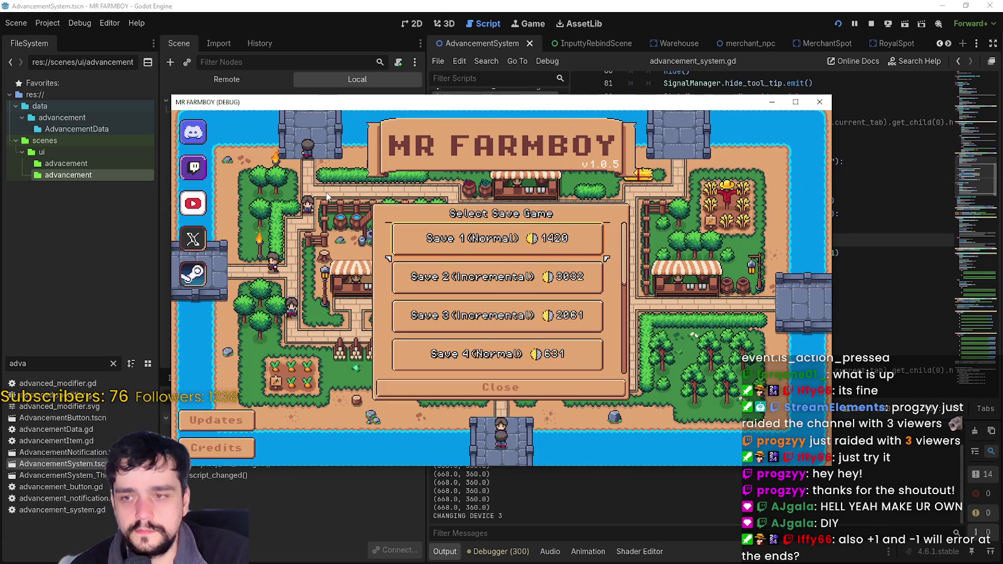
pyautogui.press('Return')
pyautogui.press('Return')
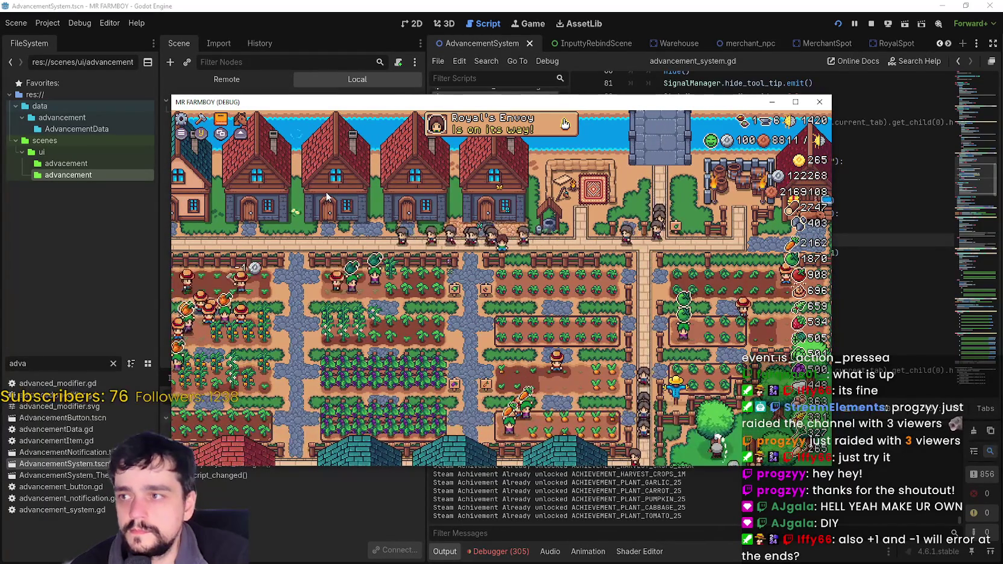
# - Open the Advancements panel and cycle its tabs with E and Q through Crops and Animals
pyautogui.press('Tab')
pyautogui.press('e')
pyautogui.press('e')
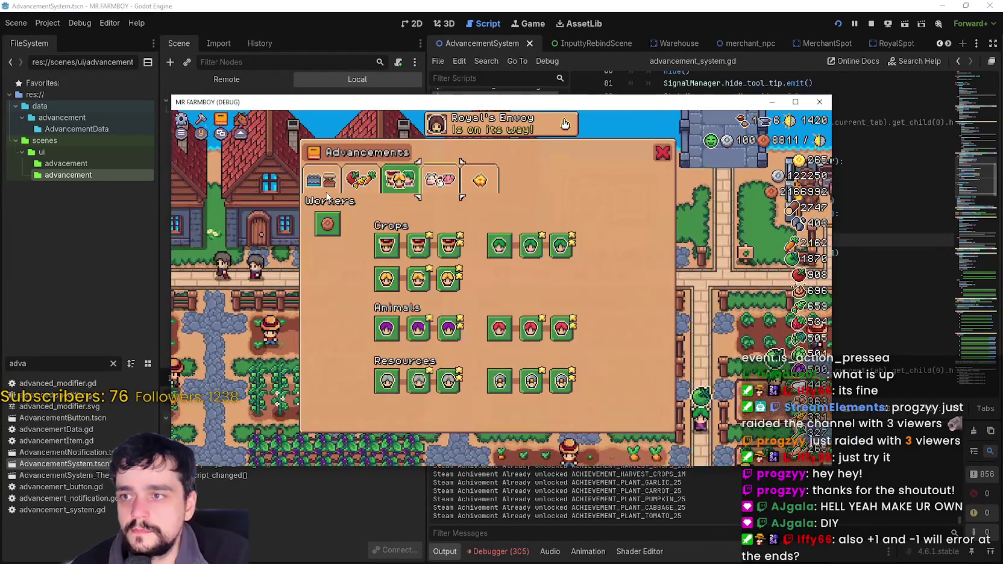
pyautogui.press('q')
pyautogui.press('q')
pyautogui.press('e')
pyautogui.press('e')
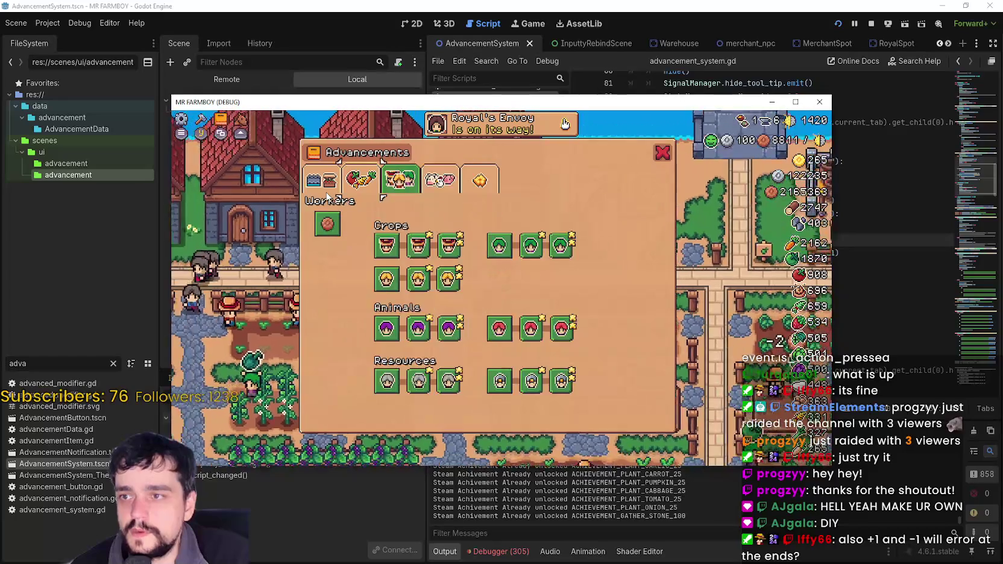
pyautogui.press('q')
pyautogui.press('q')
pyautogui.press('e')
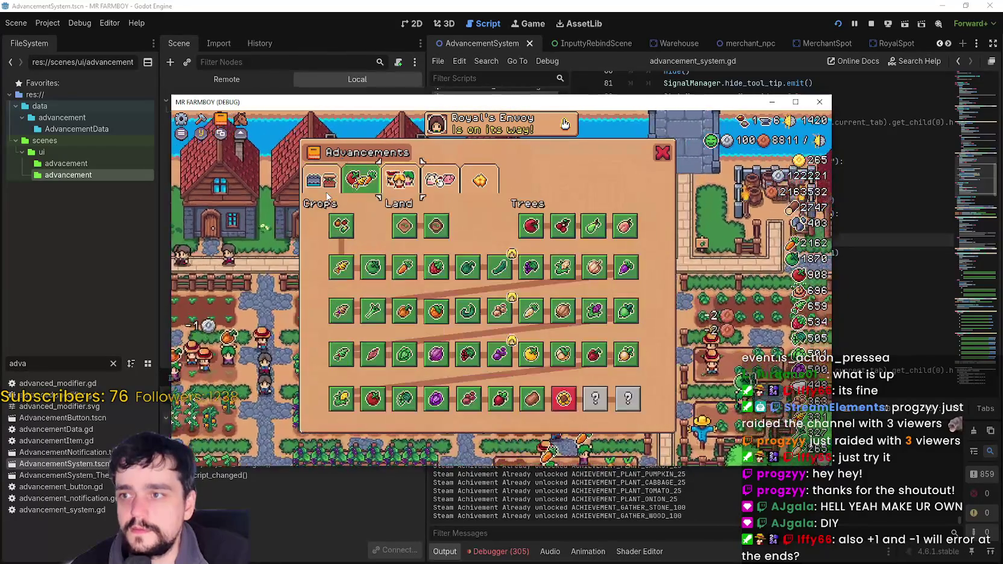
pyautogui.press('e')
pyautogui.press('e')
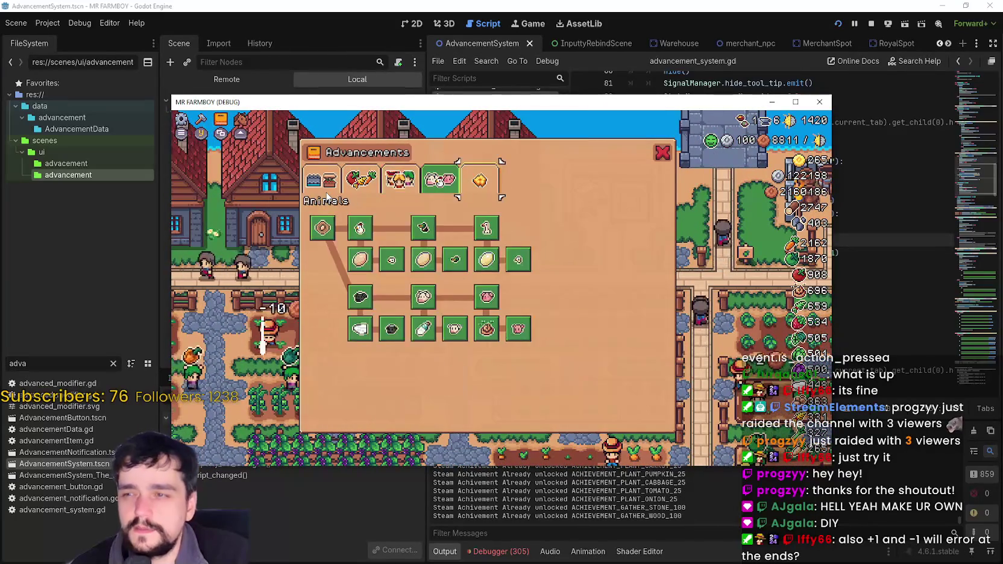
pyautogui.press('q')
pyautogui.press('q')
pyautogui.press('q')
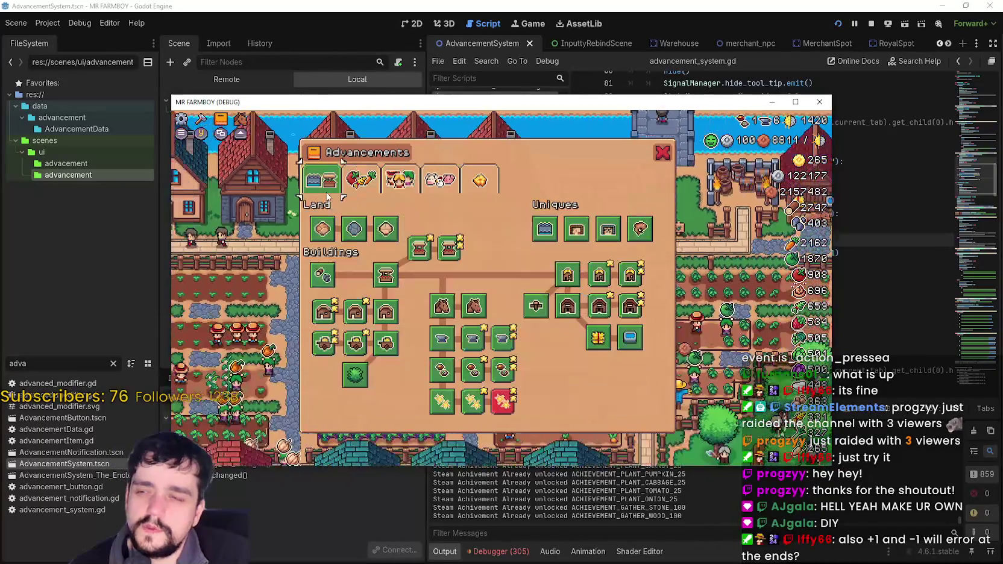
pyautogui.press('e')
pyautogui.press('e')
pyautogui.press('e')
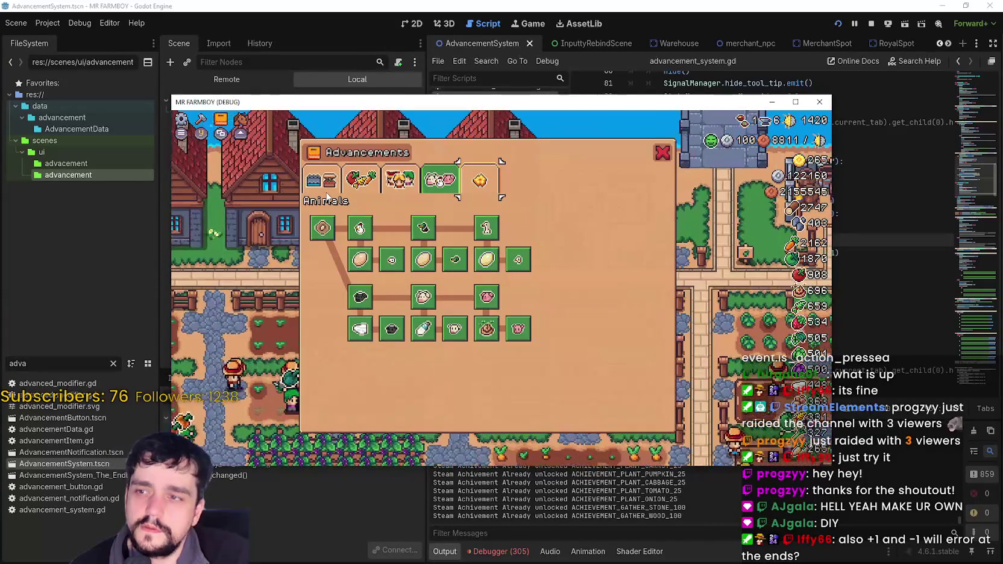
pyautogui.press('q')
pyautogui.press('q')
pyautogui.press('q')
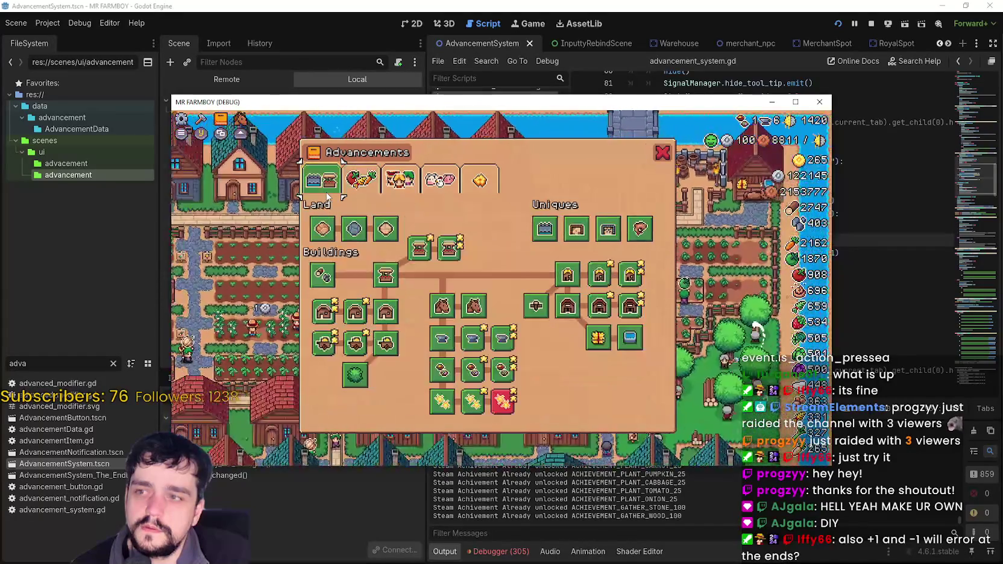
pyautogui.press('e')
# - Keep cycling the Advancements tabs back and forth, ending on the Workers tab
pyautogui.press('e')
pyautogui.press('e')
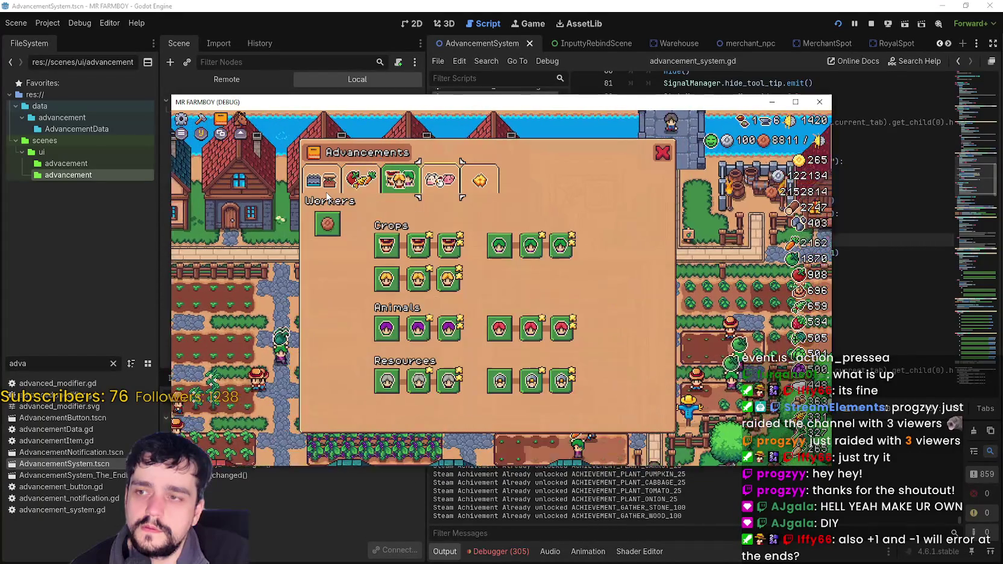
pyautogui.press('q')
pyautogui.press('q')
pyautogui.press('q')
pyautogui.press('e')
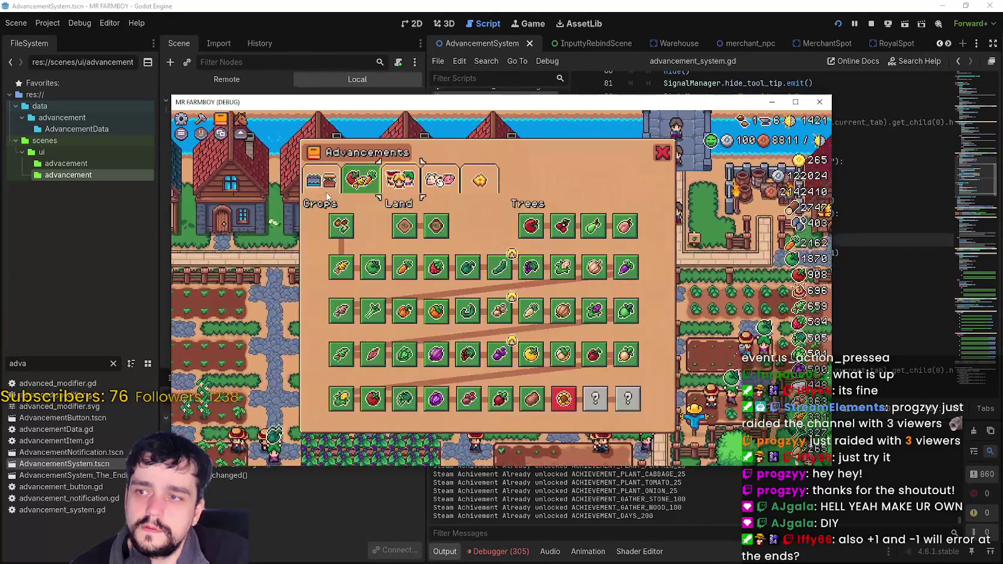
pyautogui.press('q')
pyautogui.press('e')
pyautogui.press('e')
pyautogui.press('e')
pyautogui.press('e')
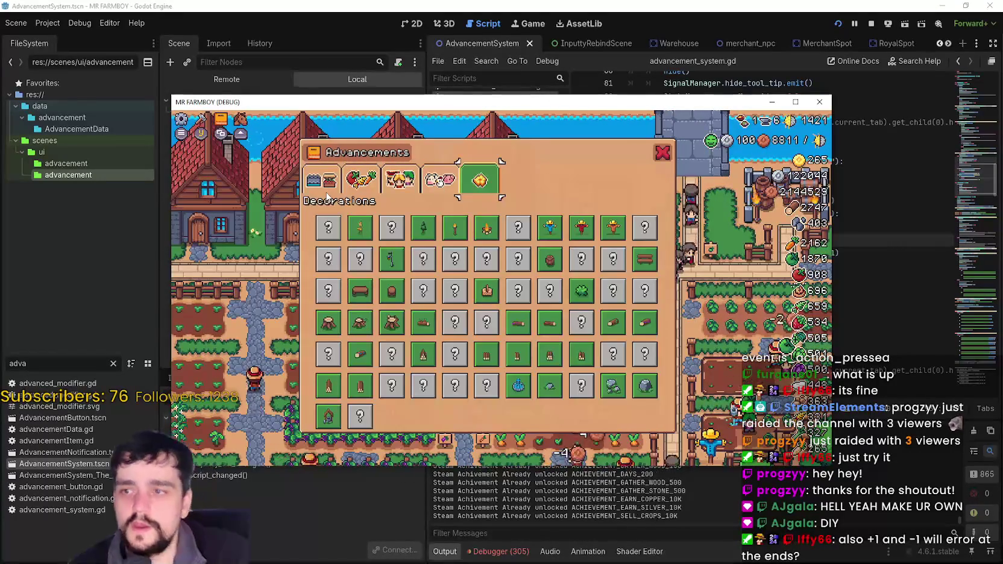
pyautogui.press('q')
pyautogui.press('q')
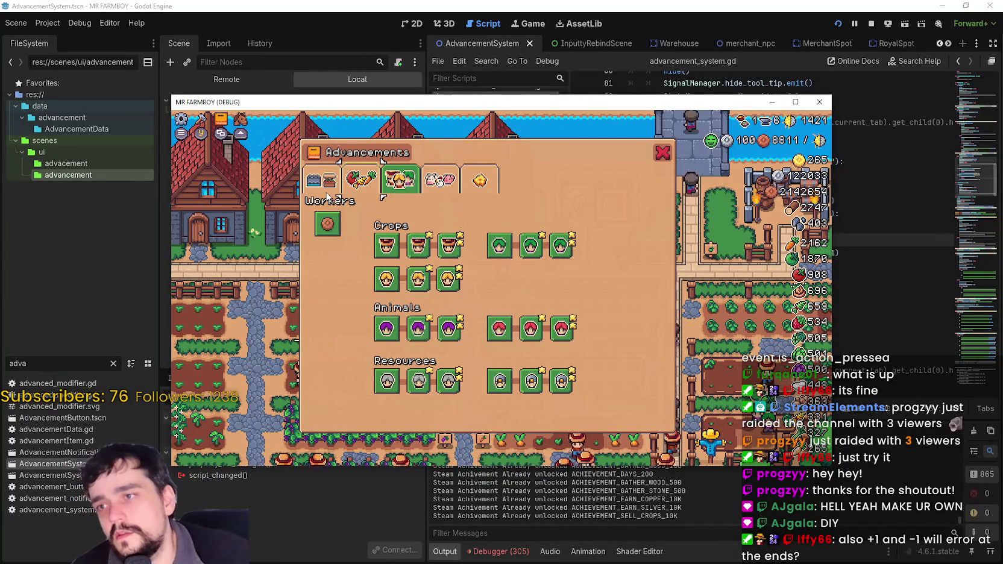
pyautogui.press('q')
pyautogui.press('q')
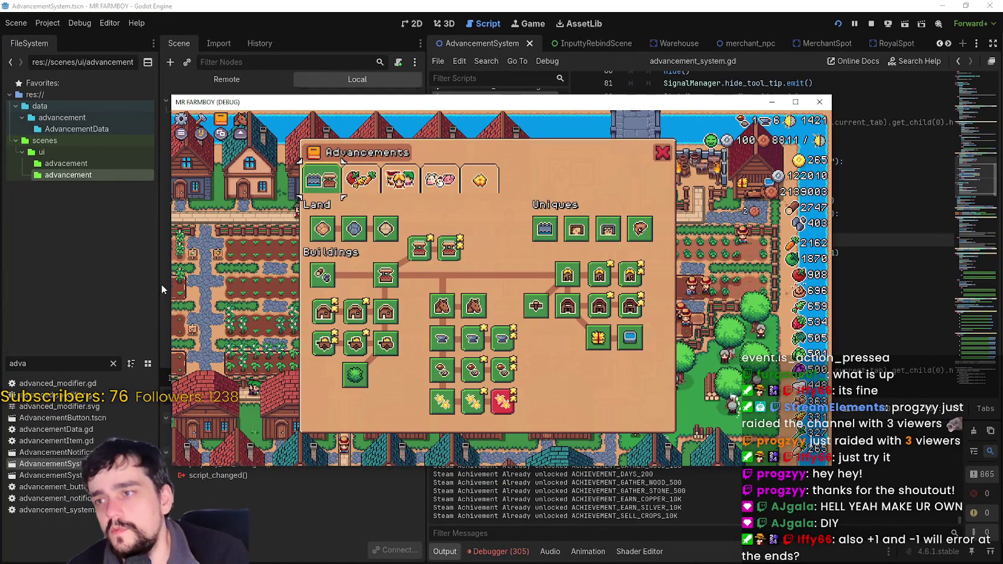
pyautogui.press('e')
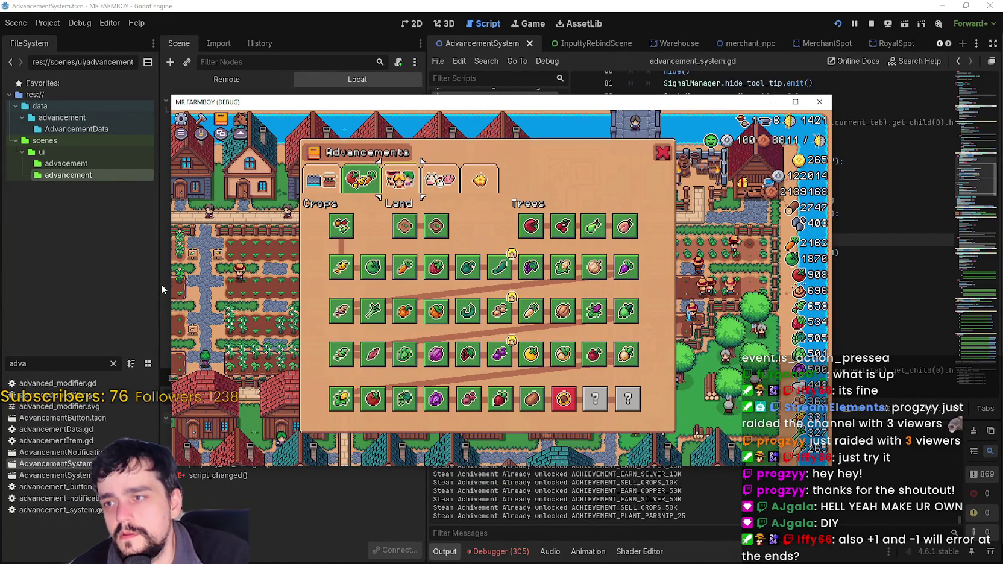
pyautogui.press('e')
pyautogui.press('e')
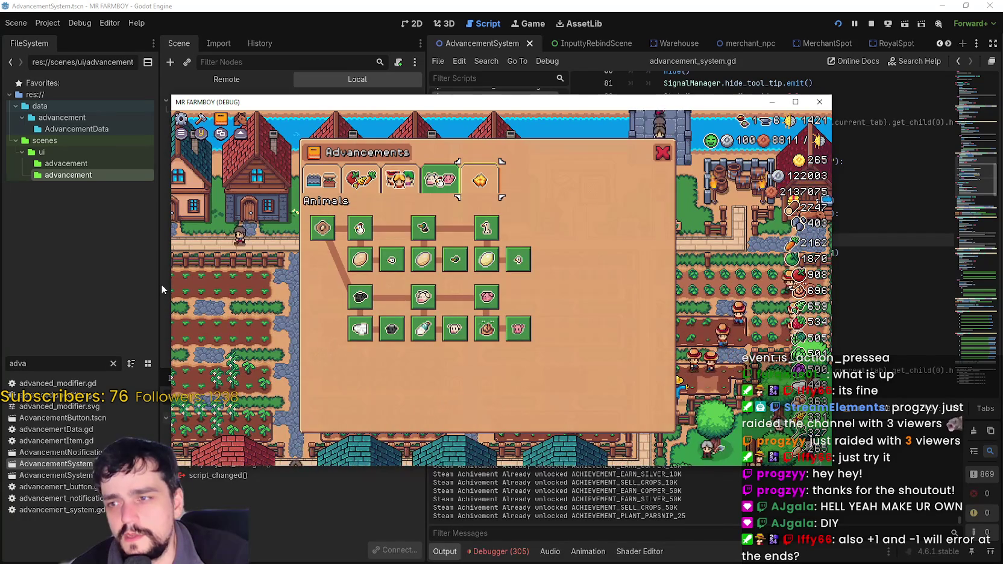
pyautogui.press('e')
pyautogui.press('q')
pyautogui.press('q')
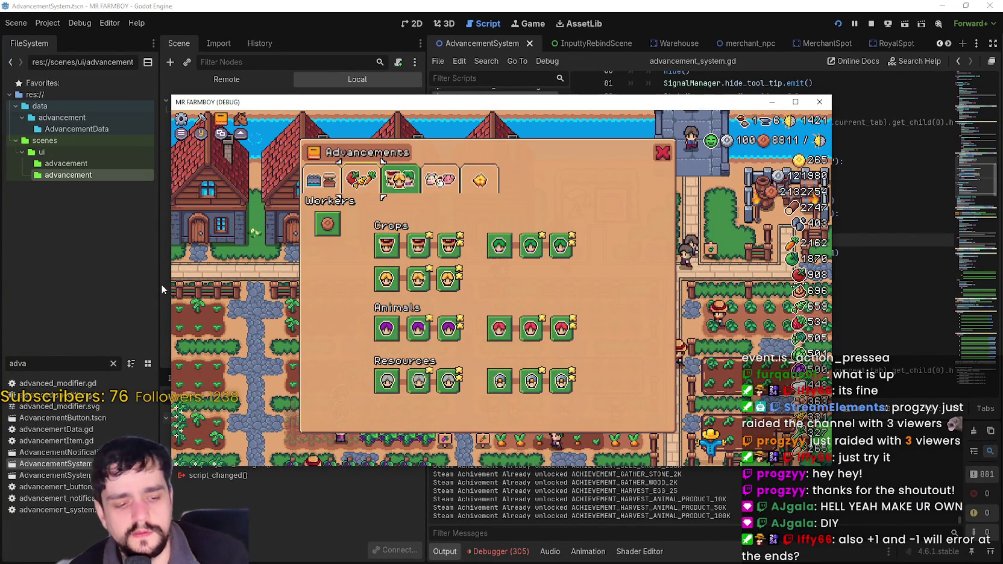
# - In the script editor, remove the +1 offset from the tab_right SelectTab call and save
pyautogui.click(492, 5)
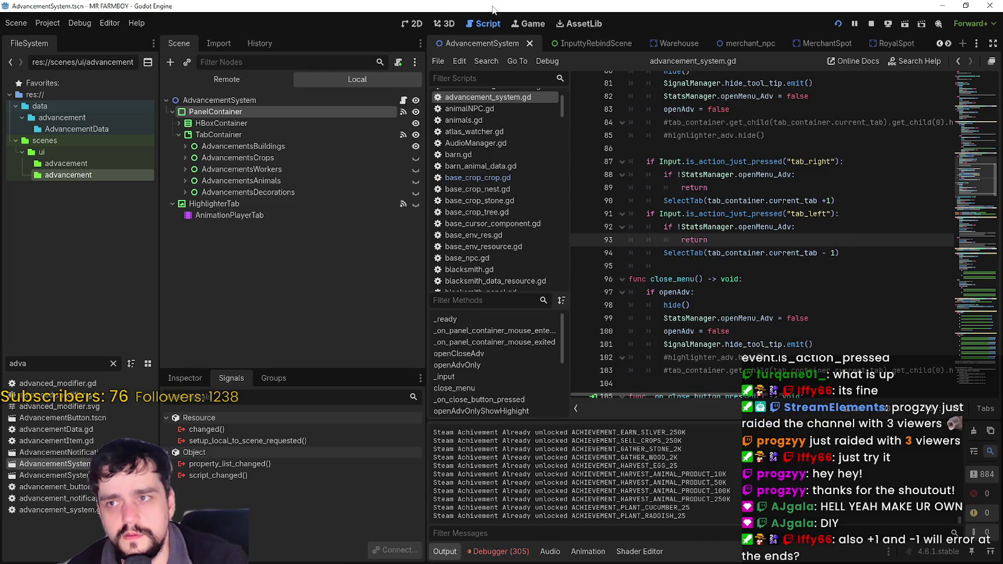
pyautogui.click(829, 202)
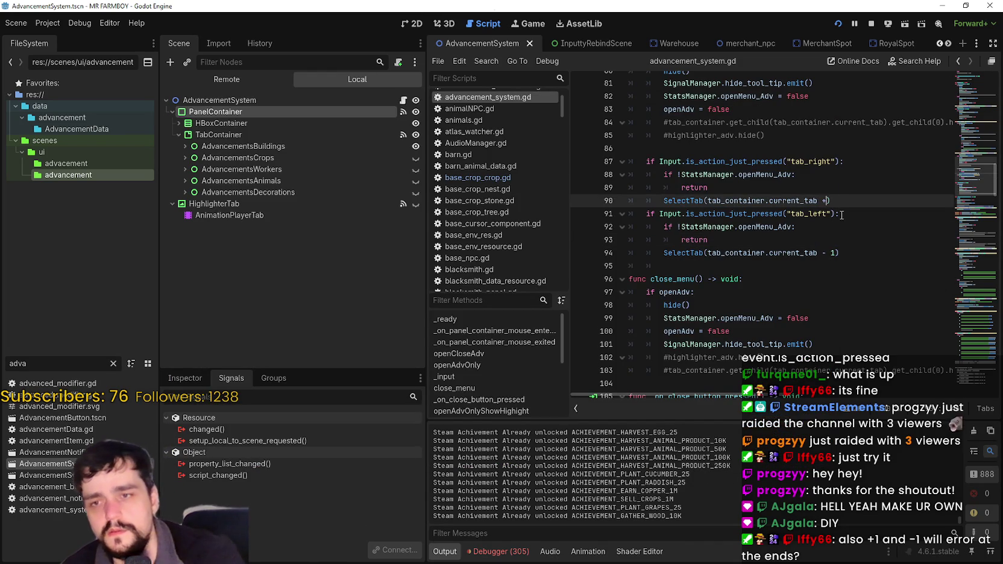
pyautogui.click(833, 253)
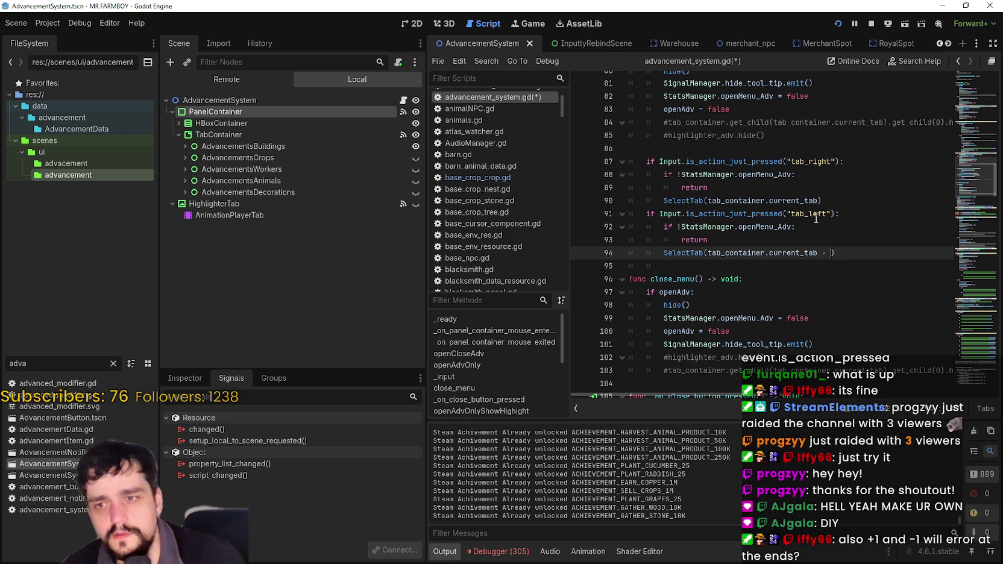
pyautogui.hotkey('ctrl', 's')
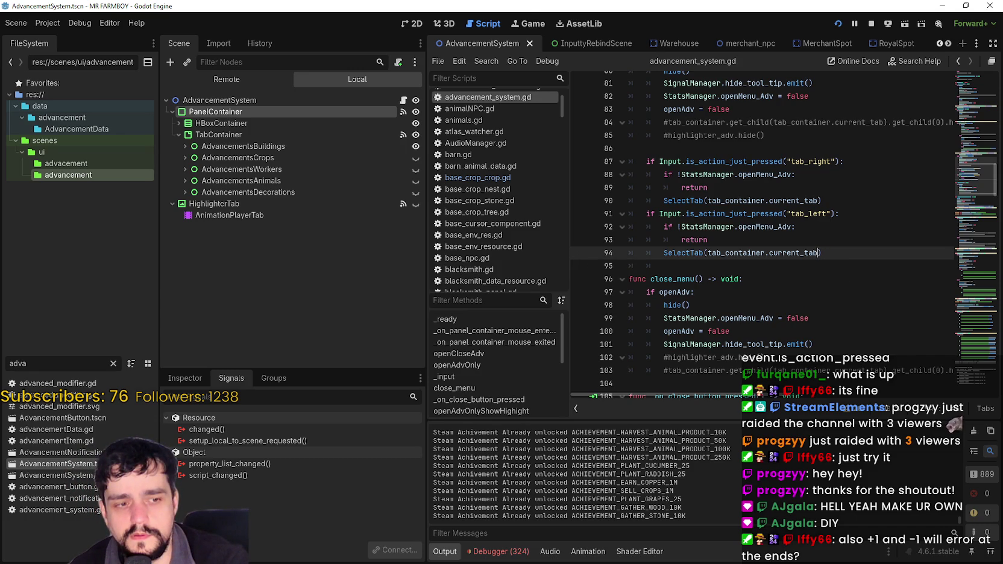
# - In the running game, step the Advancements tabs left and right, then return to the script
pyautogui.hotkey('alt', 'Tab')
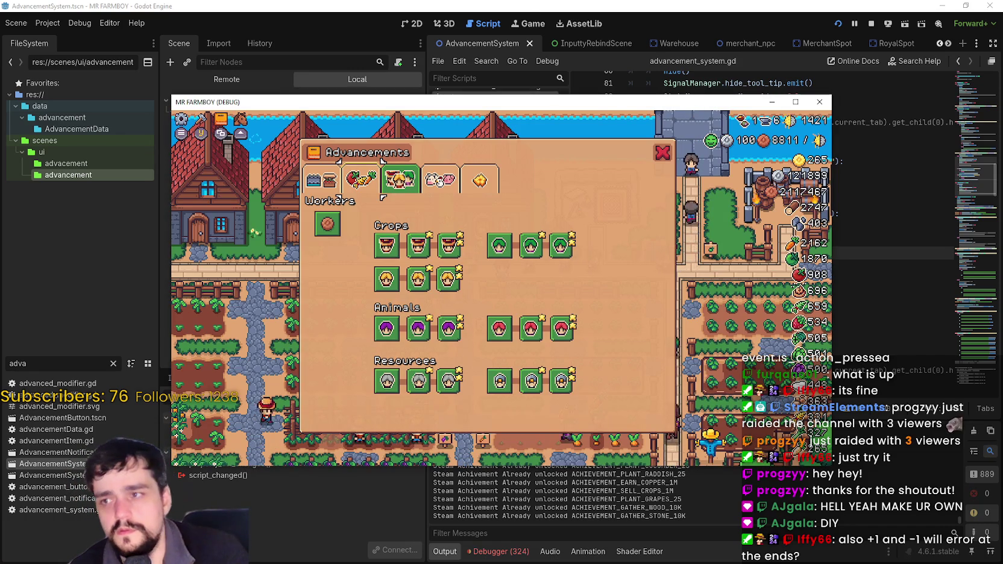
pyautogui.press('Left')
pyautogui.press('Left')
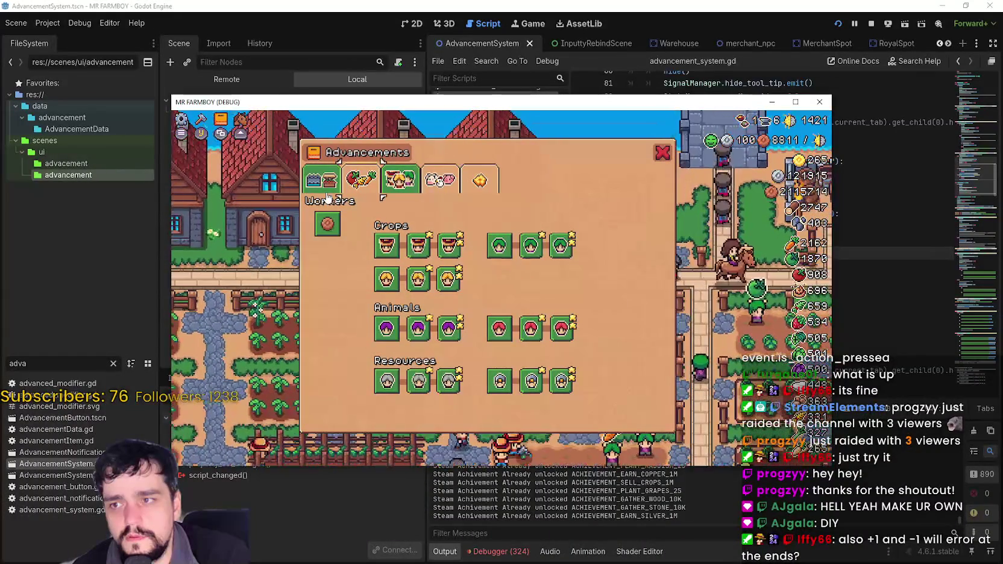
pyautogui.press('Right')
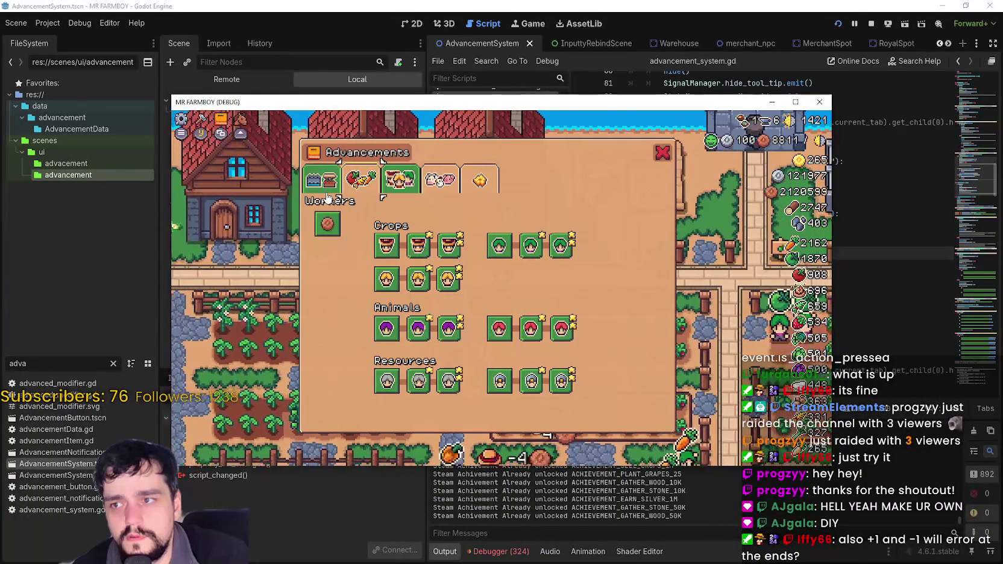
pyautogui.press('Right')
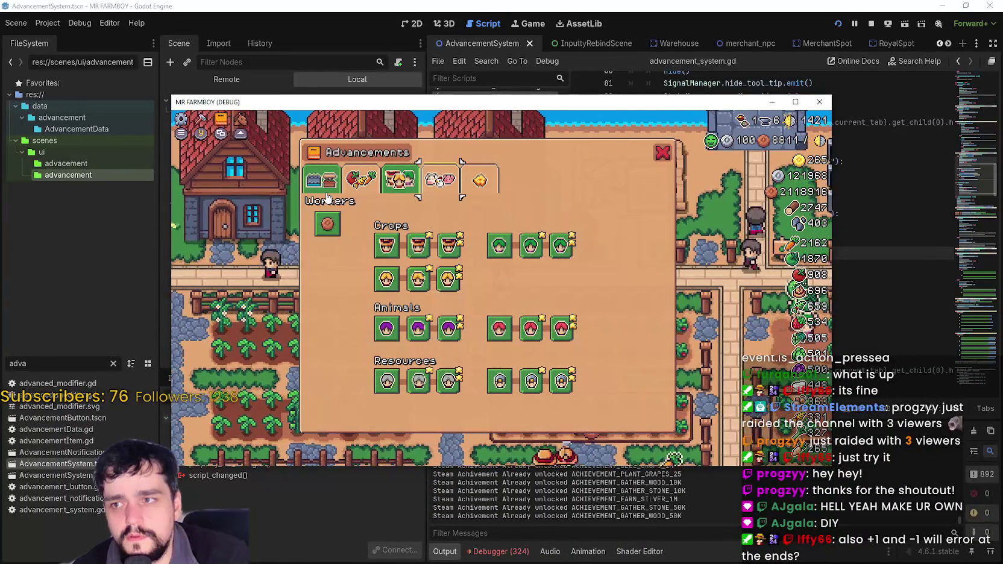
pyautogui.press('Left')
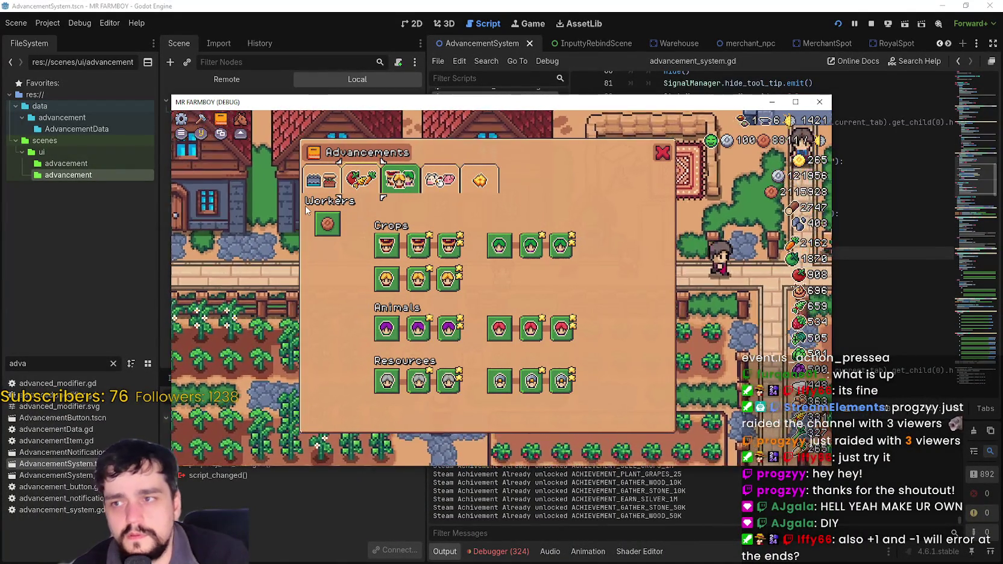
pyautogui.press('Right')
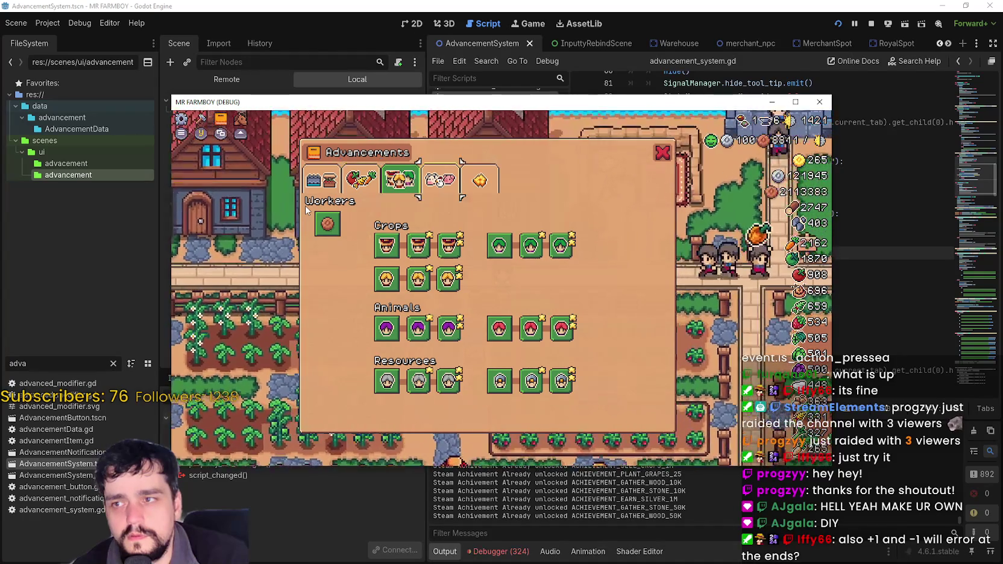
pyautogui.press('Right')
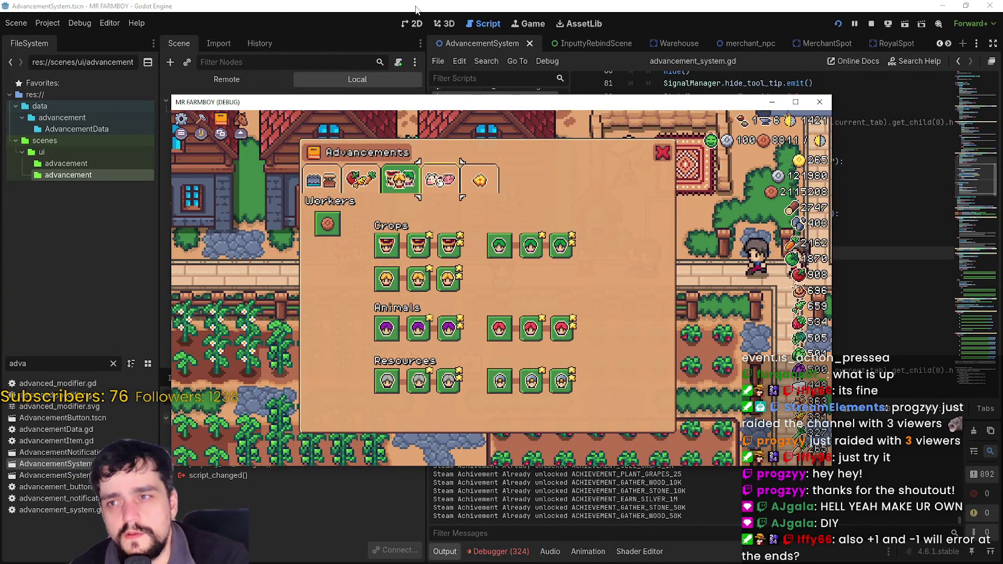
pyautogui.hotkey('alt', 'Tab')
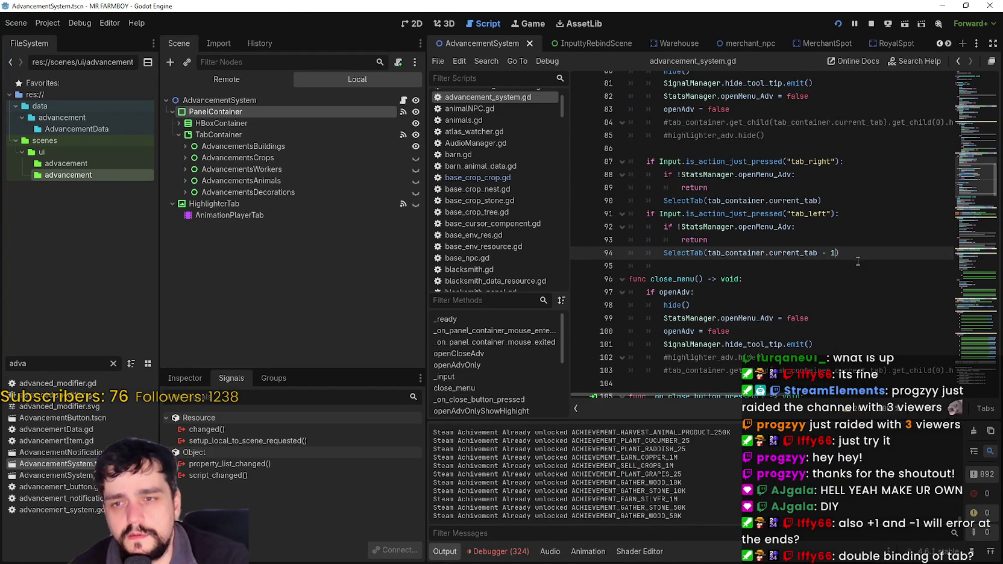
# - Retype '+1' after current_tab on line 90, move to line 94, and save the script
pyautogui.press('Up')
pyautogui.press('Up')
pyautogui.press('Up')
pyautogui.press('Left')
pyautogui.write('+1')
pyautogui.hotkey('ctrl', 's')
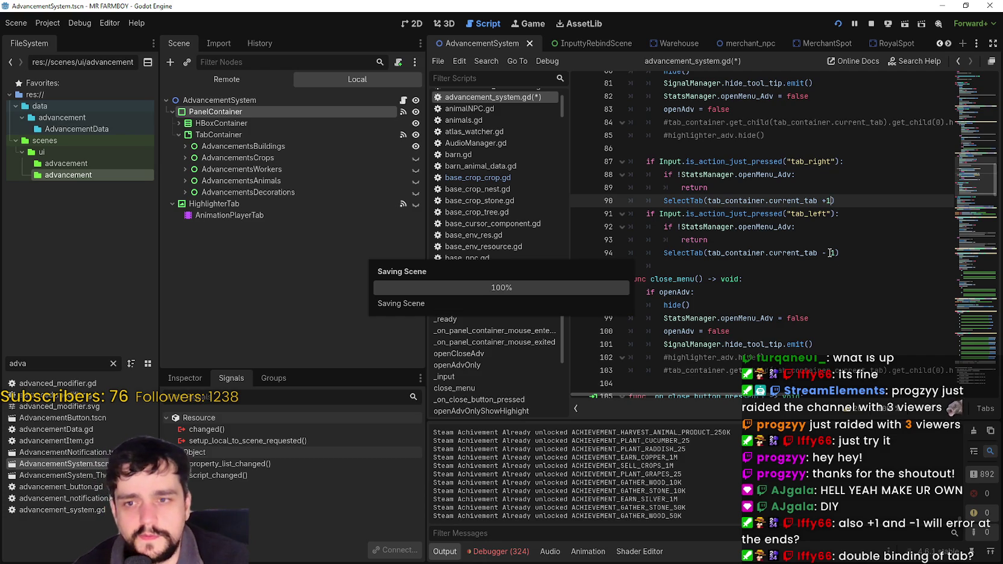
pyautogui.click(831, 252)
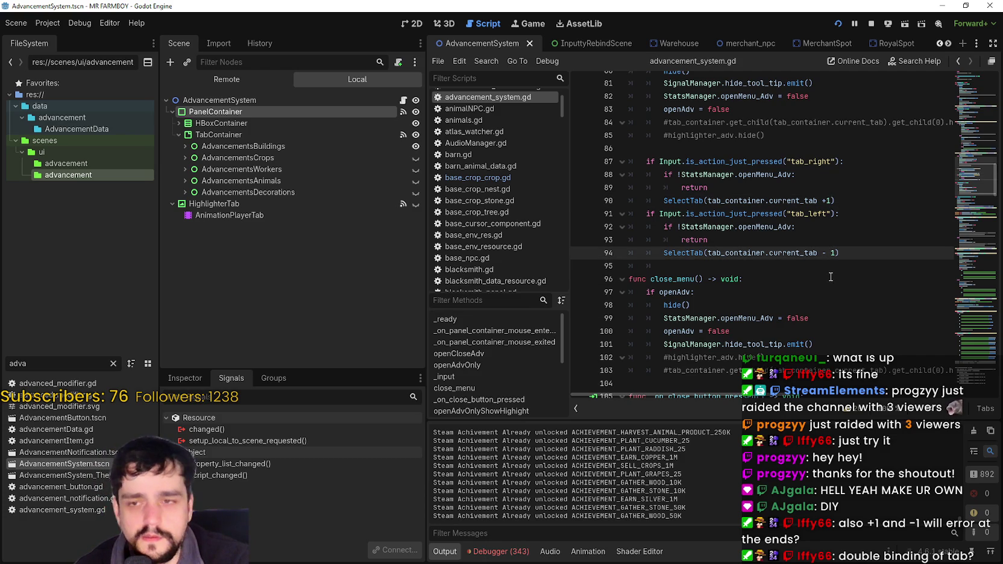
pyautogui.hotkey('ctrl', 's')
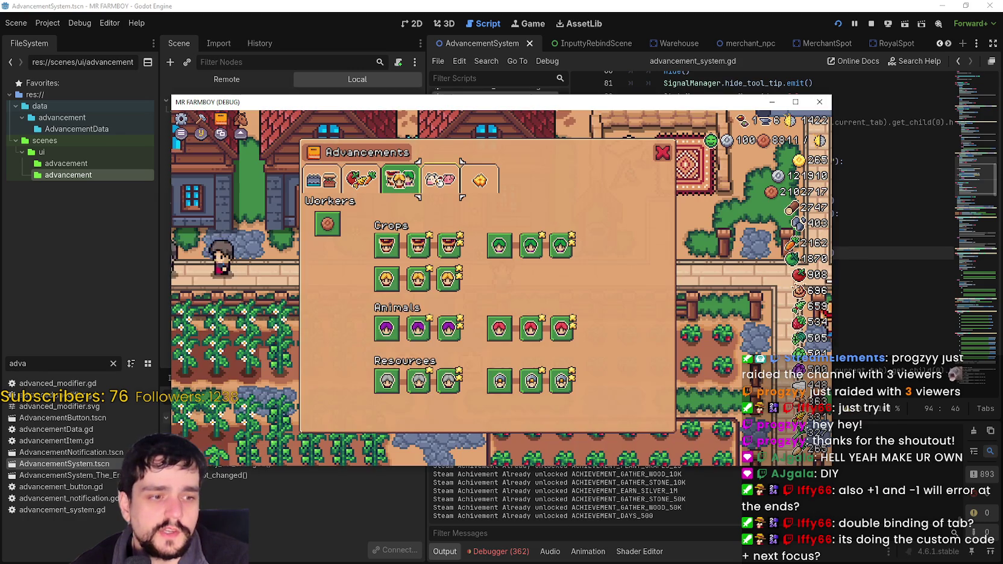
# - From the pause menu, view Options > Input > Change Keybinds, apply, close Options and resume
pyautogui.press('Escape')
pyautogui.press('Escape')
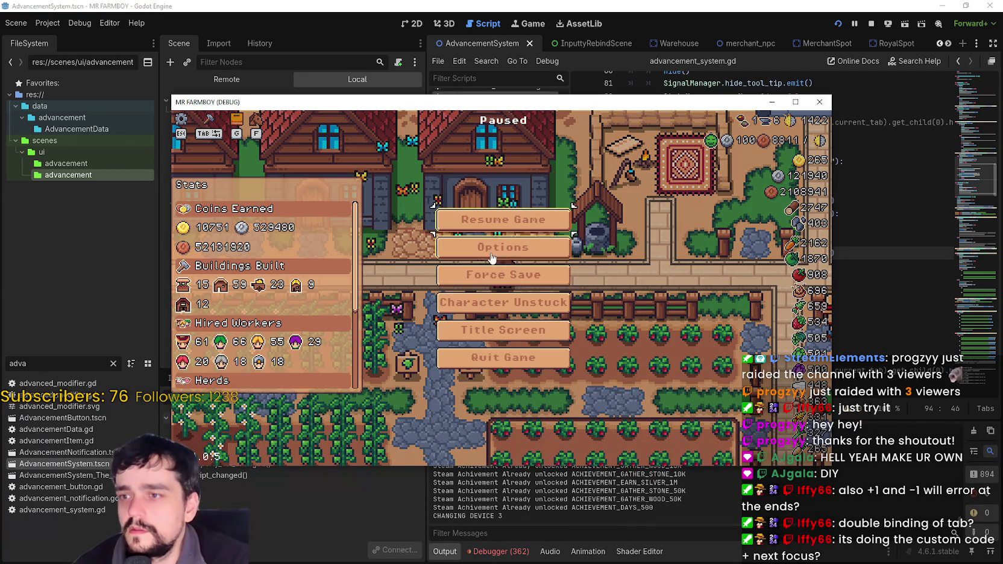
pyautogui.click(491, 259)
pyautogui.click(533, 179)
pyautogui.click(545, 235)
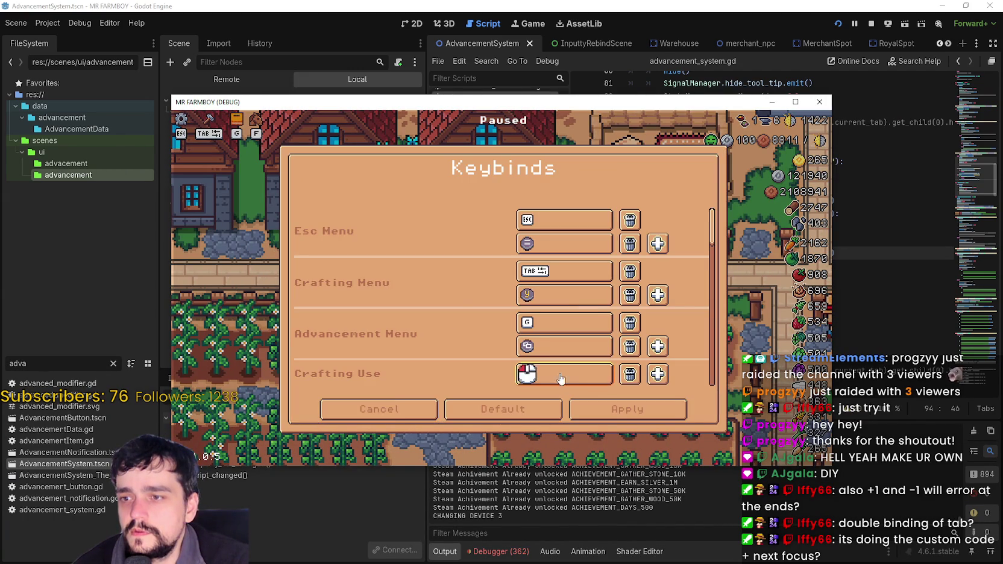
pyautogui.click(618, 417)
pyautogui.click(583, 413)
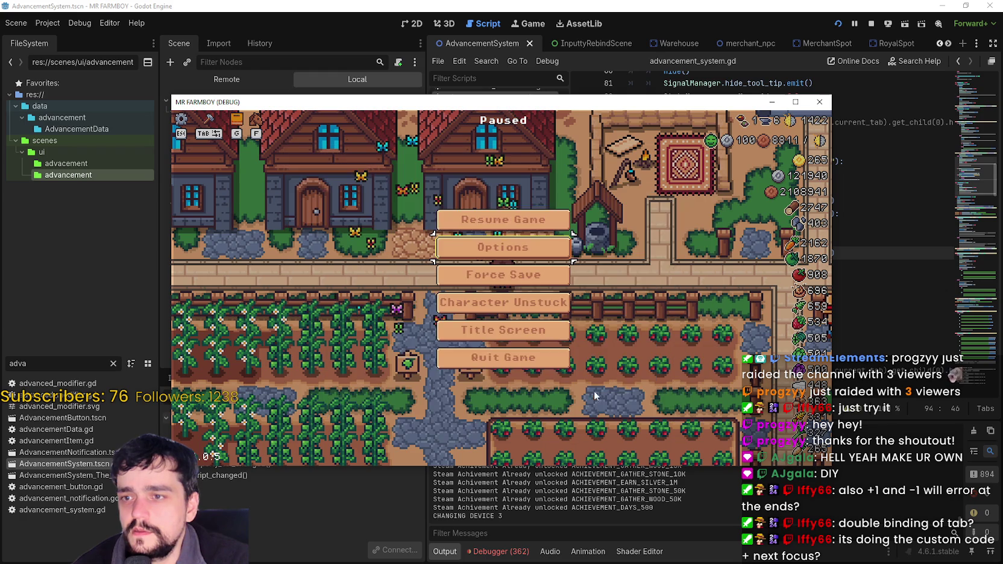
pyautogui.click(545, 221)
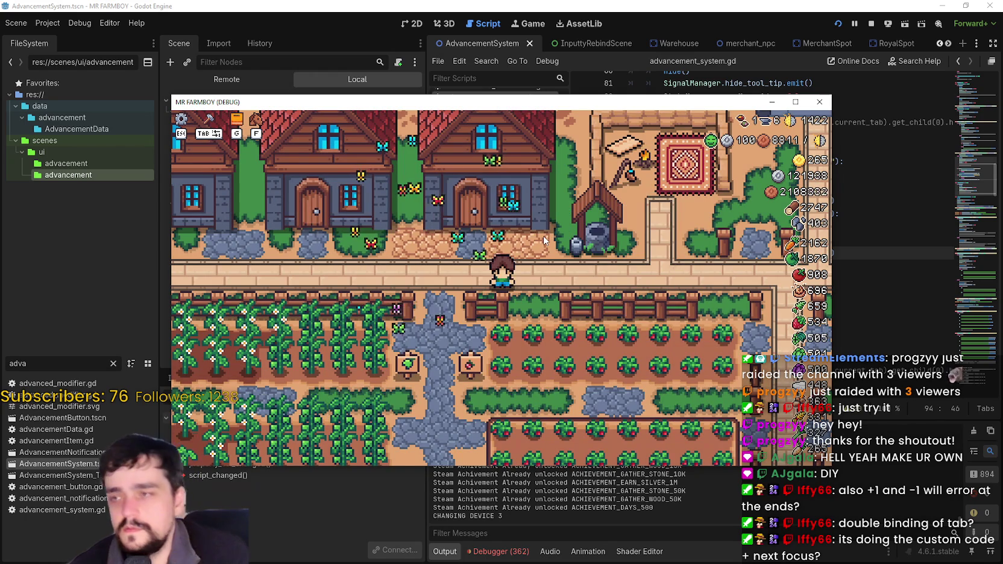
# - Open Advancements with K and cycle tabs forward and back up to Animals
pyautogui.press('k')
pyautogui.press('Tab')
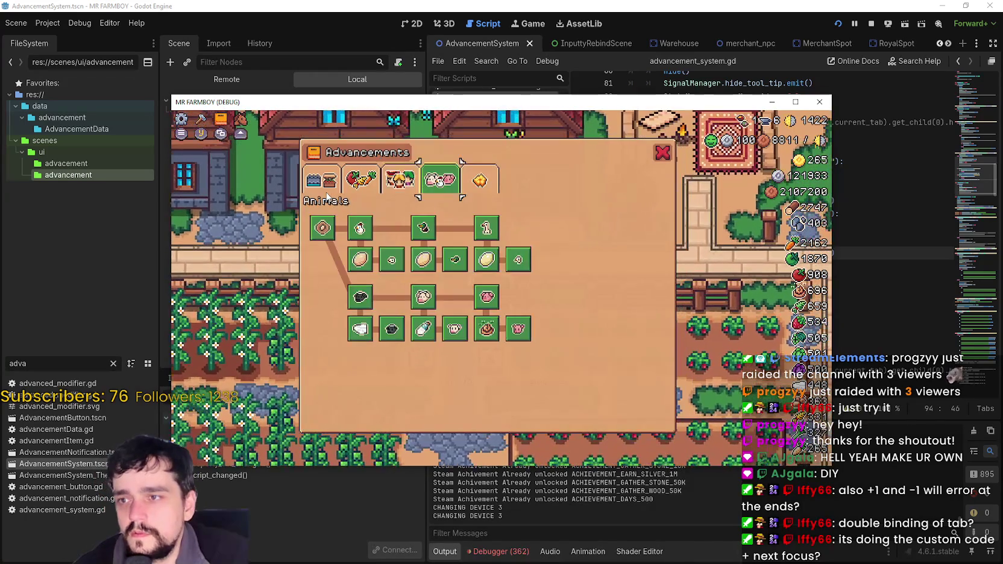
pyautogui.press('Tab')
pyautogui.hotkey('shift', 'Tab')
pyautogui.hotkey('shift', 'Tab')
pyautogui.press('Tab')
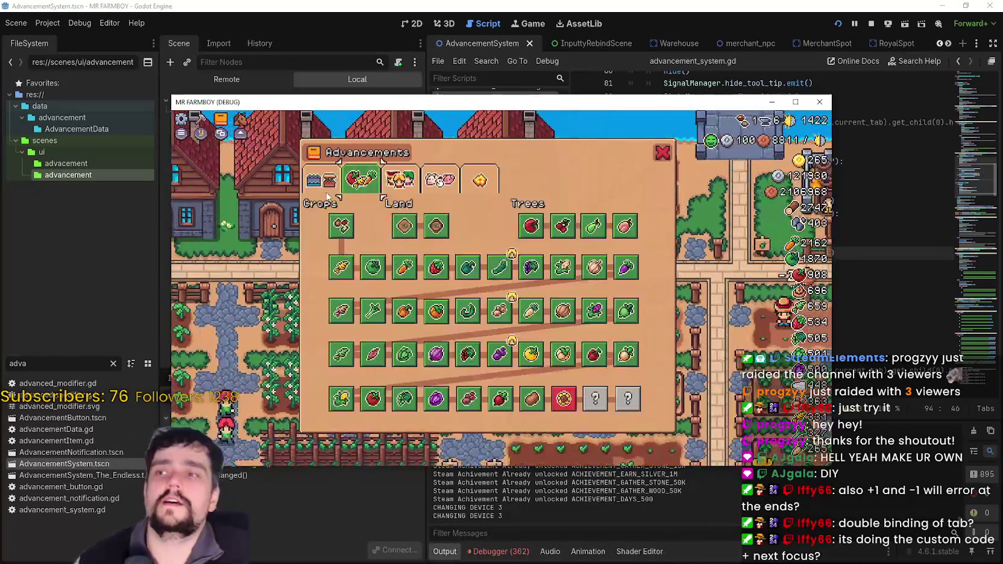
pyautogui.hotkey('shift', 'Tab')
pyautogui.press('Tab')
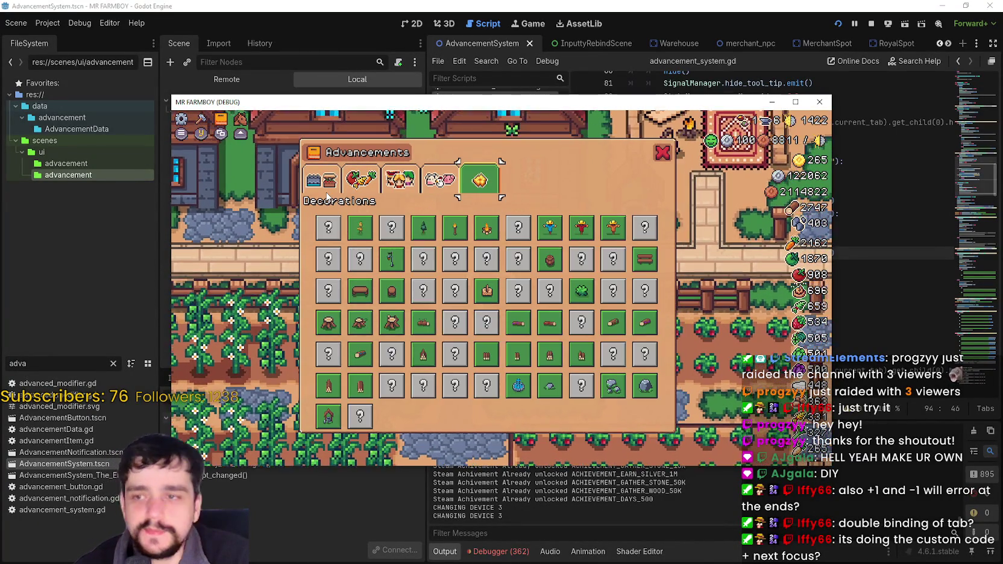
# - Select the first tab, then cycle through the tabs, wrapping around past Decorations
pyautogui.click(326, 194)
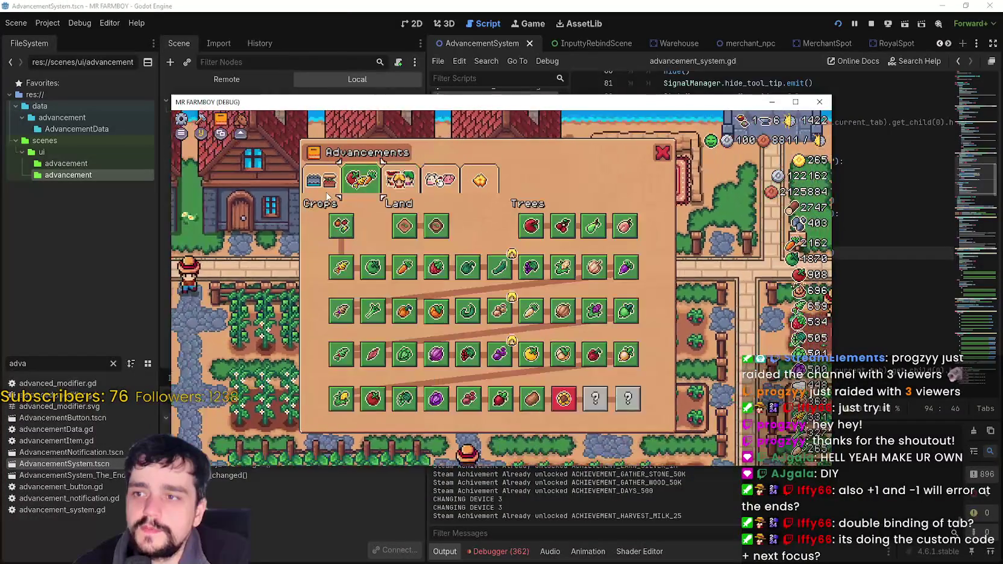
pyautogui.press('Tab')
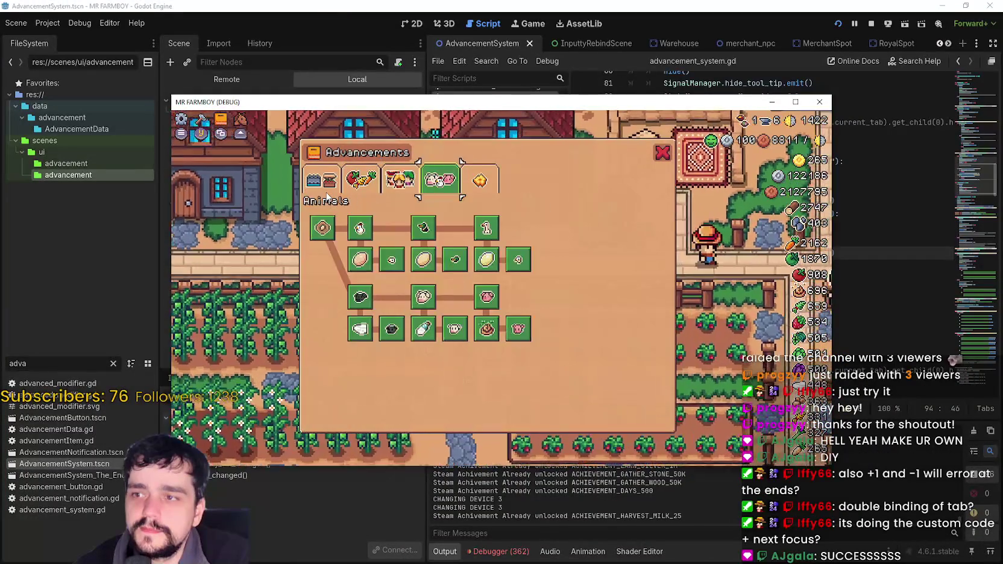
pyautogui.hotkey('shift', 'Tab')
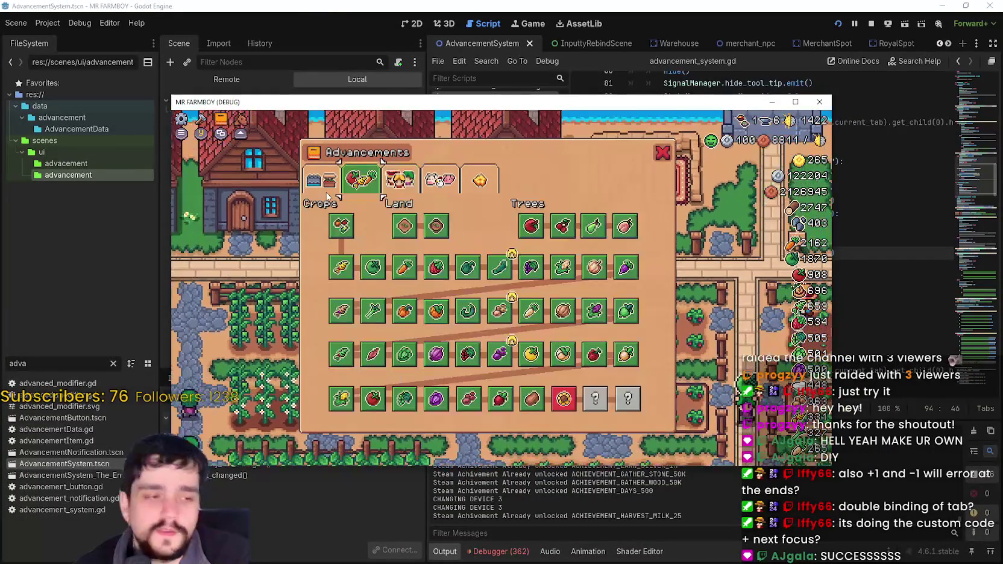
pyautogui.hotkey('shift', 'Tab')
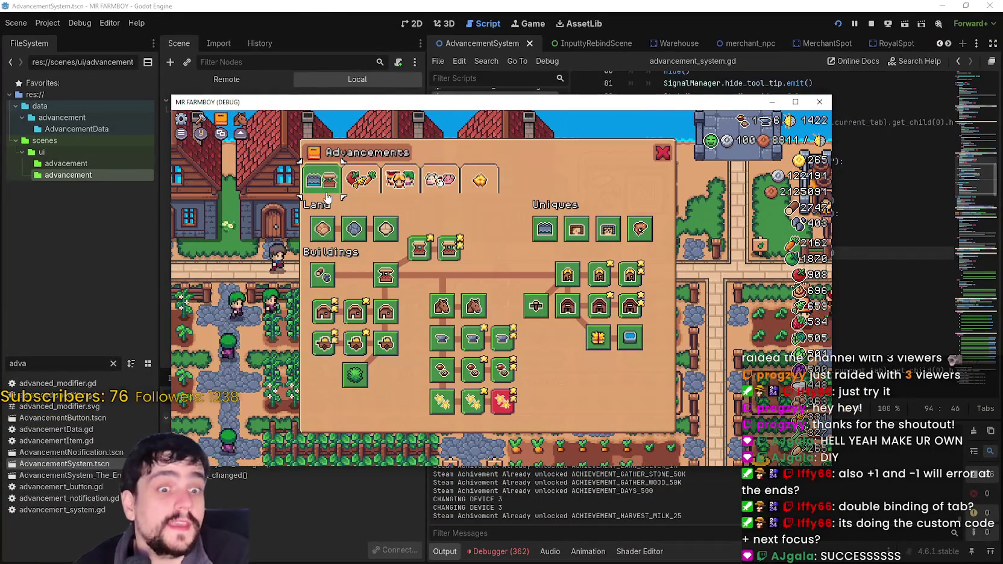
pyautogui.press('Tab')
pyautogui.press('Tab')
pyautogui.press('Tab')
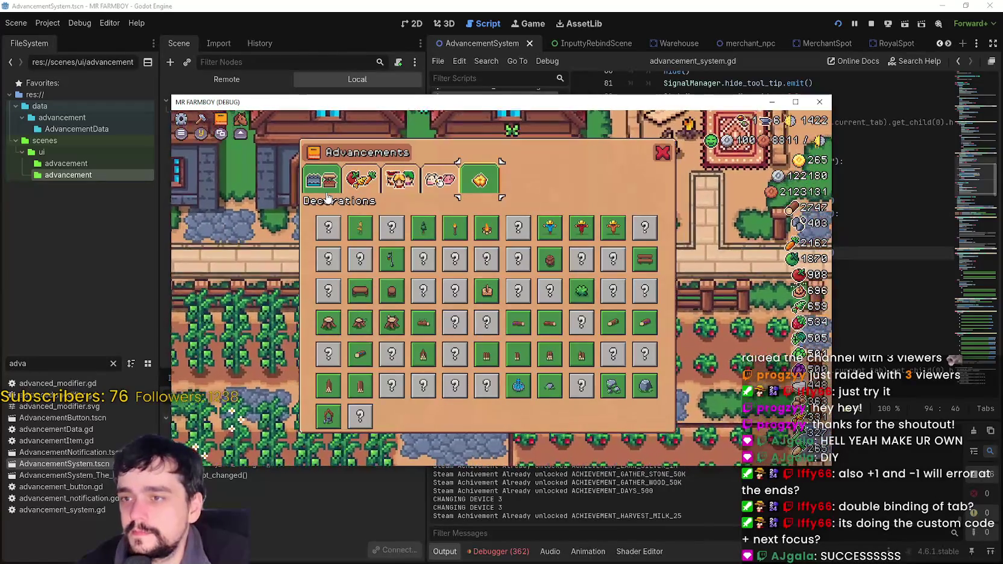
pyautogui.press('Tab')
pyautogui.press('Tab')
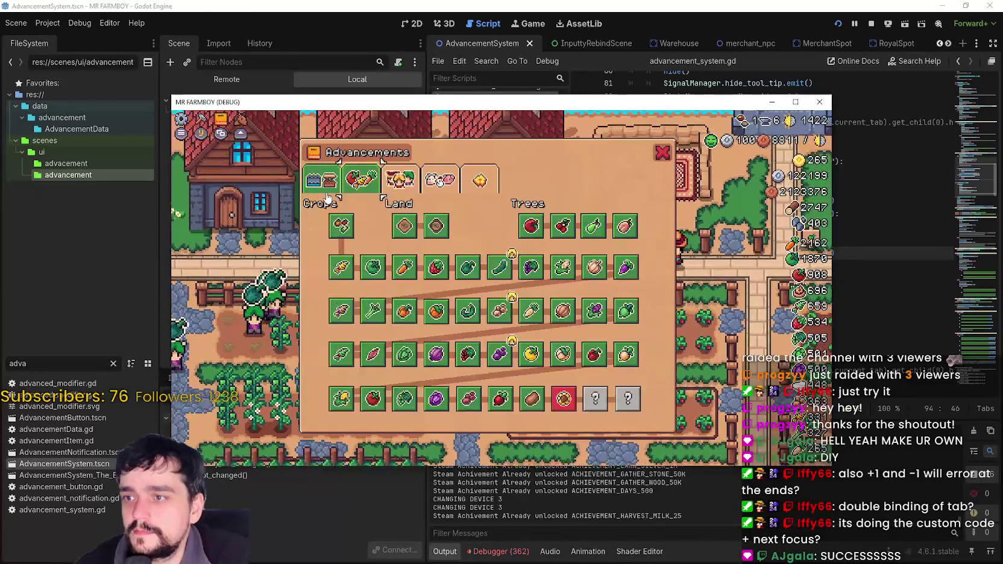
pyautogui.press('Tab')
pyautogui.press('Tab')
pyautogui.press('Tab')
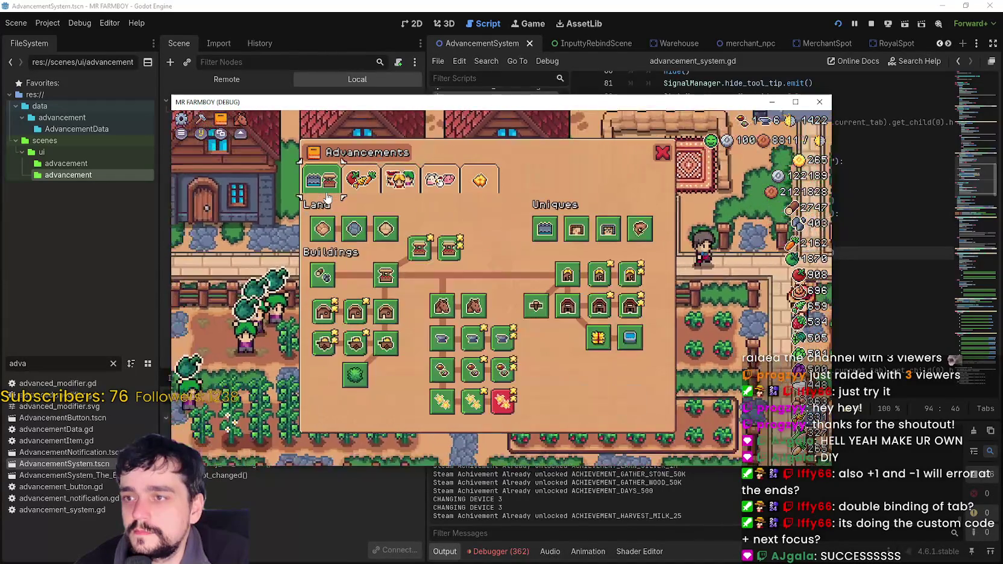
pyautogui.press('Tab')
pyautogui.press('Tab')
pyautogui.press('Tab')
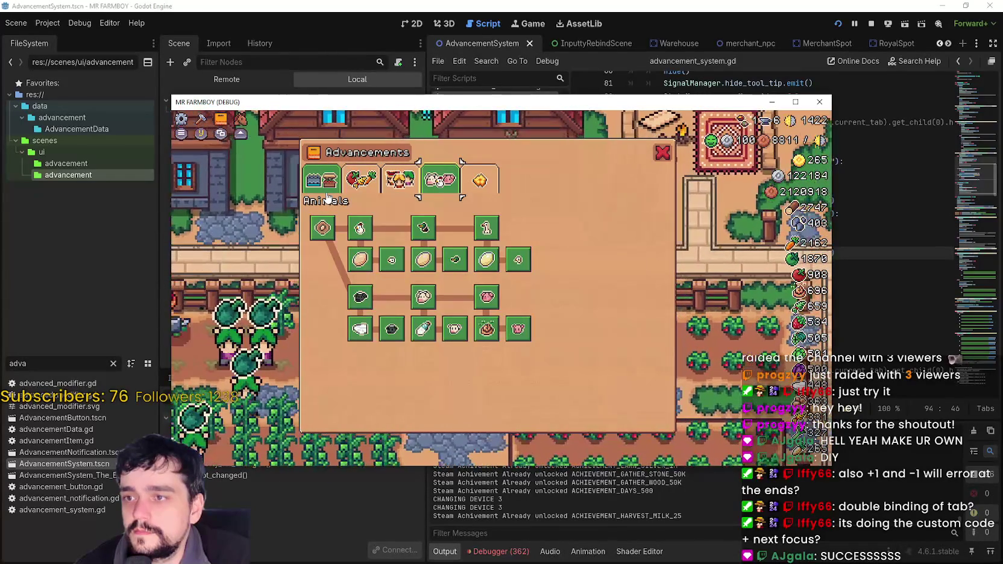
pyautogui.press('Tab')
pyautogui.press('Tab')
pyautogui.press('Tab')
pyautogui.press('Tab')
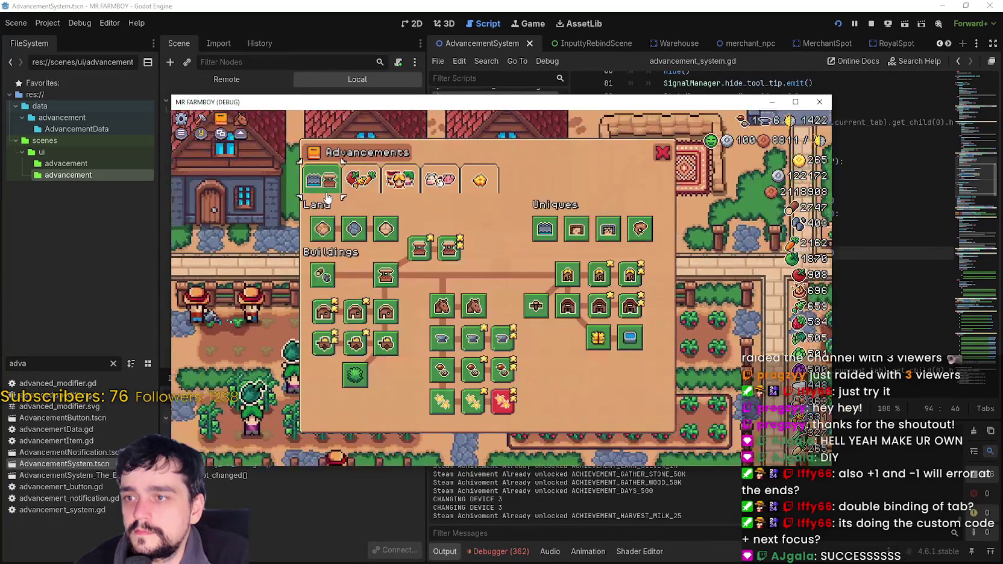
pyautogui.press('Tab')
pyautogui.press('Tab')
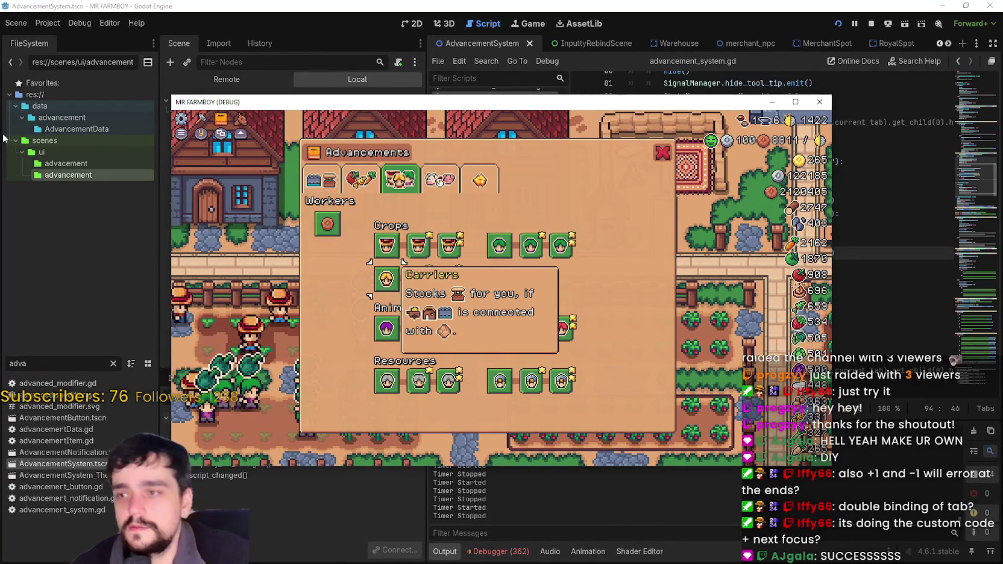
# - Move focus across the Workers icons, switch to Animals and Decorations, then step back to the first tab
pyautogui.press('Right')
pyautogui.press('Right')
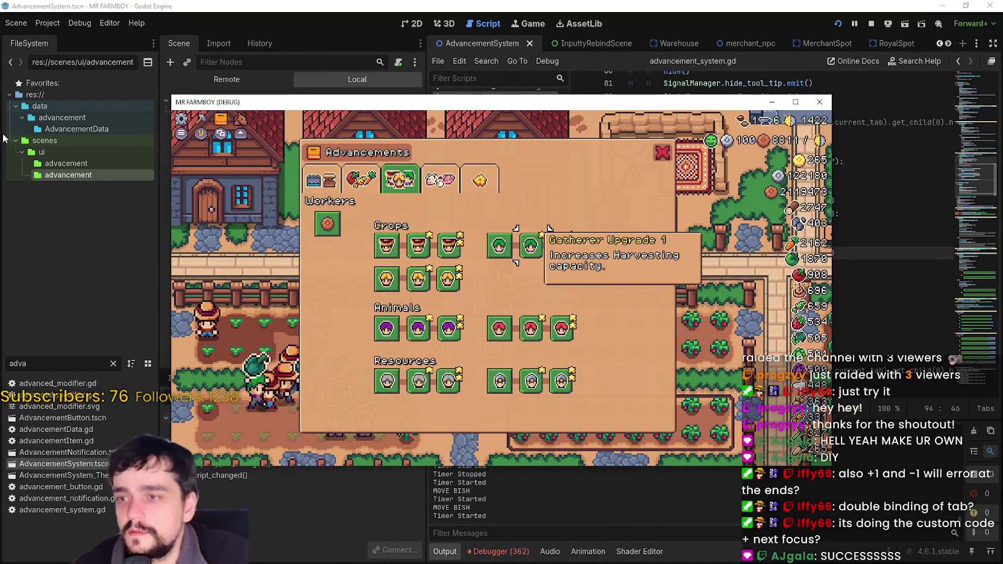
pyautogui.press('Right')
pyautogui.press('Down')
pyautogui.press('Down')
pyautogui.press('Tab')
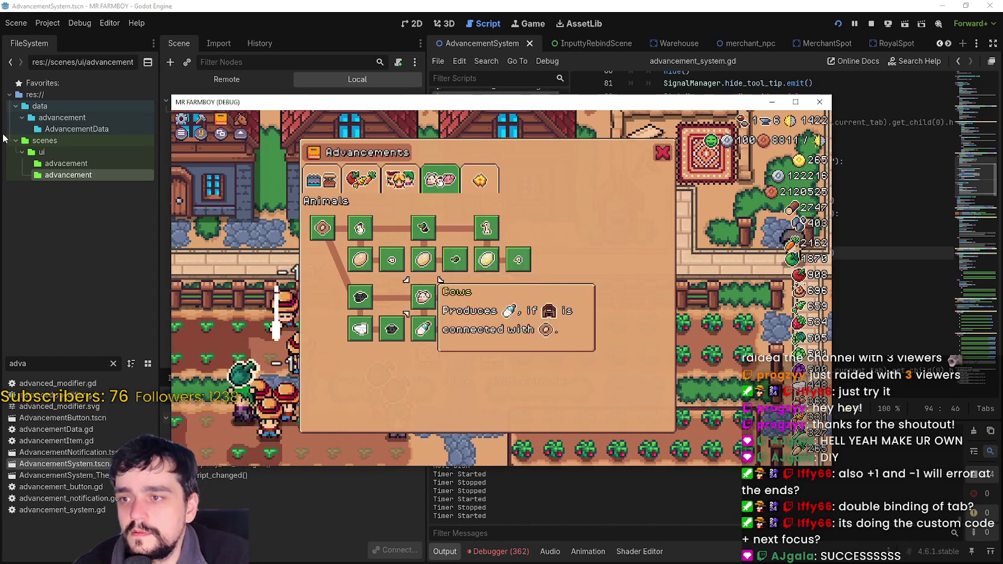
pyautogui.press('Tab')
pyautogui.press('Right')
pyautogui.press('Right')
pyautogui.press('Up')
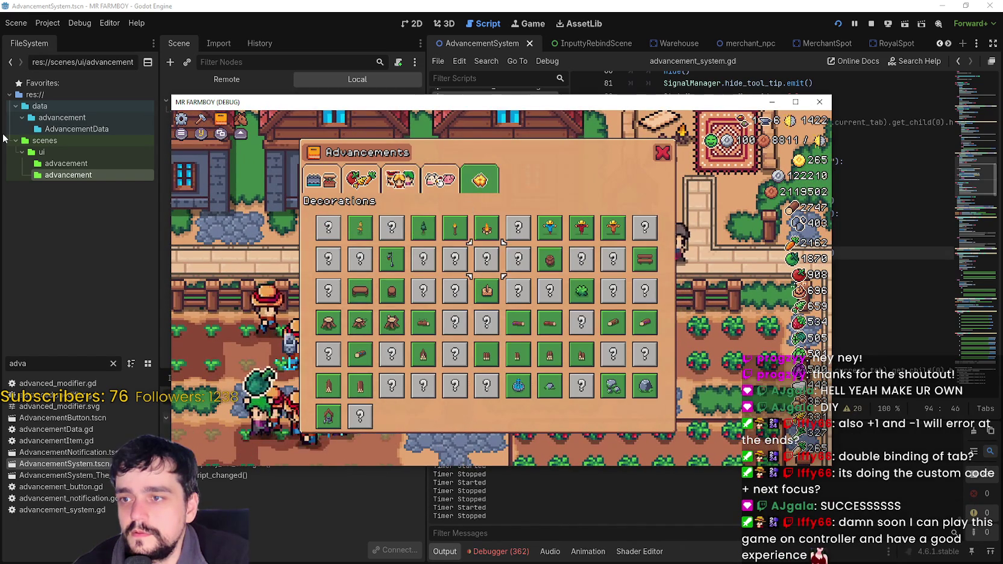
pyautogui.press('Left')
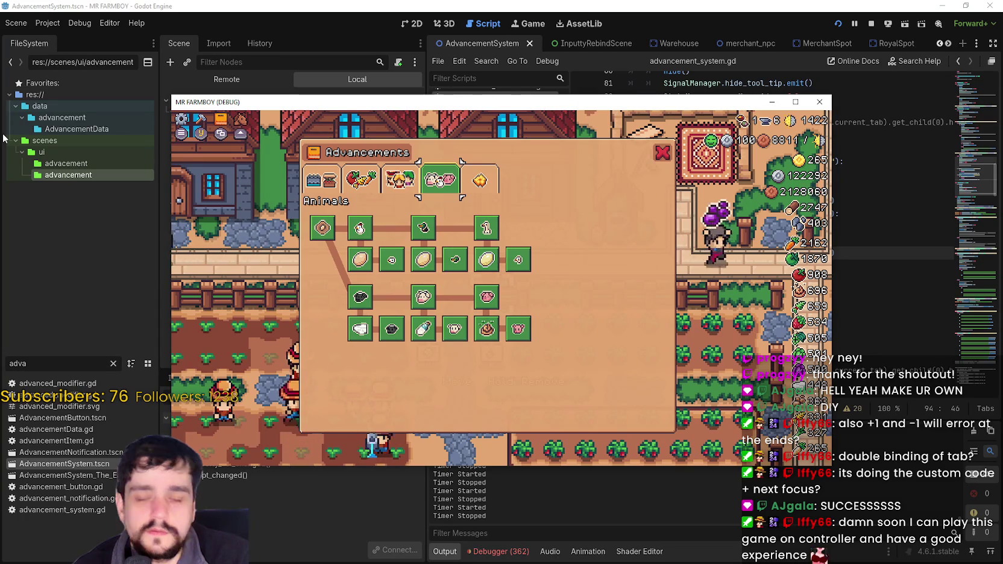
pyautogui.press('Left')
pyautogui.press('Left')
pyautogui.press('Left')
pyautogui.press('Down')
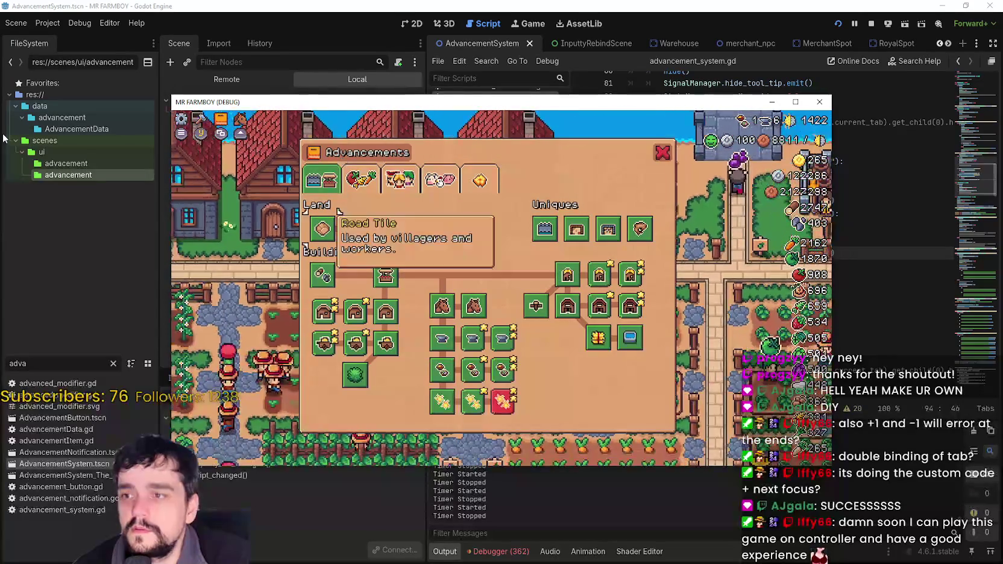
pyautogui.press('Down')
# - Switch through Workers to Decorations, move focus around its item grid, then close Advancements
pyautogui.press('Tab')
pyautogui.press('Tab')
pyautogui.press('Tab')
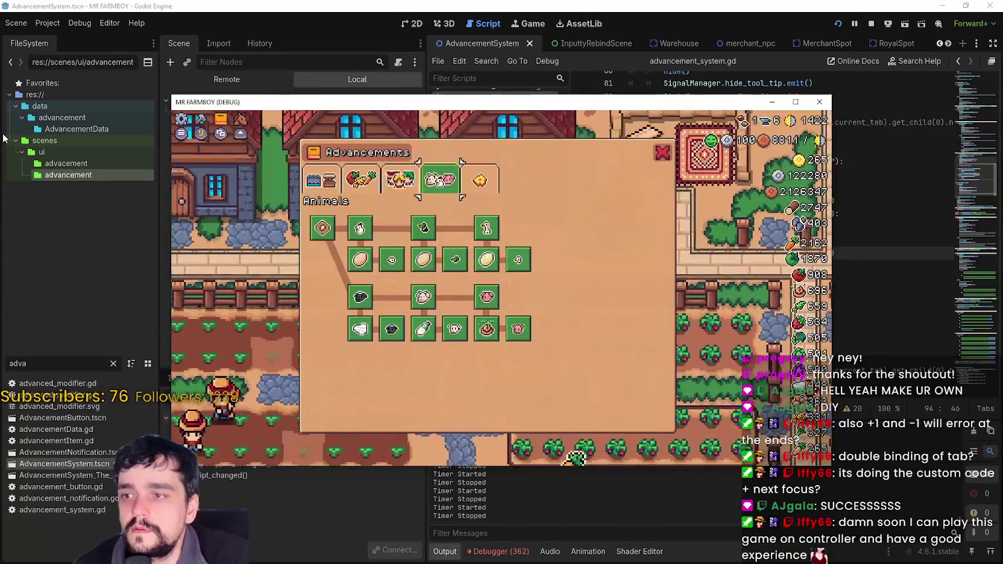
pyautogui.press('Tab')
pyautogui.press('Down')
pyautogui.press('Down')
pyautogui.press('Down')
pyautogui.press('Down')
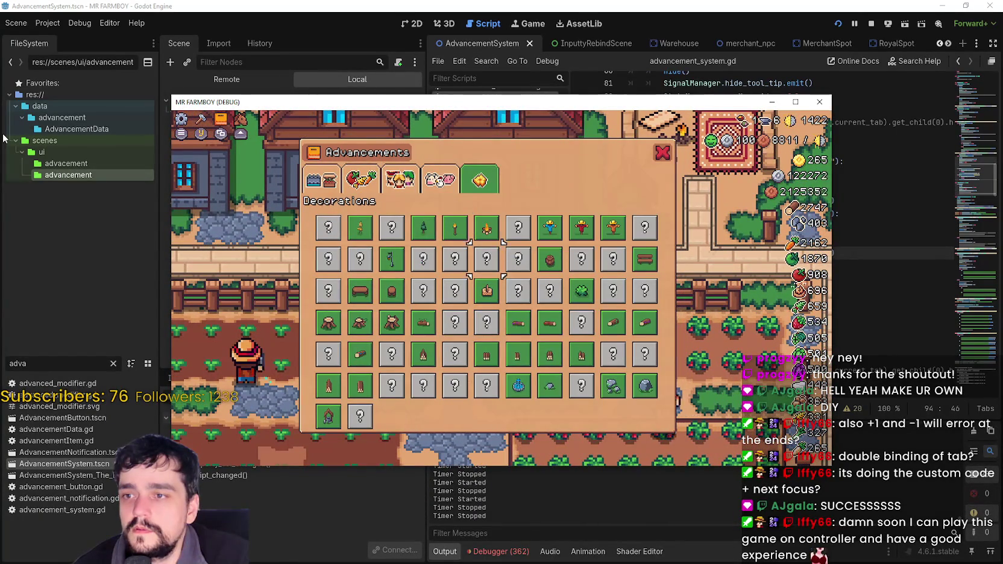
pyautogui.press('Up')
pyautogui.press('Up')
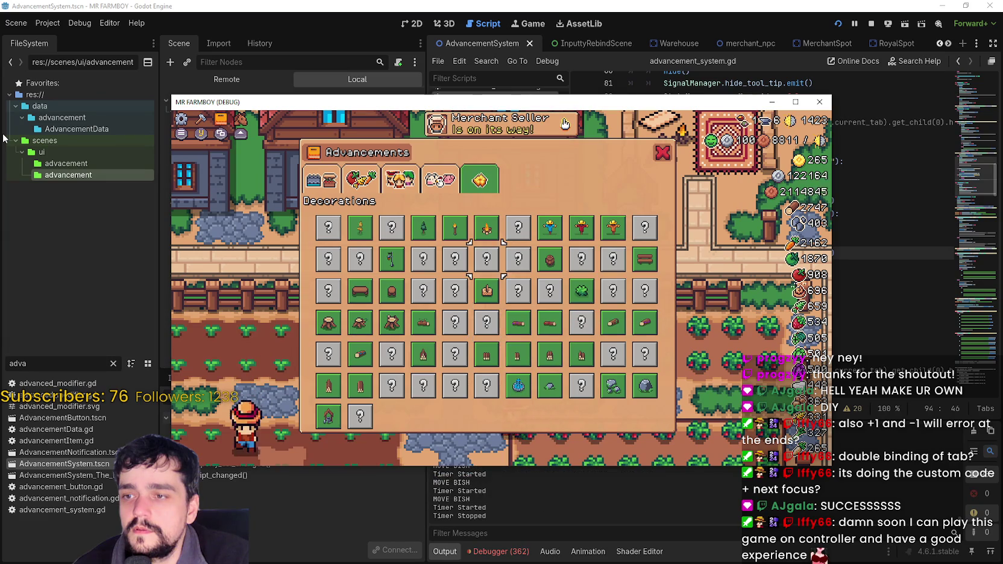
pyautogui.press('Left')
pyautogui.press('Down')
pyautogui.press('Down')
pyautogui.press('Down')
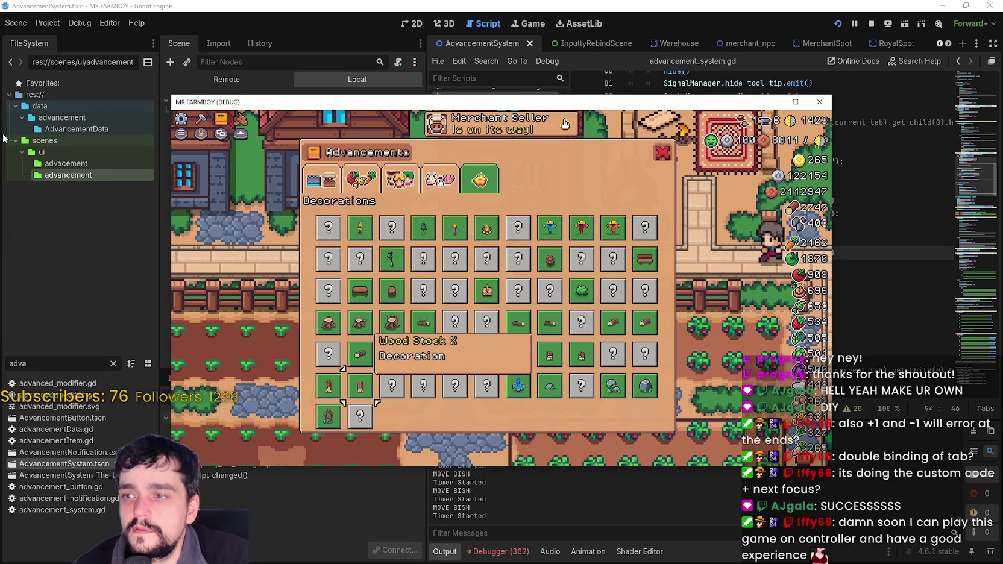
pyautogui.press('Right')
pyautogui.press('Up')
pyautogui.press('Right')
pyautogui.press('Right')
pyautogui.press('Right')
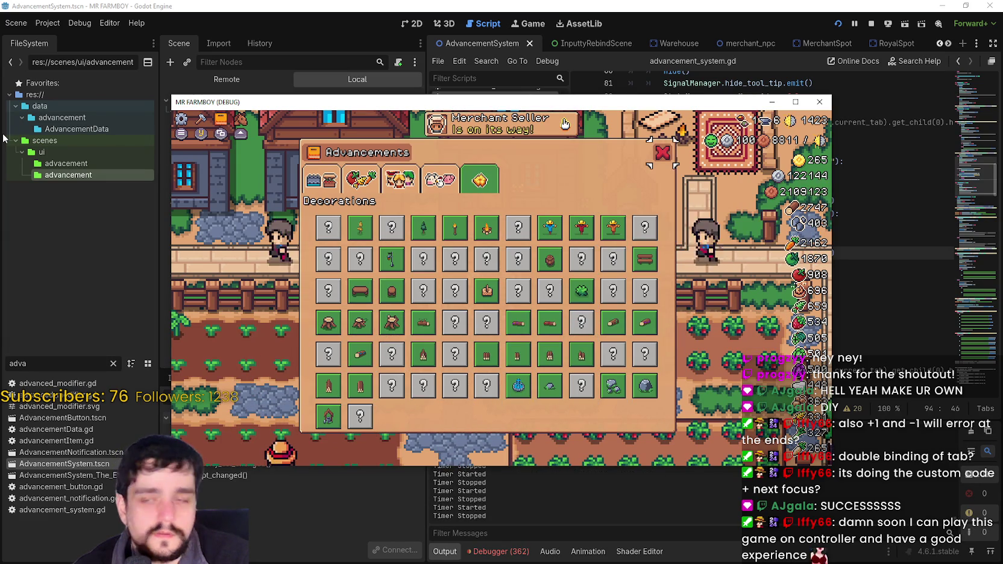
pyautogui.press('Escape')
pyautogui.press('Down')
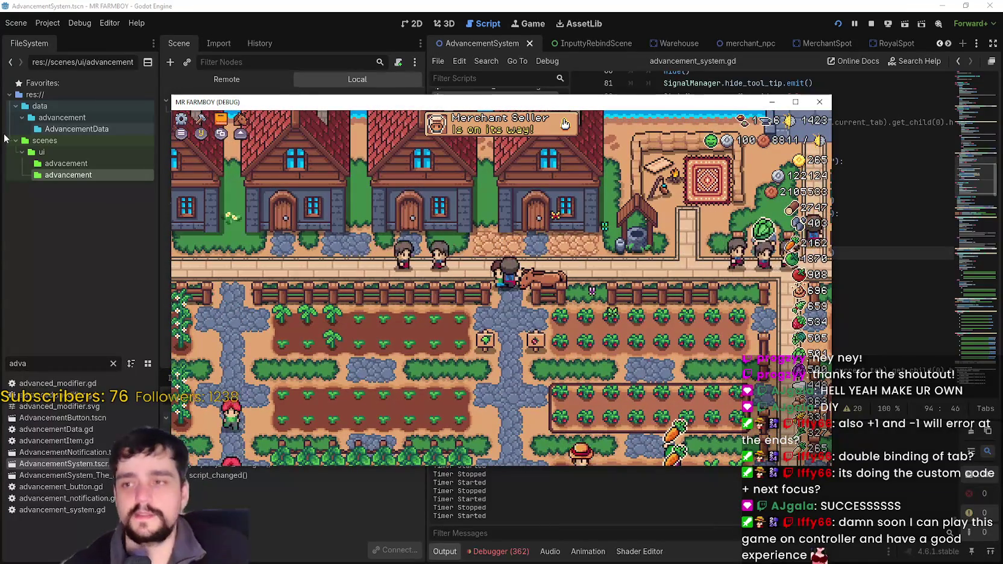
# - Walk the farmer to the house and down to the fields, open Crafting, then return to the editor
pyautogui.press('Up')
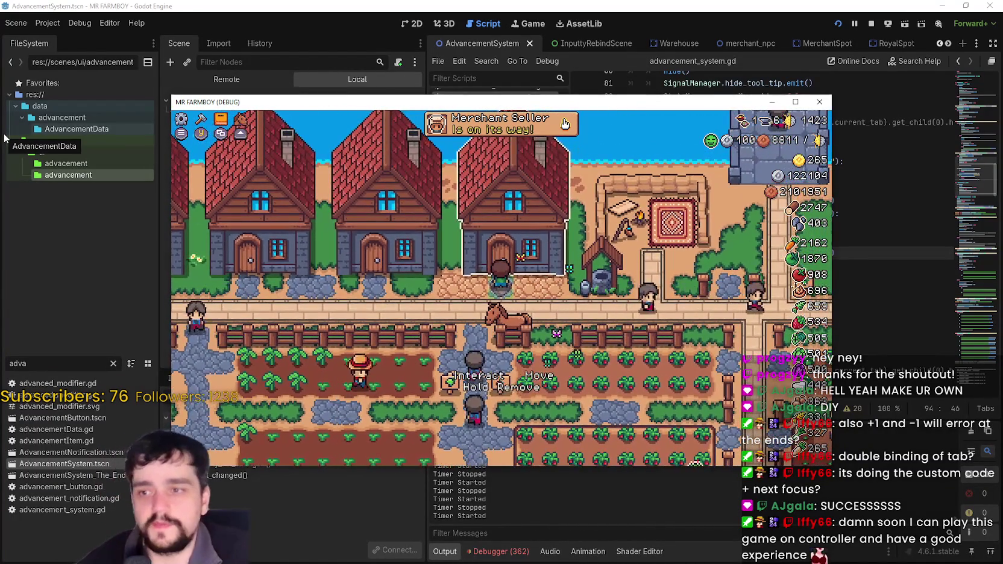
pyautogui.press('Down')
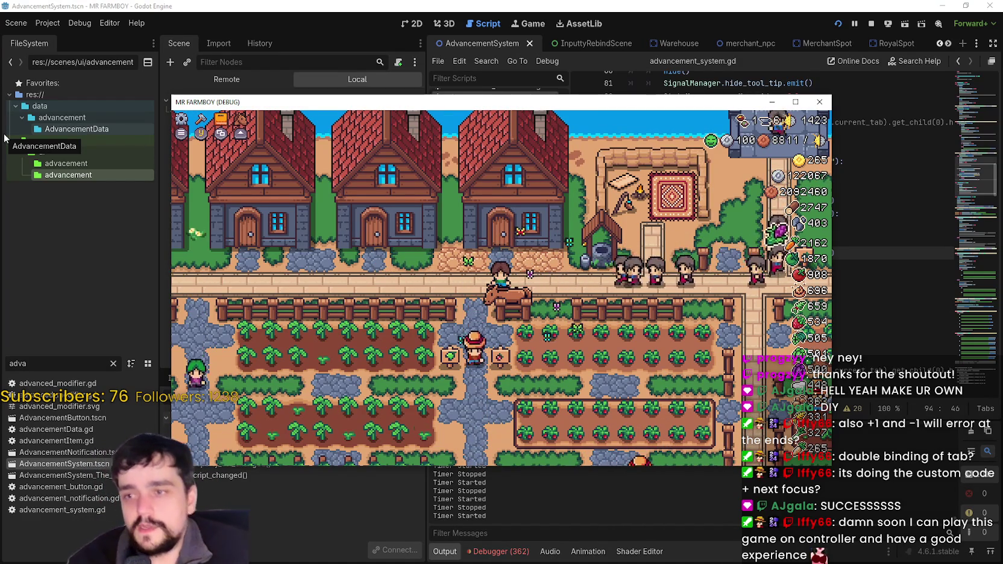
pyautogui.press('Down')
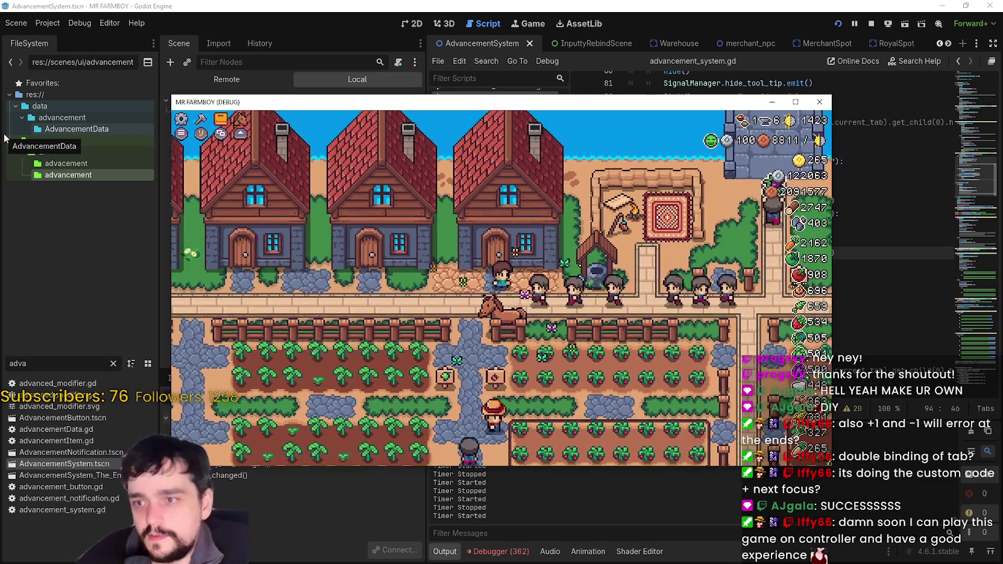
pyautogui.press('c')
pyautogui.press('Right')
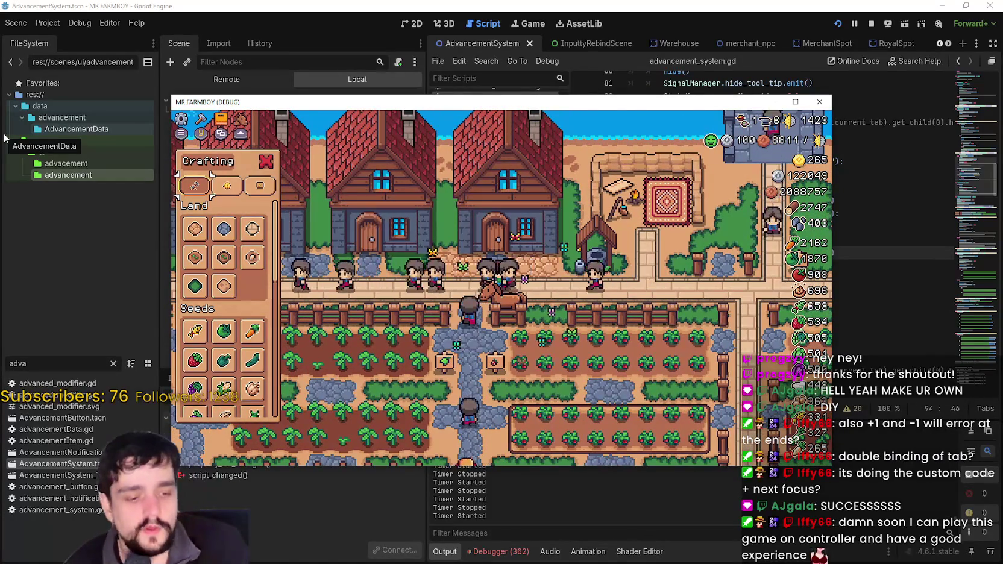
pyautogui.click(628, 4)
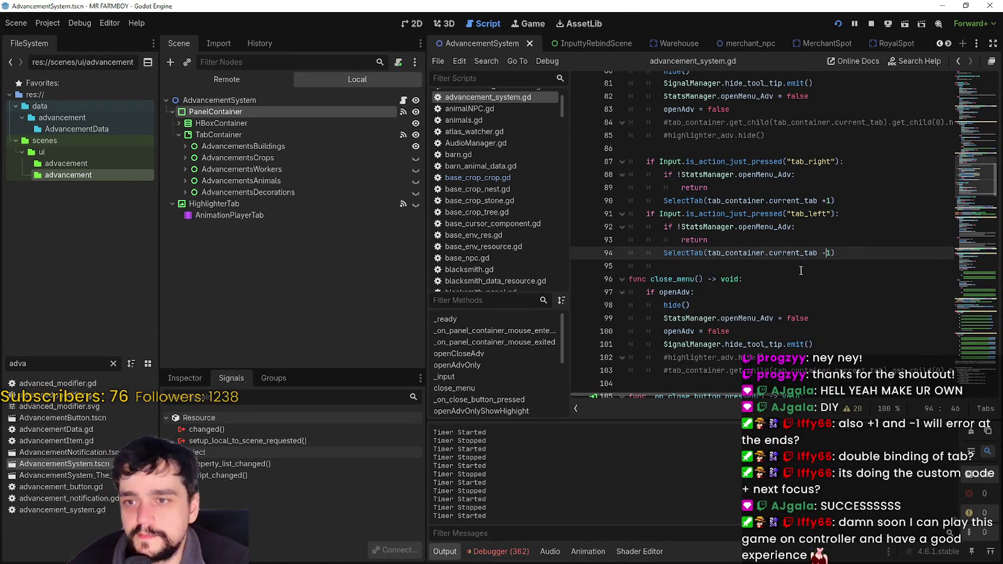
# - Save the tab_right/tab_left tab-switching code and filter the FileSystem dock for 'craft'
pyautogui.moveTo(864, 254); pyautogui.dragTo(618, 161)
pyautogui.hotkey('ctrl', 'c')
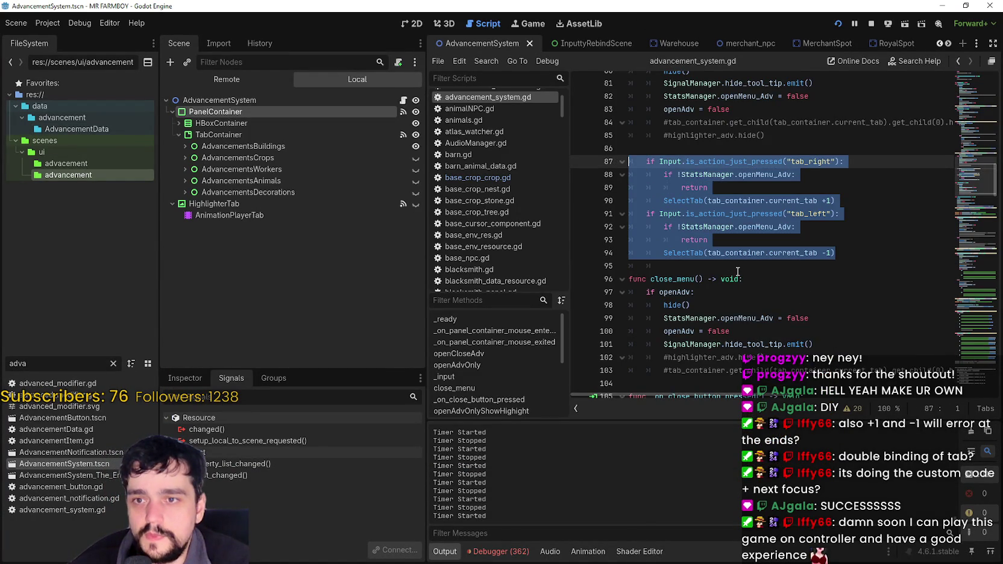
pyautogui.click(736, 265)
pyautogui.hotkey('ctrl', 's')
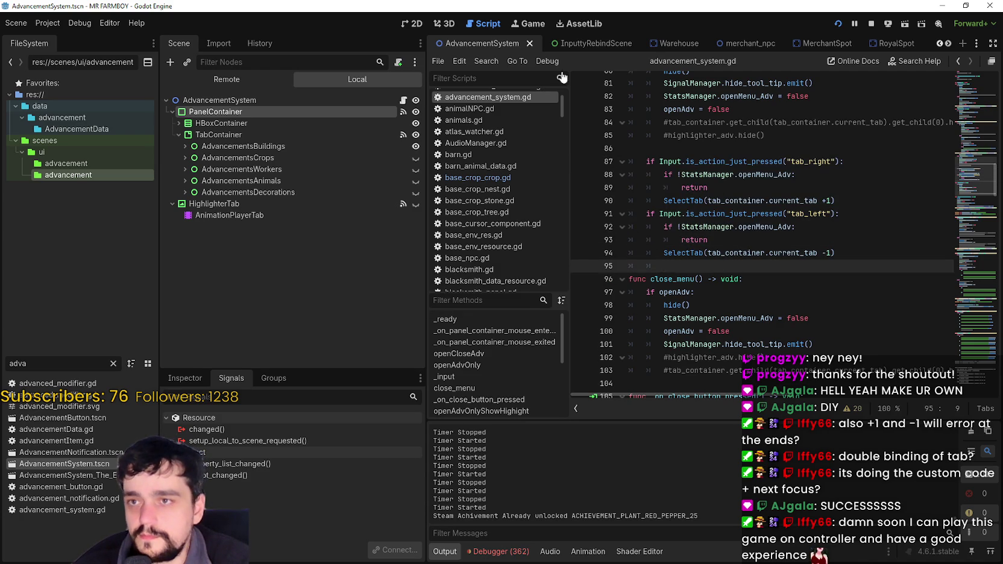
pyautogui.doubleClick(24, 364)
pyautogui.write('craf')
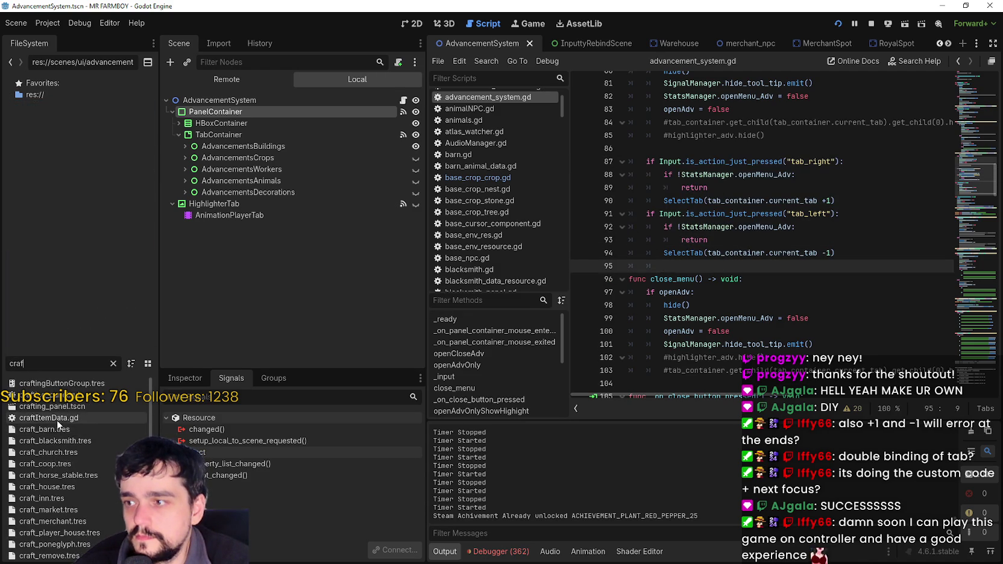
pyautogui.write('t')
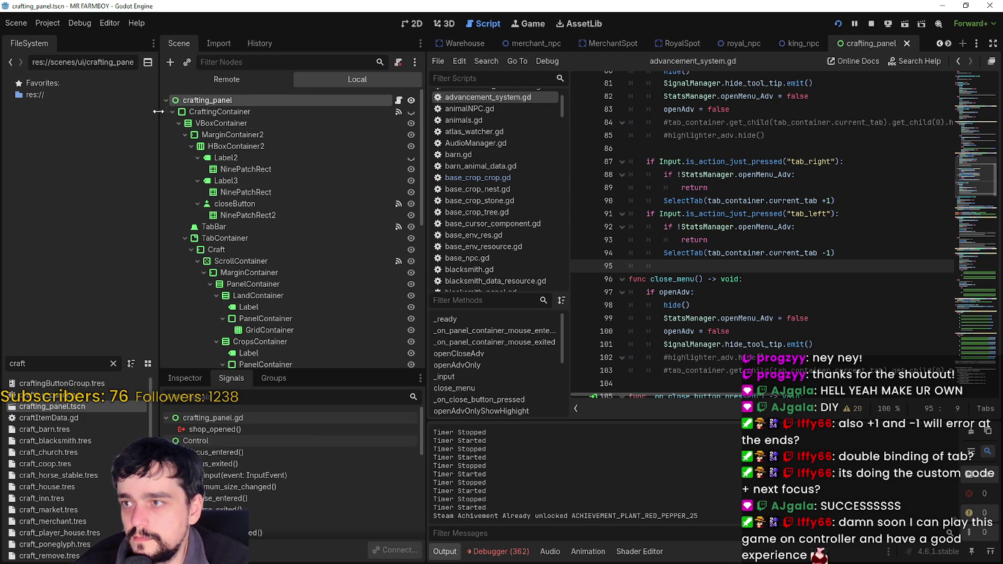
# - Collapse the Craft, Decors and Signs tab nodes under CraftingContainer and select the TabBar node
pyautogui.click(173, 112)
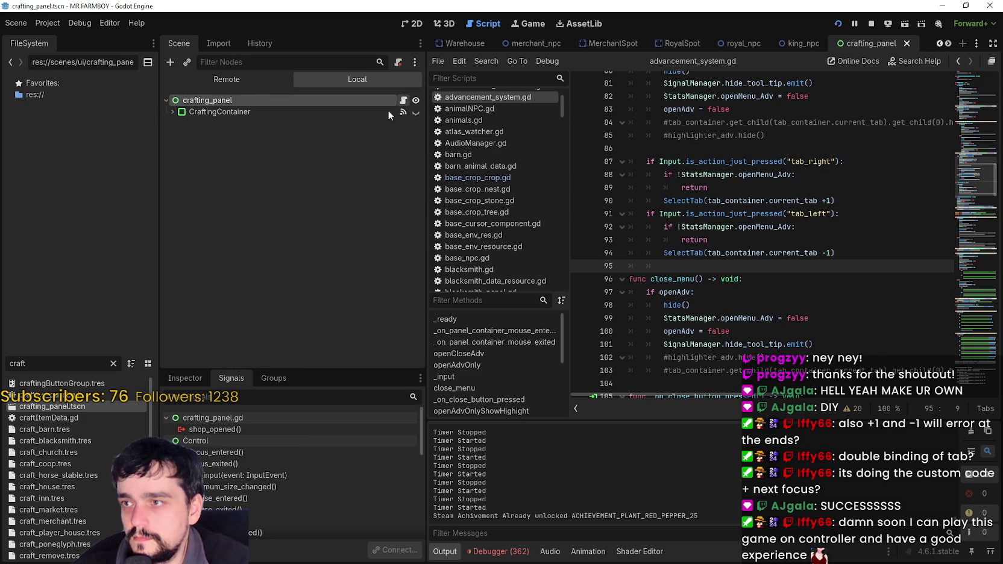
pyautogui.click(172, 112)
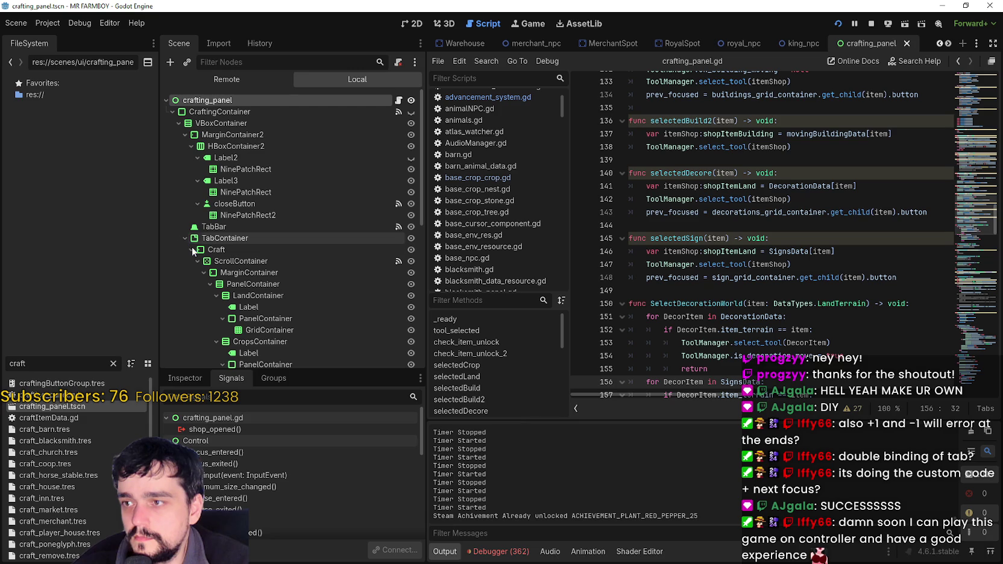
pyautogui.click(192, 250)
pyautogui.click(191, 261)
pyautogui.click(191, 272)
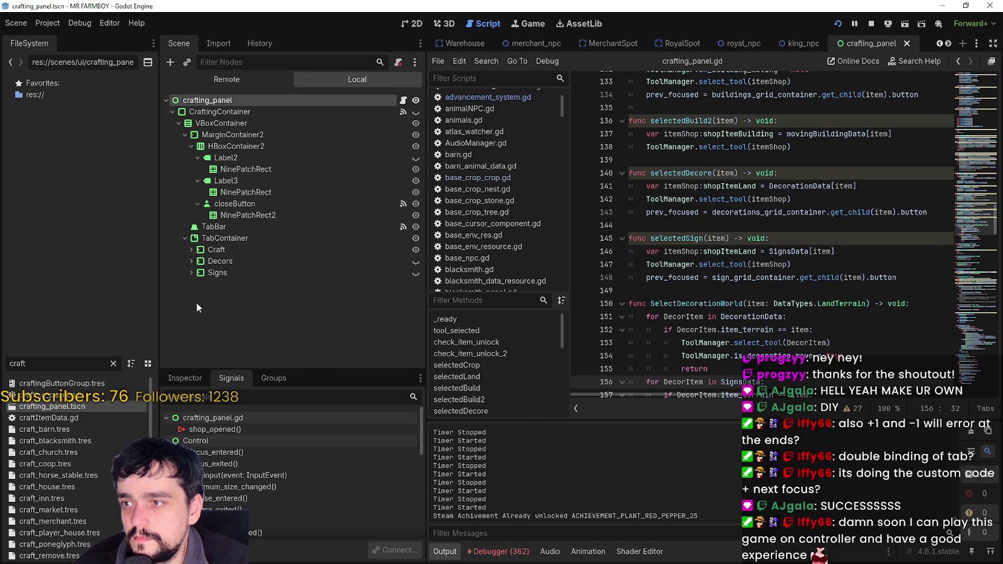
pyautogui.click(202, 230)
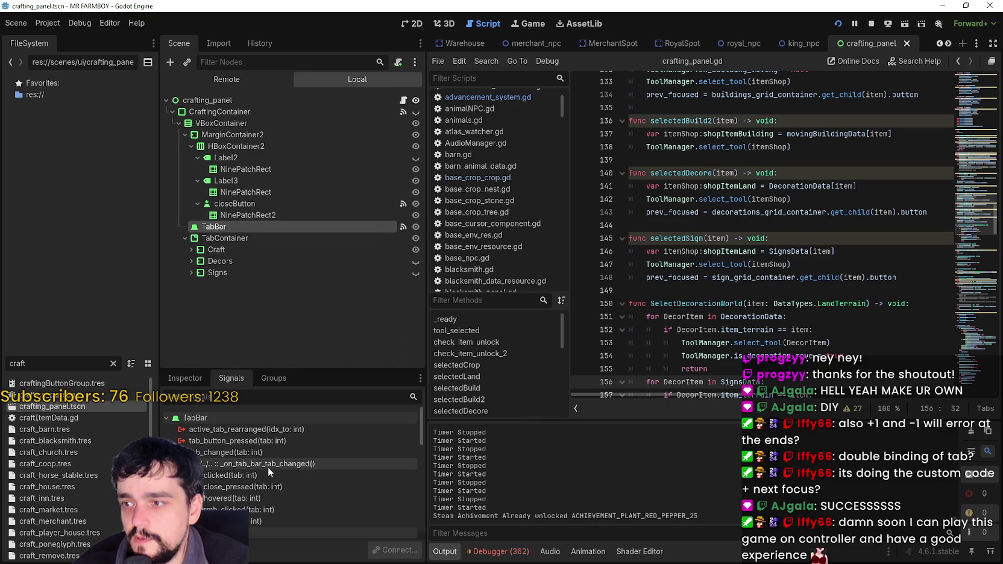
# - Open the _on_tab_bar_tab_changed handler in crafting_panel.gd and scroll up to the _input function
pyautogui.doubleClick(268, 464)
pyautogui.scroll(-3, 728, 320)
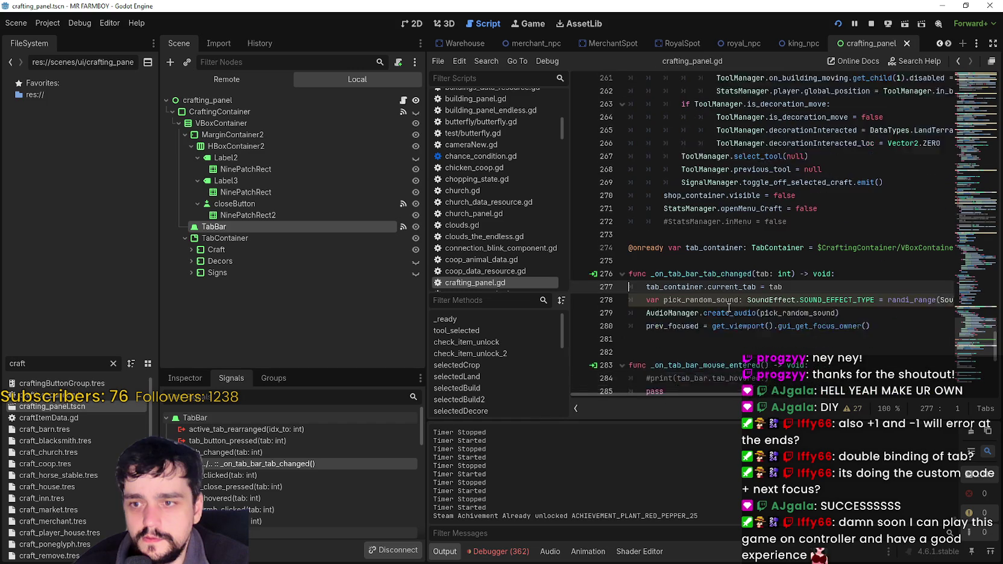
pyautogui.scroll(10, 710, 279)
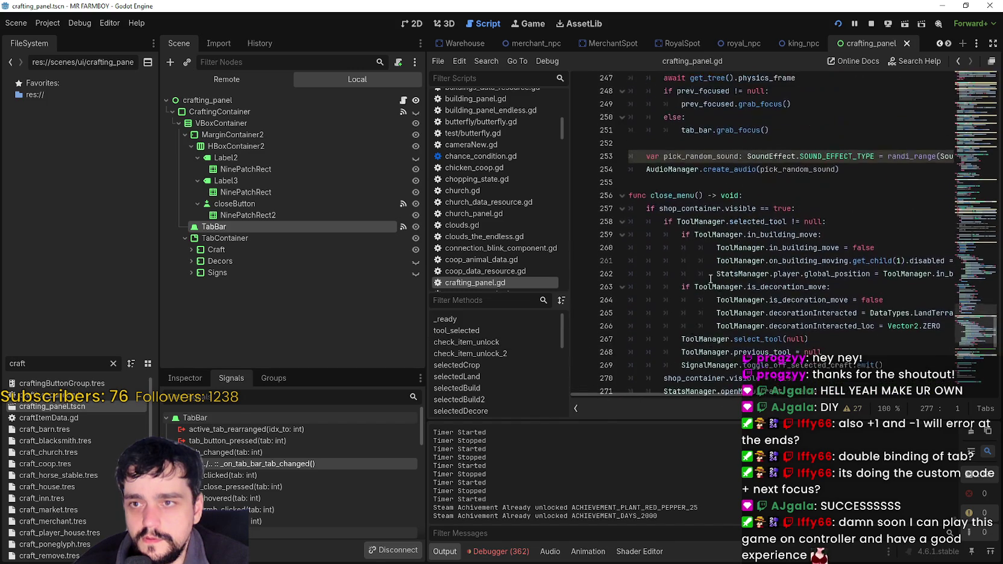
pyautogui.scroll(9, 711, 276)
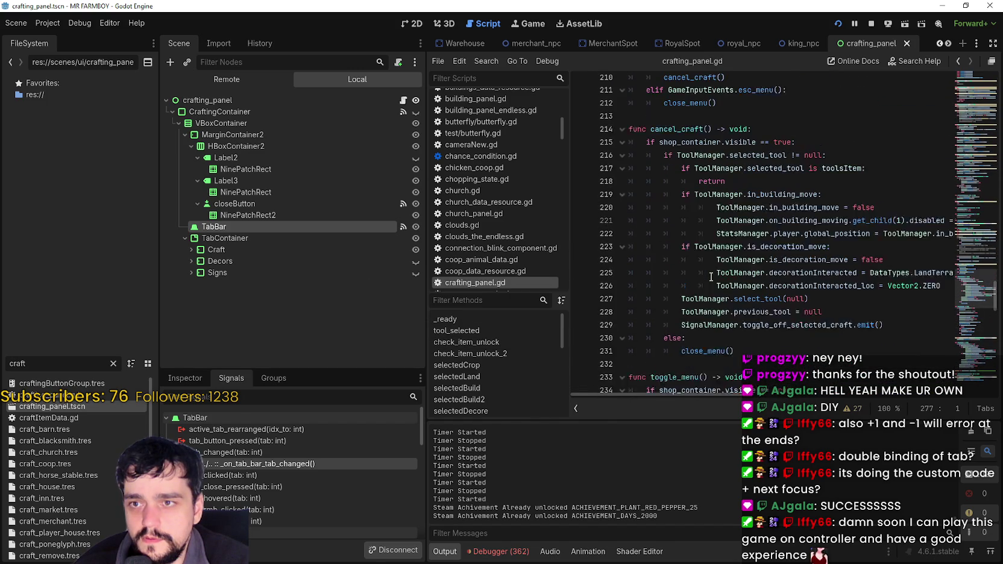
pyautogui.scroll(2, 818, 207)
# - Paste the tab_right/tab_left block calling SelectTab(current_tab +1/-1) below close_menu(), then add a blank line after it
pyautogui.click(795, 240)
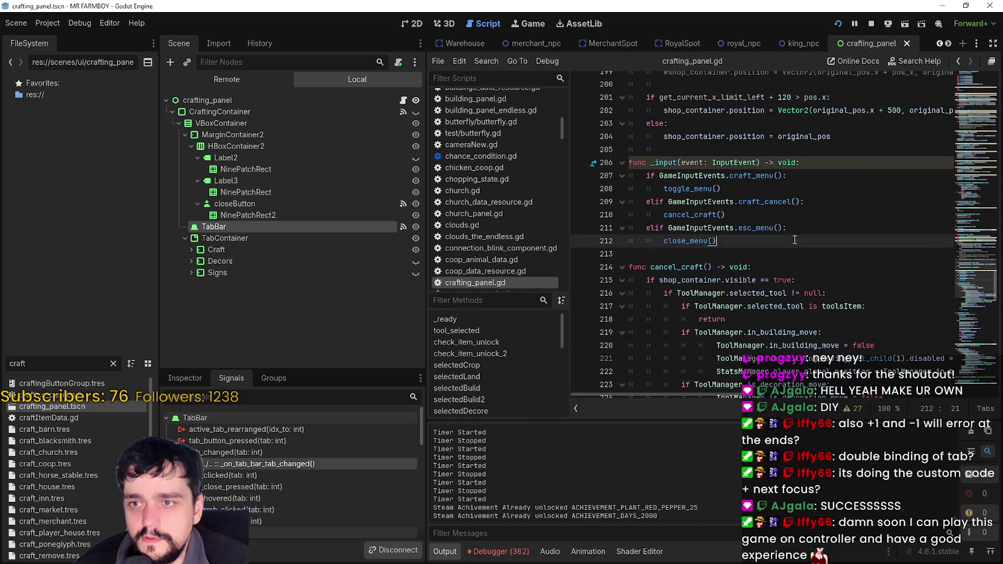
pyautogui.press('Down')
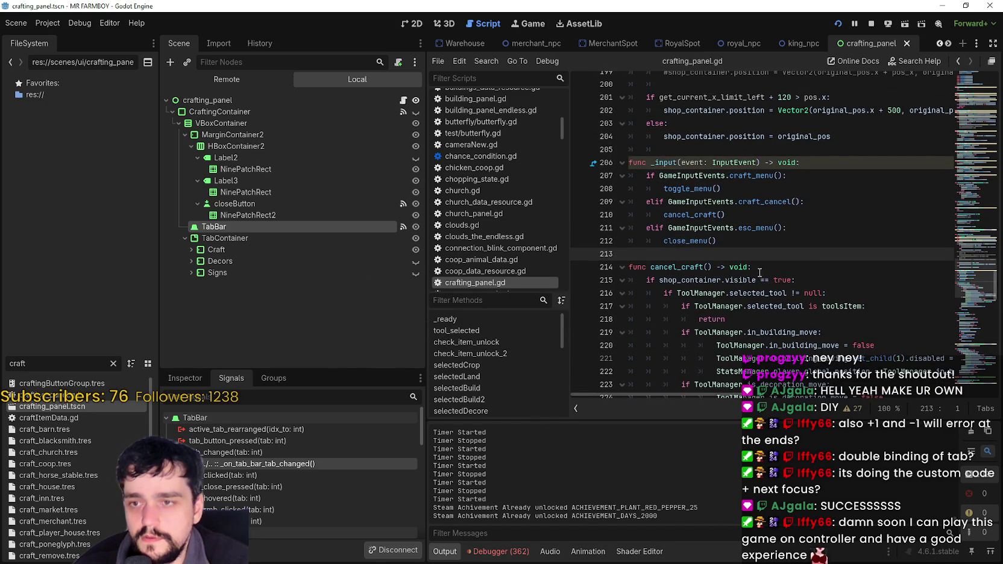
pyautogui.hotkey('ctrl', 'v')
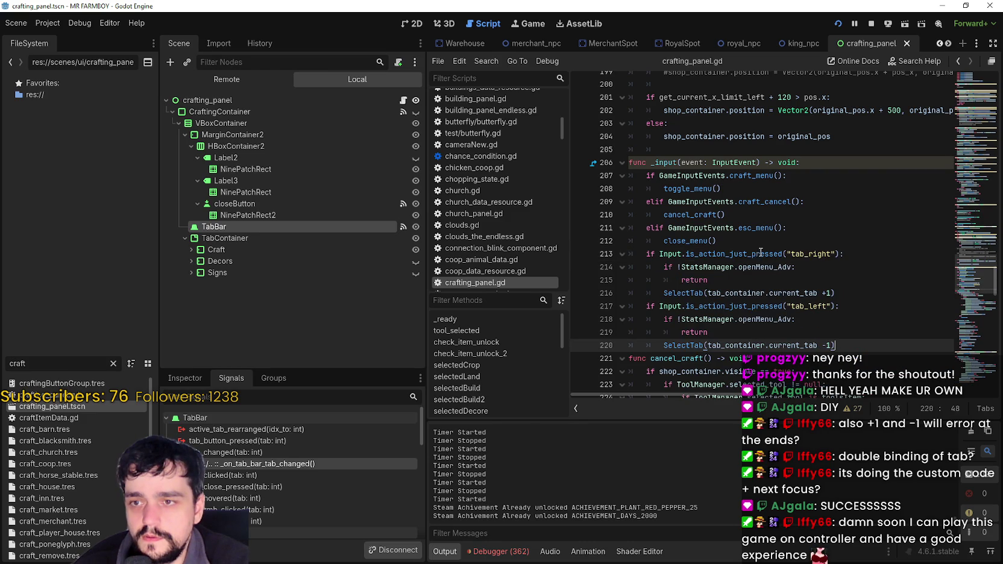
pyautogui.click(750, 254)
pyautogui.click(741, 349)
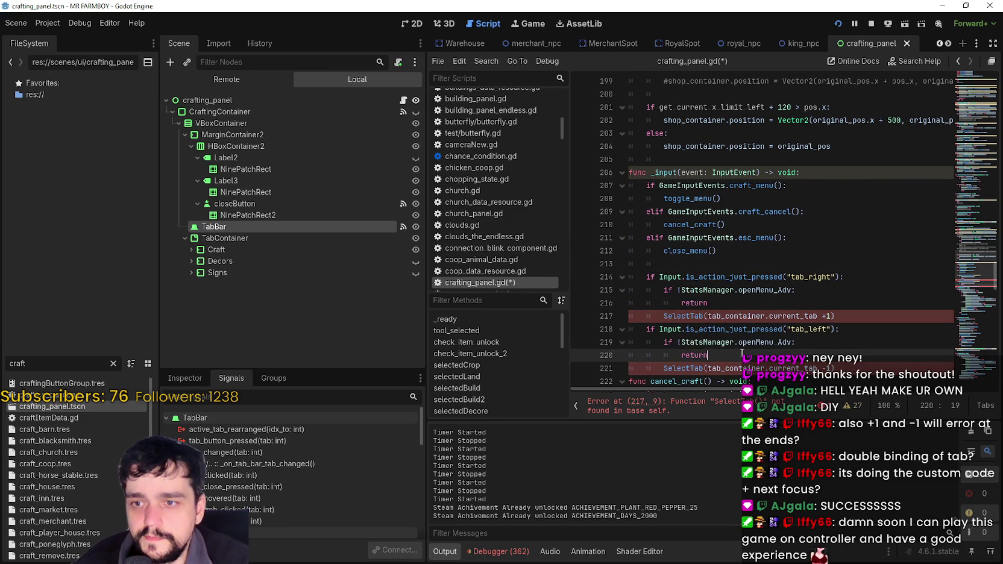
pyautogui.scroll(-1, 751, 338)
pyautogui.click(854, 329)
pyautogui.press('Return')
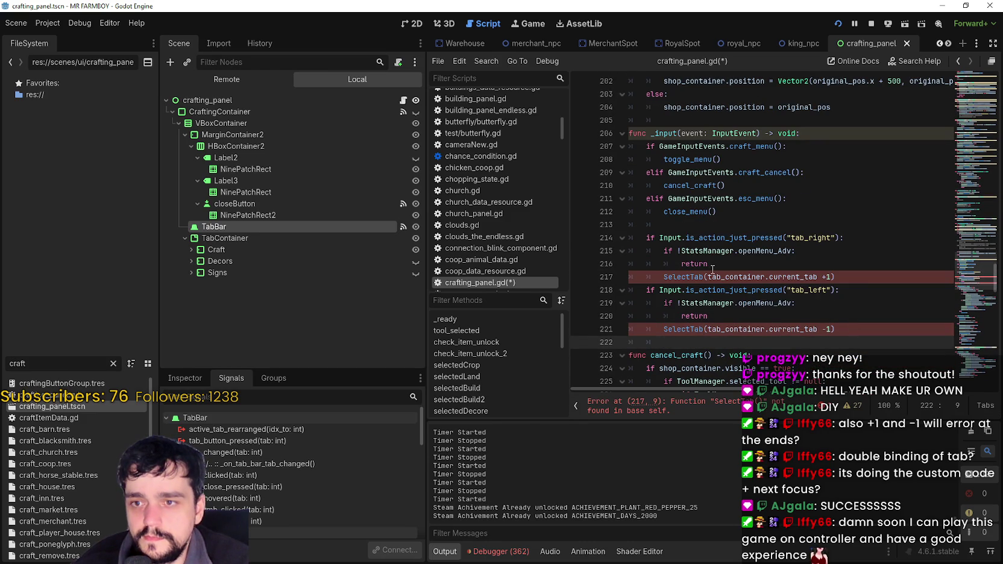
pyautogui.click(676, 225)
pyautogui.click(692, 341)
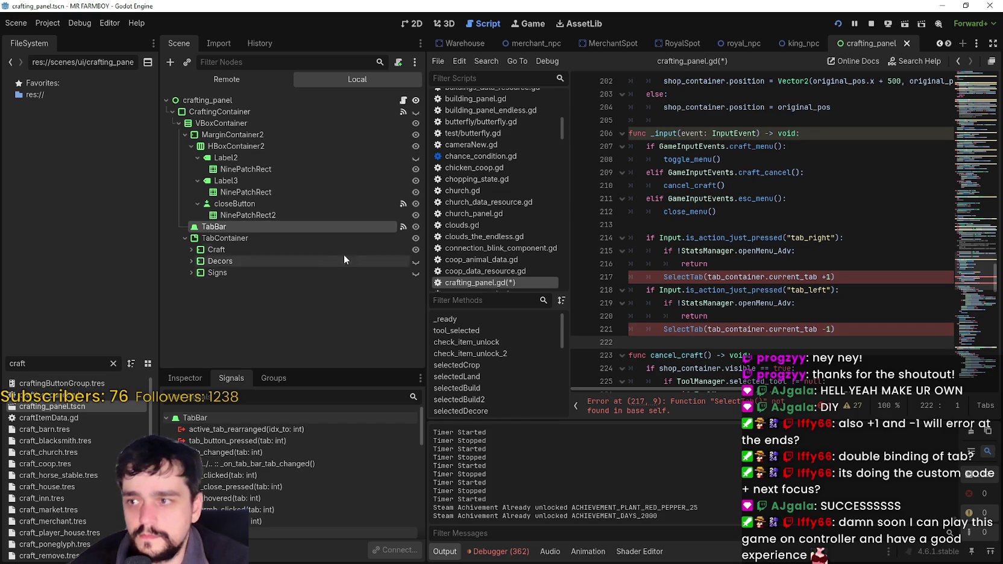
# - Look up the toggle_menu() definition to check which menu flag the crafting panel uses
pyautogui.doubleClick(765, 250)
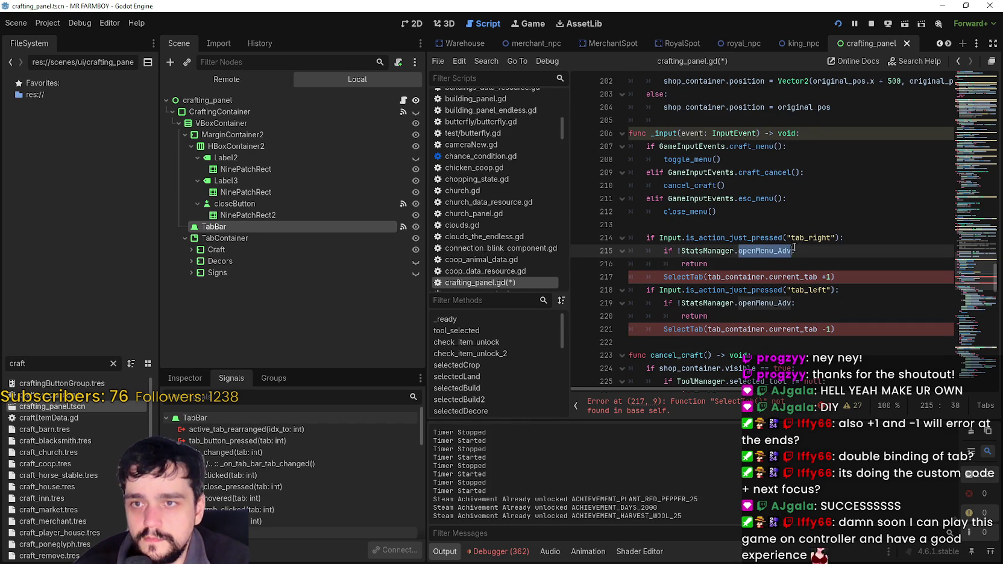
pyautogui.scroll(8, 793, 247)
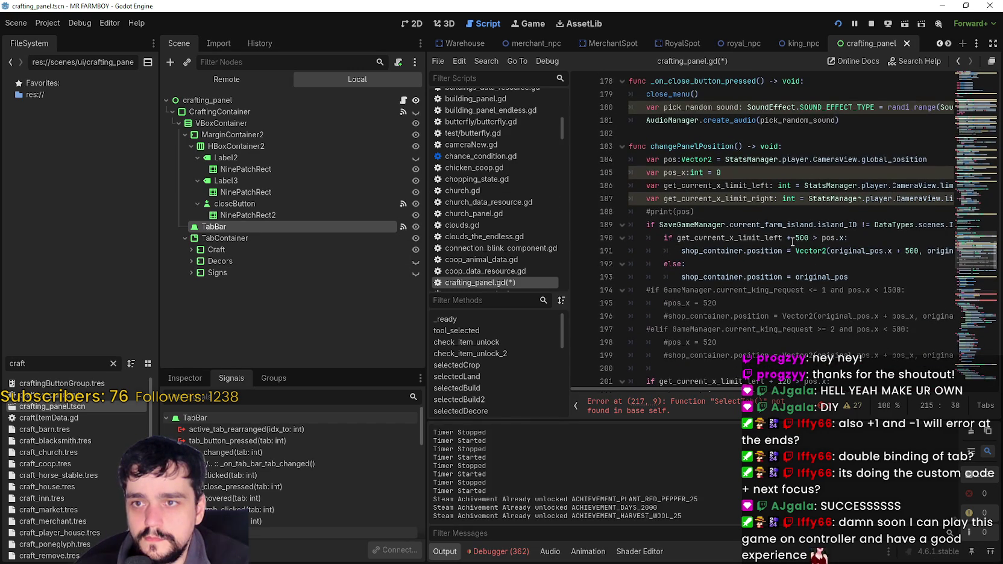
pyautogui.scroll(-9, 791, 241)
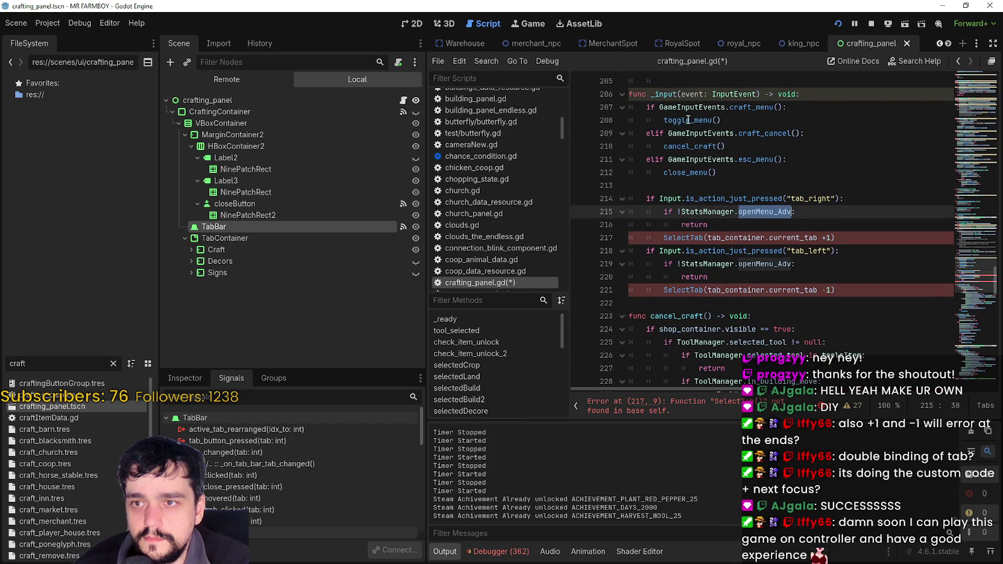
pyautogui.click(688, 120)
pyautogui.click(692, 146)
pyautogui.press('Up')
pyautogui.press('Up')
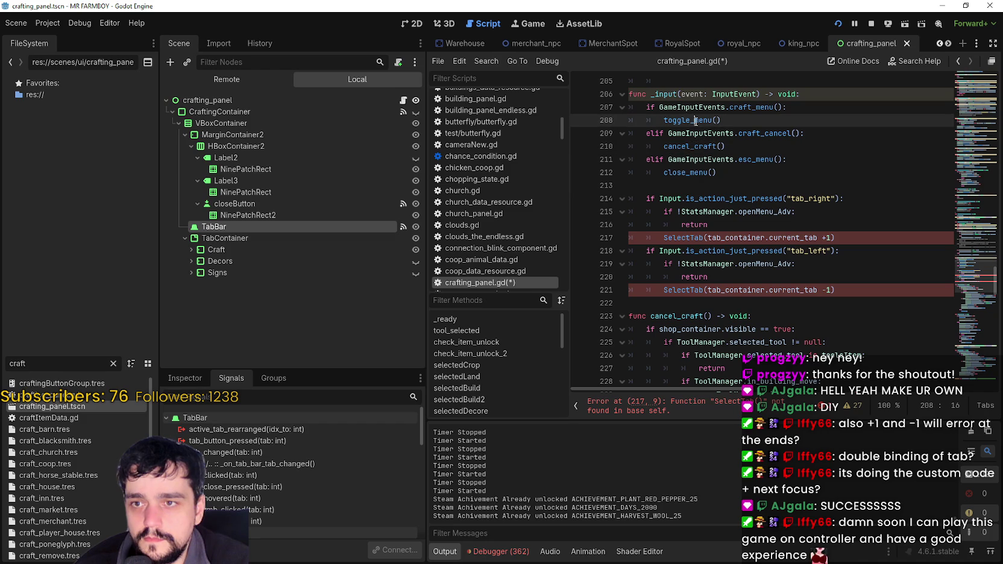
pyautogui.scroll(-5, 715, 183)
pyautogui.scroll(-5, 716, 182)
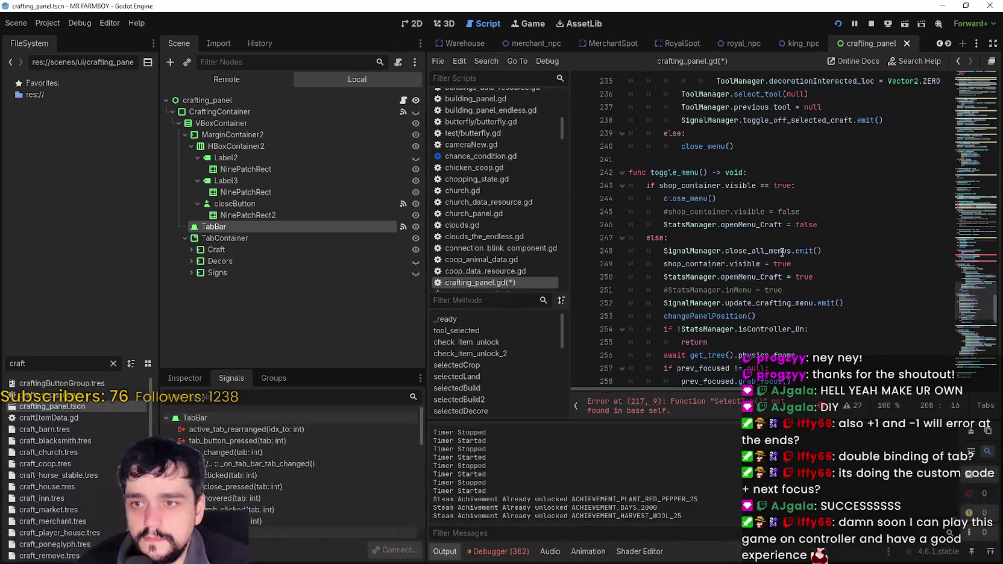
# - Find the shop_container.visible check and select the openMenu_Craft flag on line 250
pyautogui.doubleClick(703, 185)
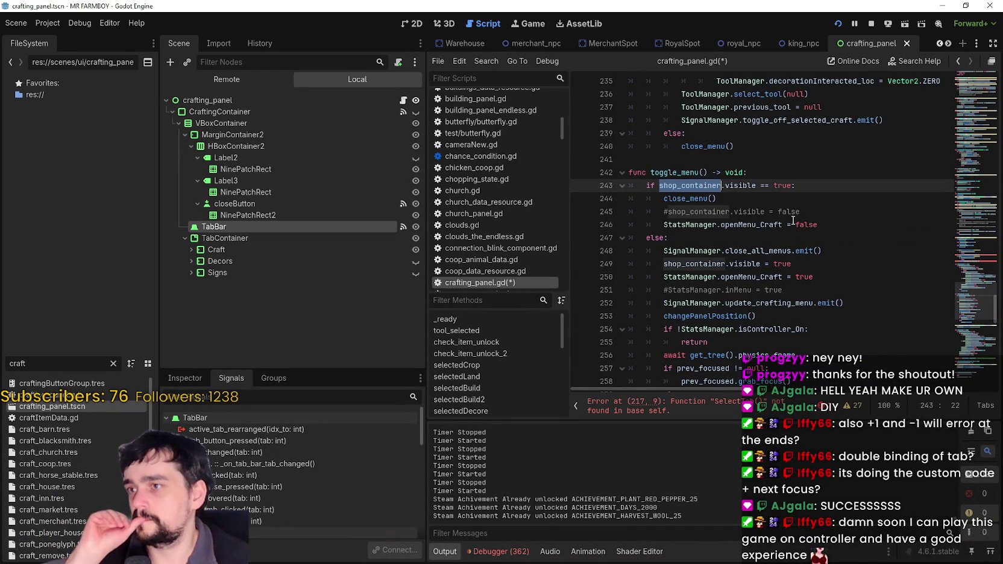
pyautogui.moveTo(744, 185); pyautogui.dragTo(701, 186)
pyautogui.scroll(4, 725, 206)
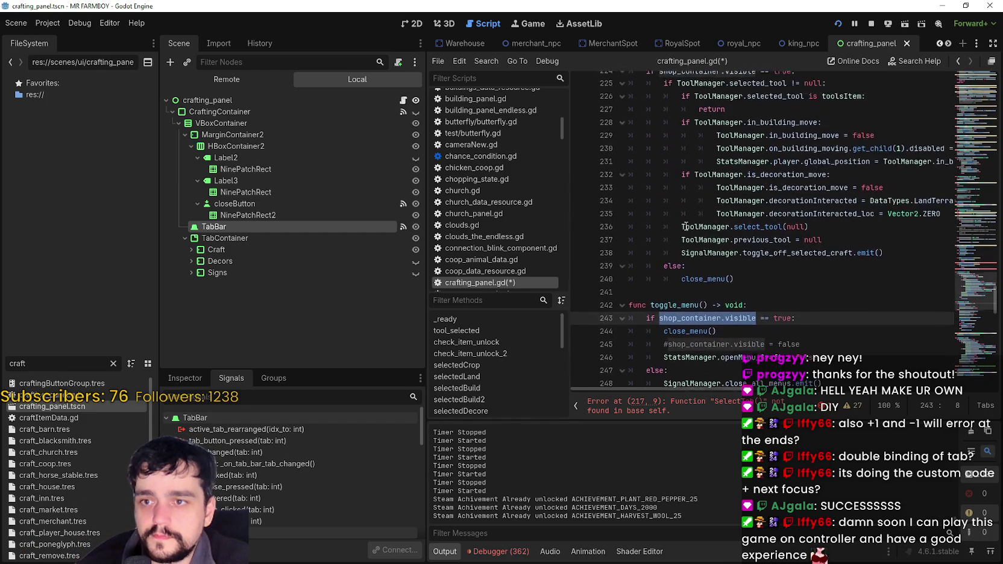
pyautogui.scroll(-1, 679, 292)
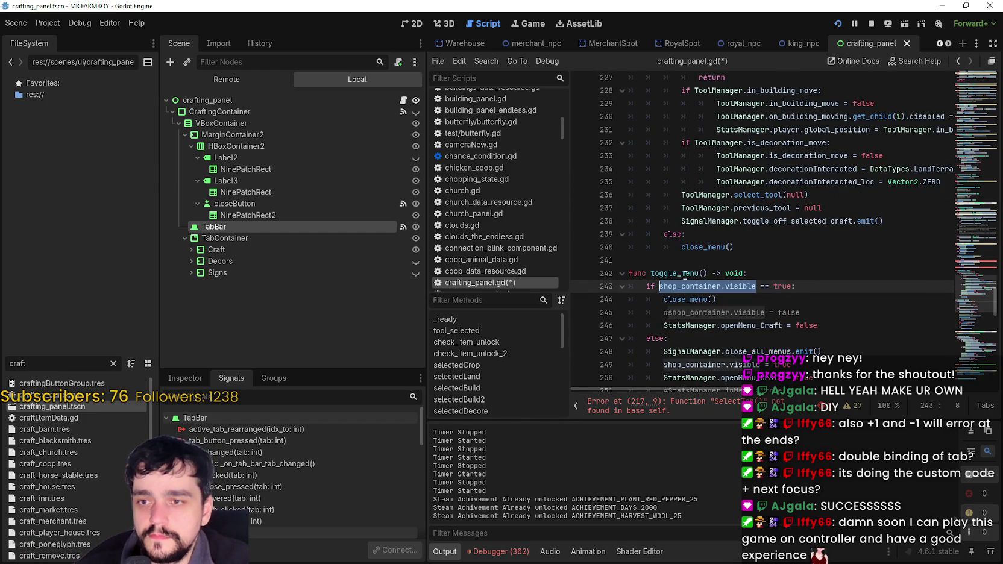
pyautogui.scroll(-2, 684, 272)
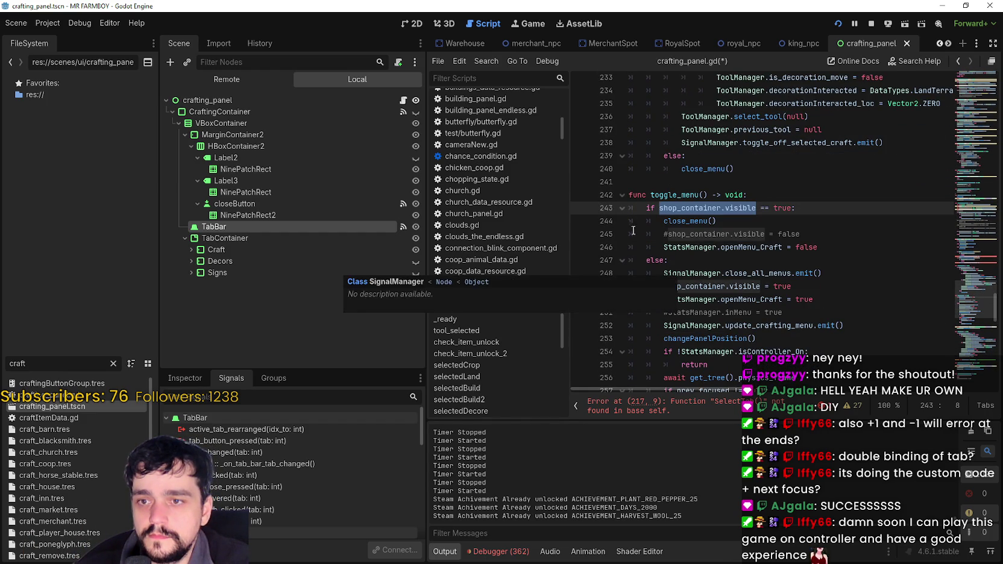
pyautogui.click(799, 287)
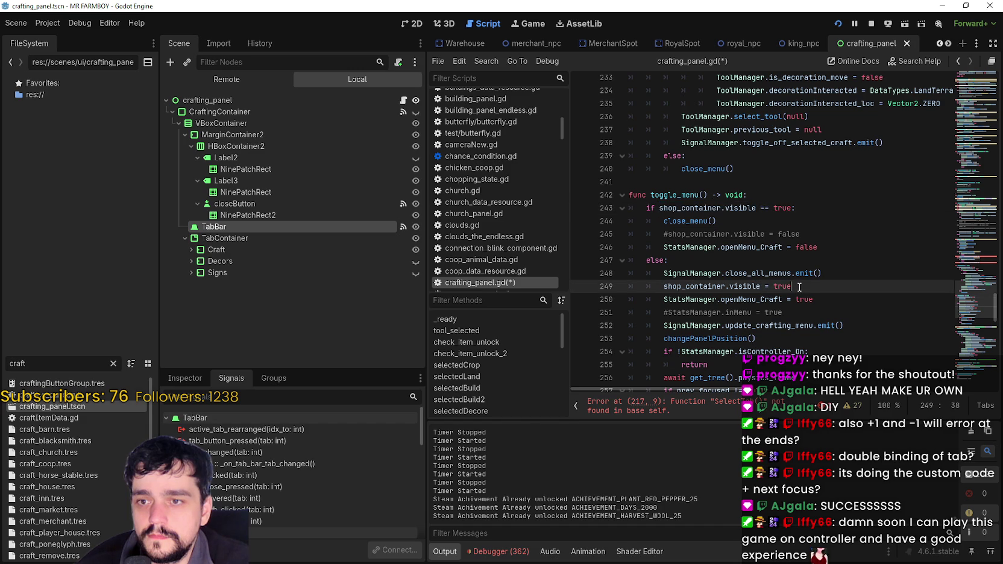
pyautogui.doubleClick(750, 299)
pyautogui.hotkey('ctrl', 'c')
pyautogui.scroll(-1, 708, 296)
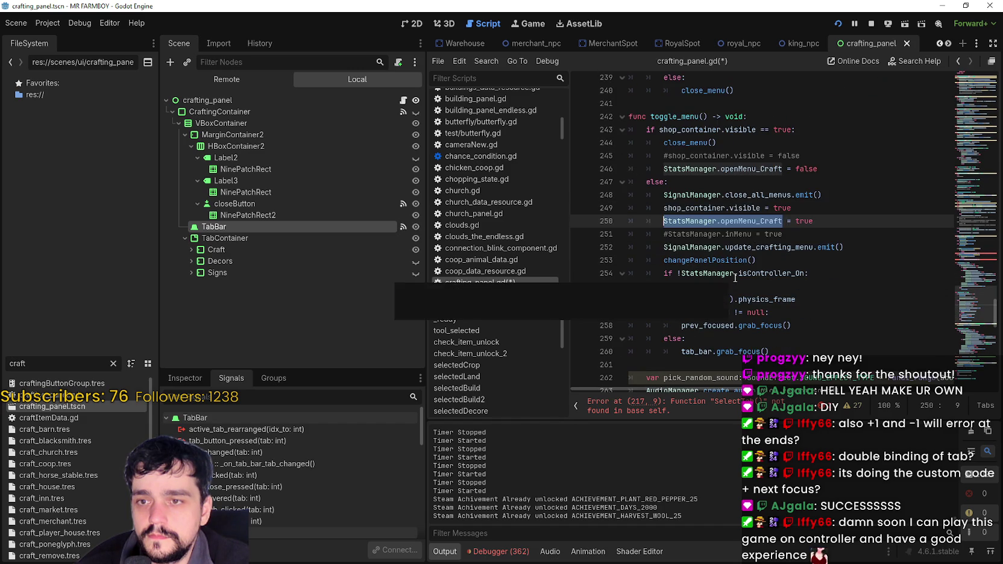
pyautogui.scroll(1, 728, 259)
pyautogui.scroll(9, 728, 259)
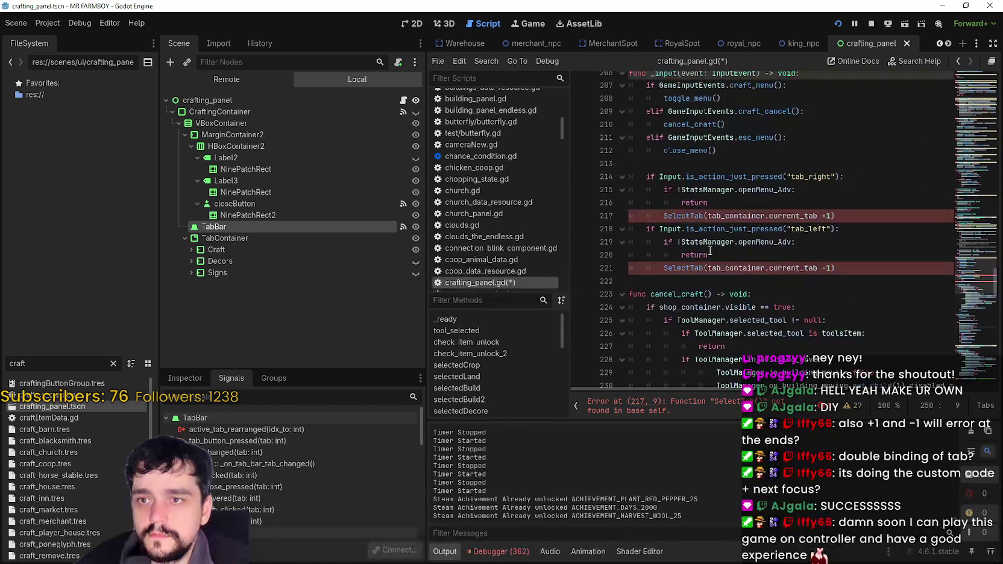
# - Replace openMenu_Adv with openMenu_Craft on lines 215 and 219 and save the script
pyautogui.doubleClick(756, 188)
pyautogui.write('StatsManager.openMenu_Craft')
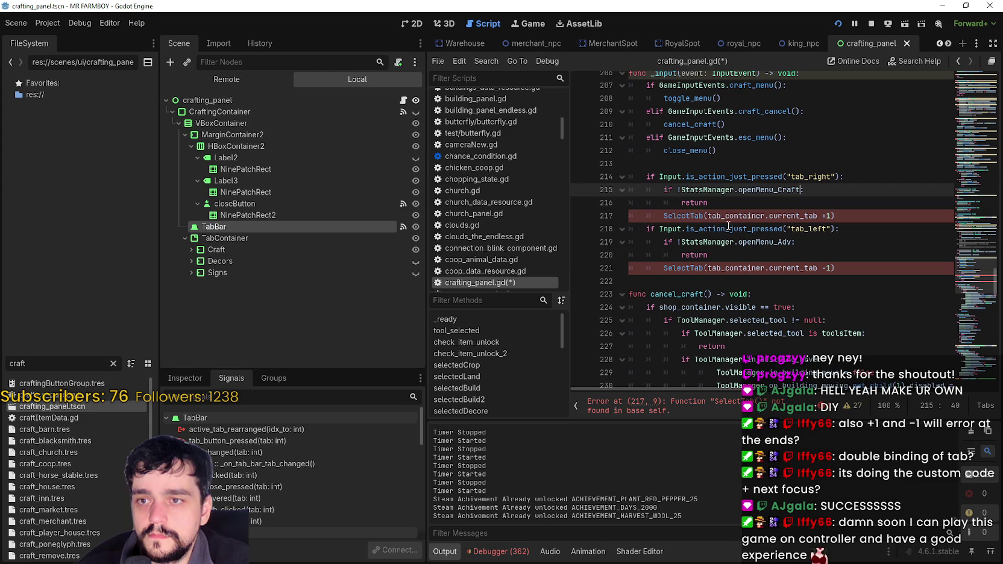
pyautogui.doubleClick(748, 242)
pyautogui.hotkey('ctrl', 'v')
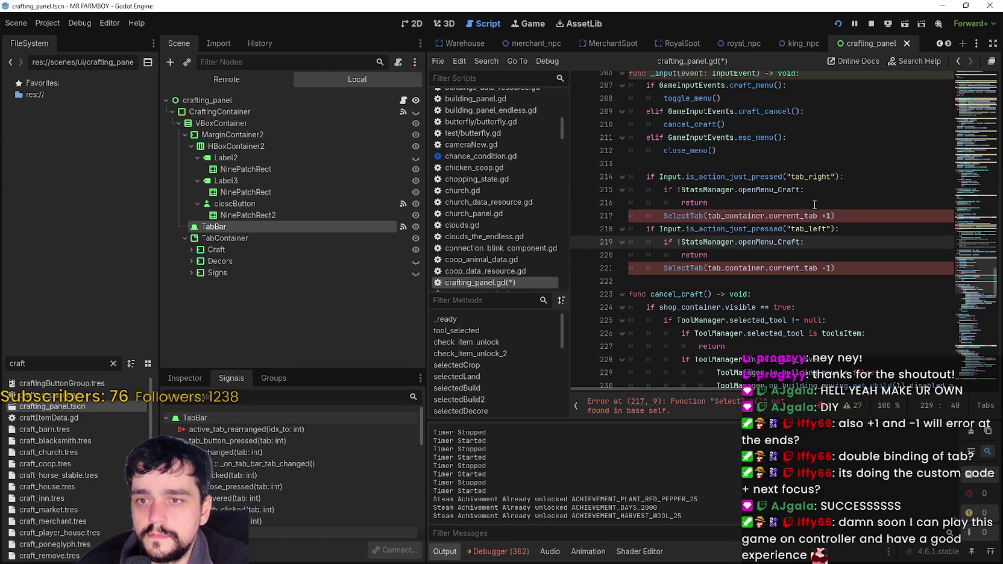
pyautogui.click(814, 205)
pyautogui.hotkey('ctrl', 's')
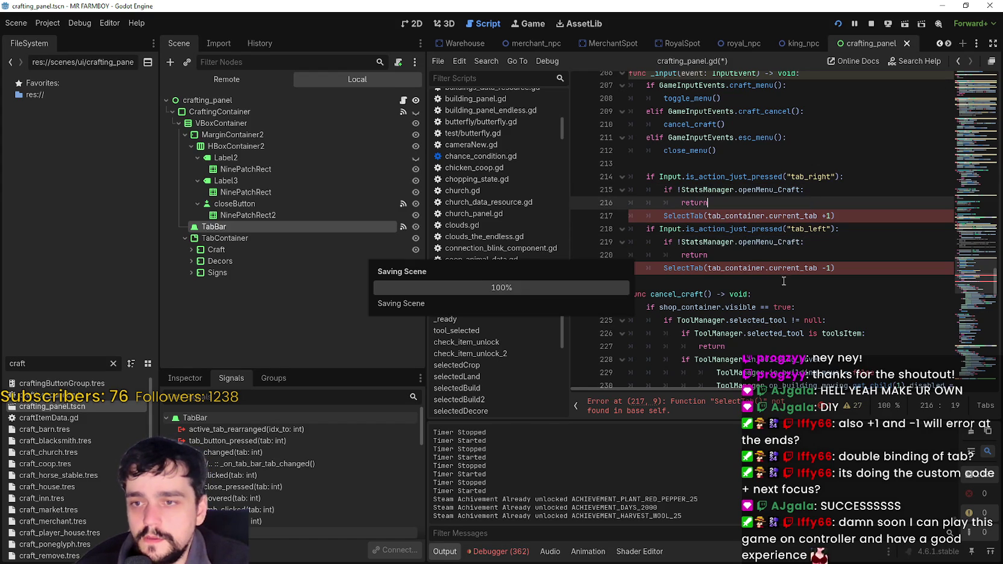
pyautogui.scroll(-9, 783, 277)
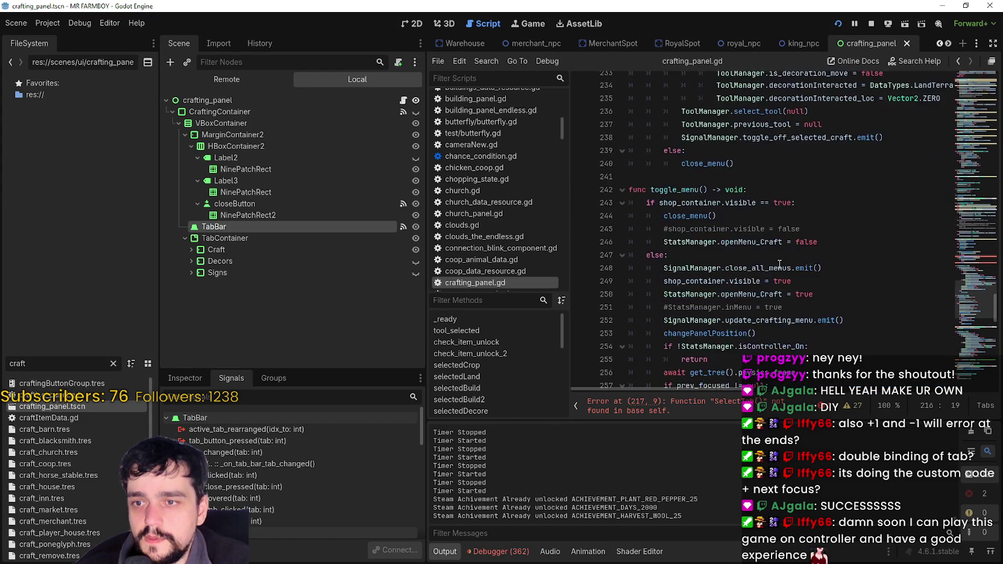
pyautogui.scroll(-3, 779, 264)
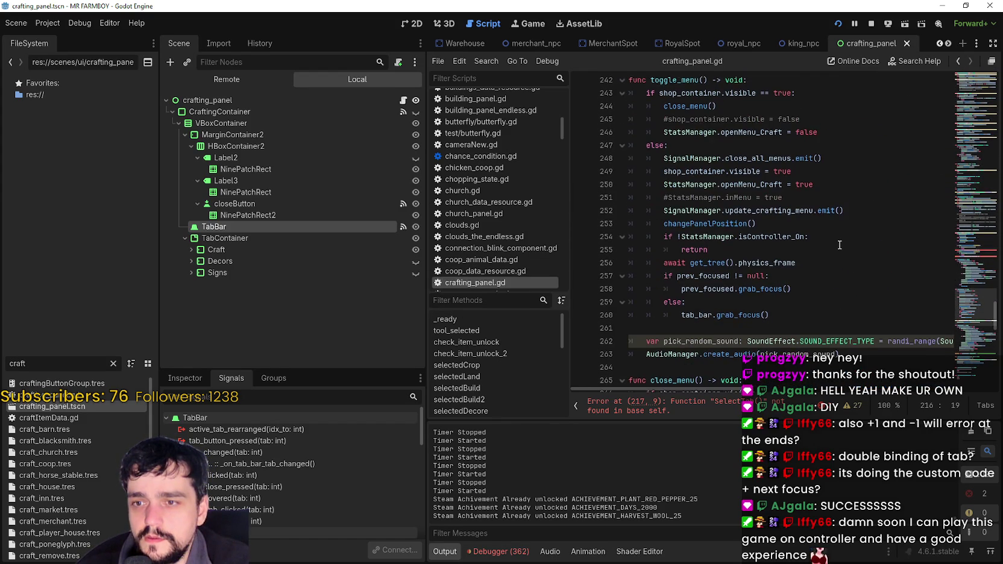
pyautogui.scroll(-10, 837, 244)
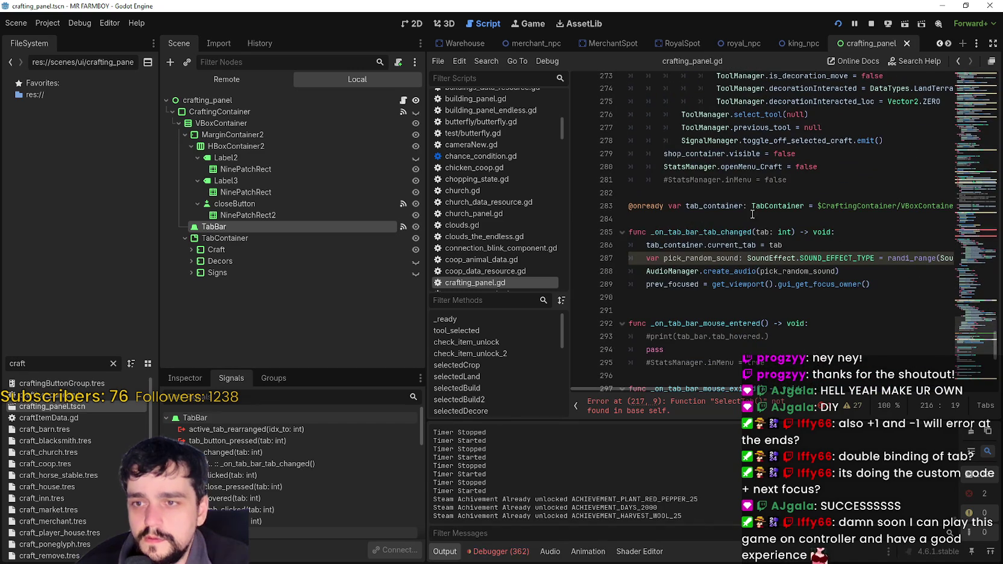
pyautogui.doubleClick(715, 206)
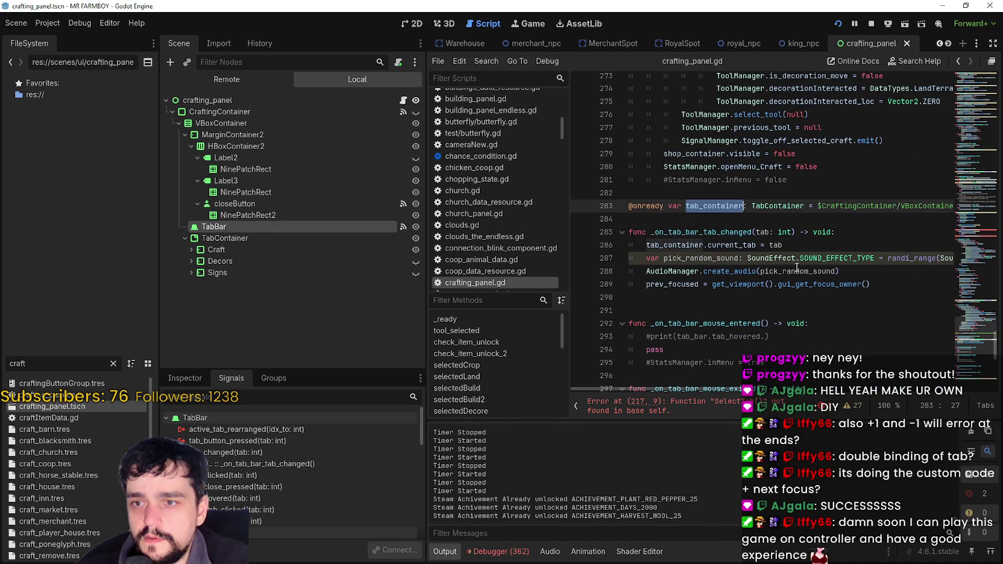
pyautogui.doubleClick(699, 231)
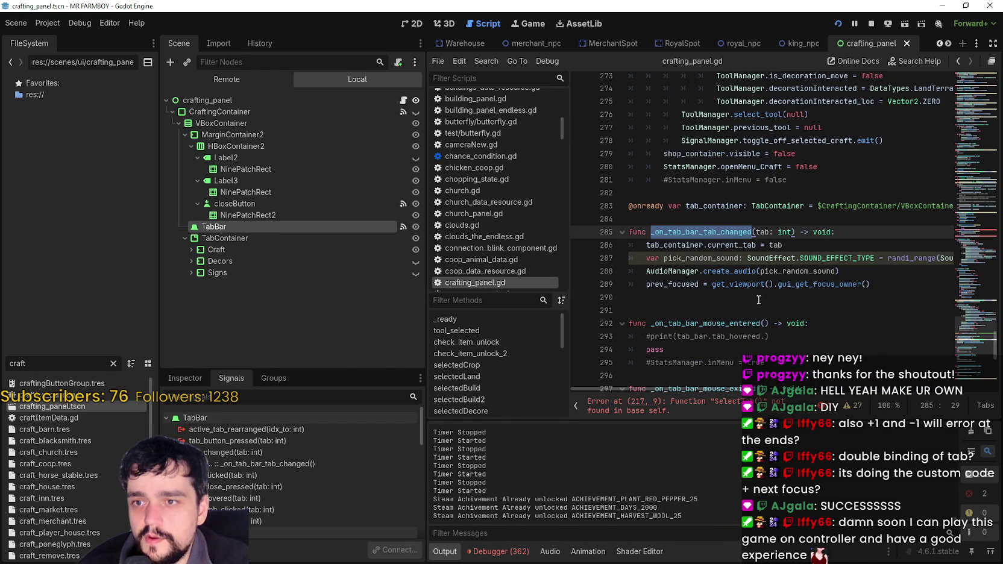
pyautogui.click(707, 244)
pyautogui.moveTo(678, 244); pyautogui.dragTo(645, 245)
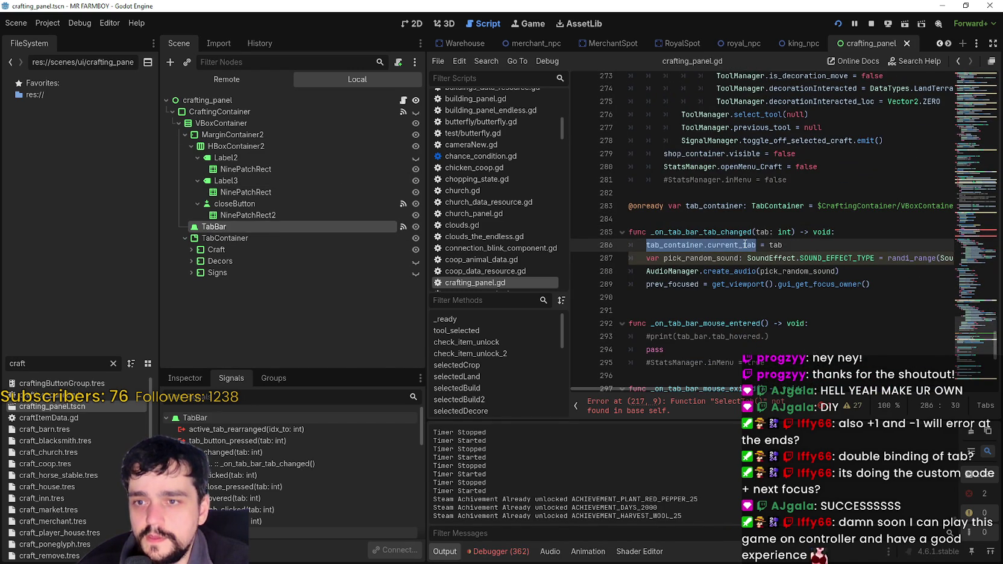
pyautogui.scroll(10, 768, 300)
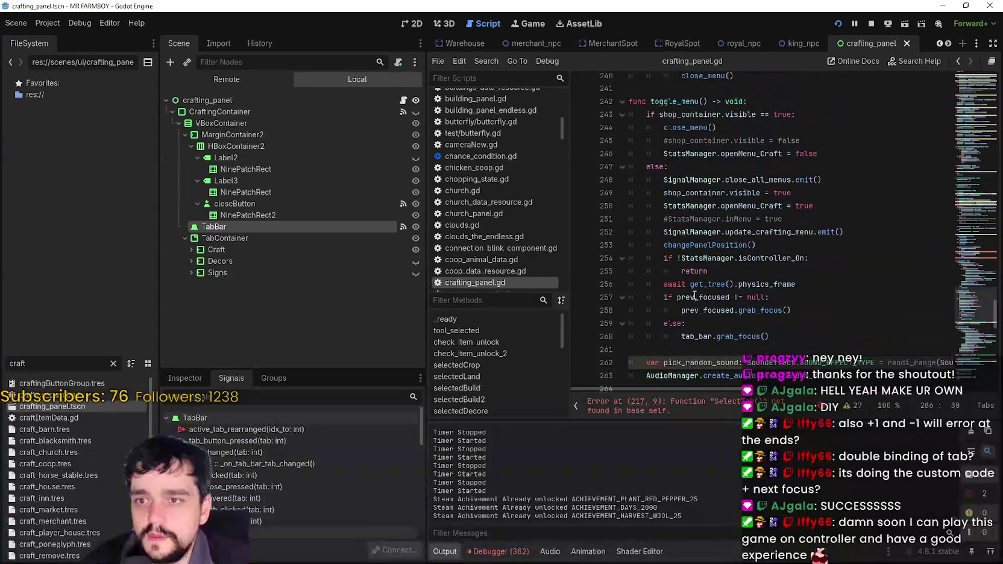
pyautogui.scroll(2, 699, 344)
pyautogui.scroll(-10, 701, 325)
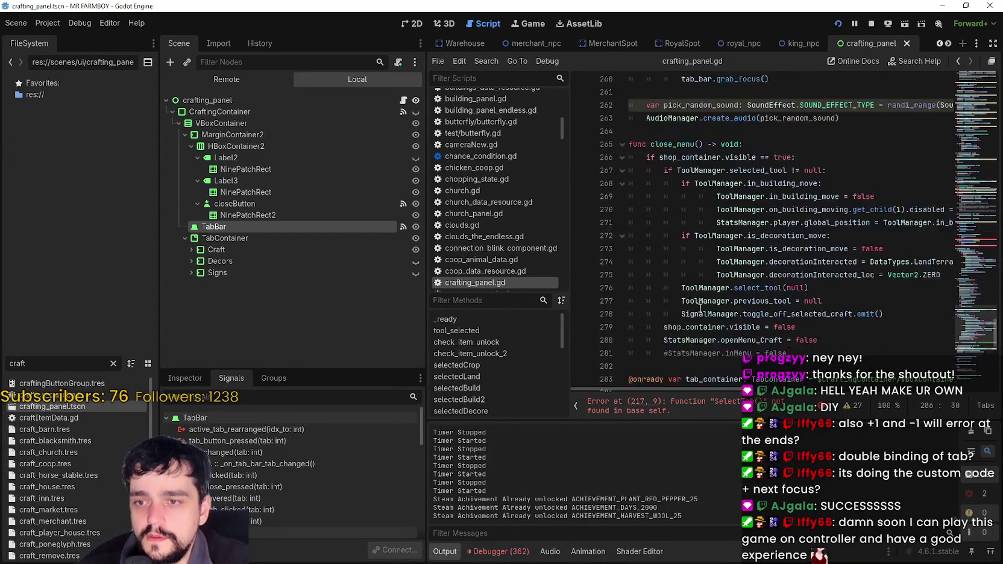
pyautogui.scroll(-1, 701, 304)
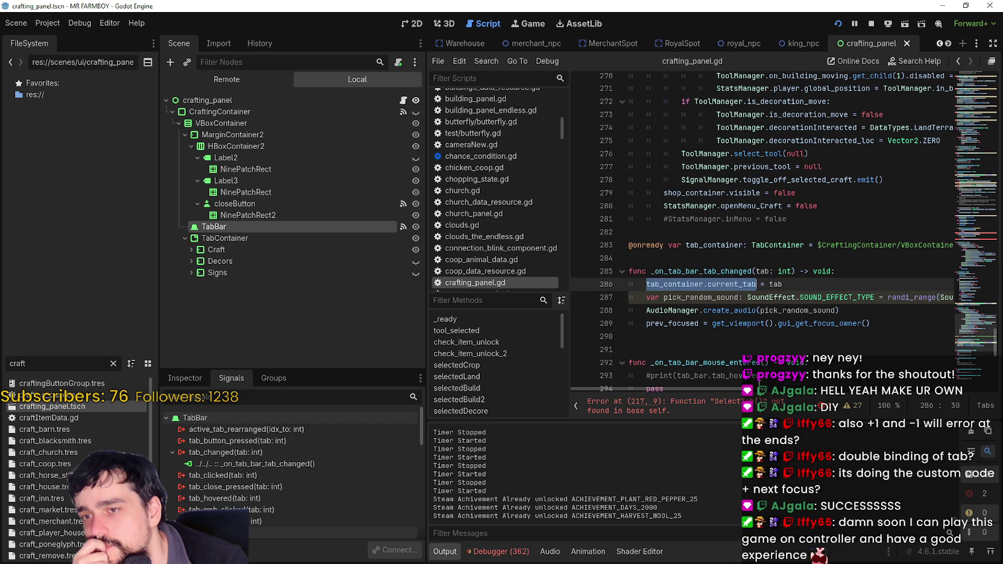
pyautogui.click(757, 342)
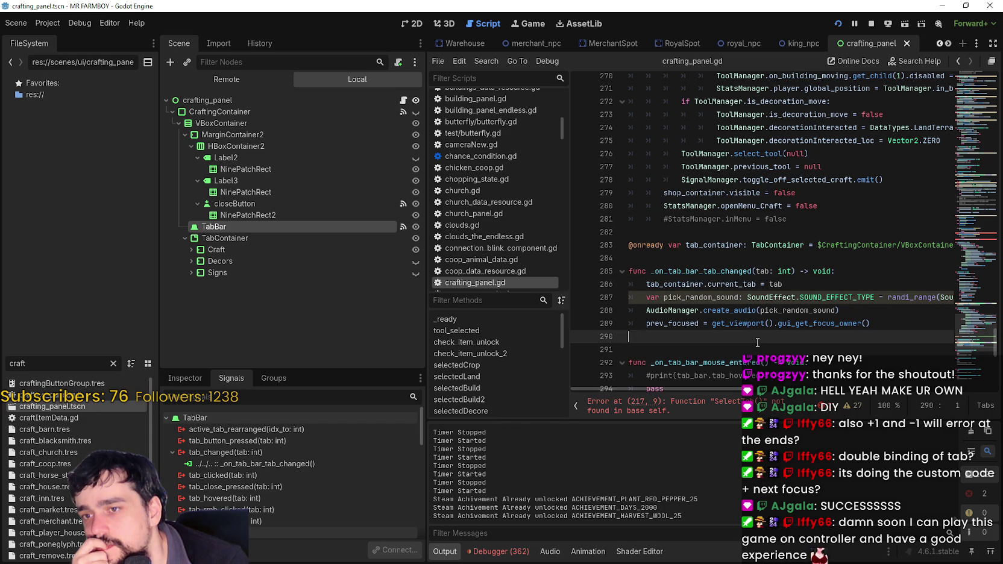
pyautogui.doubleClick(717, 270)
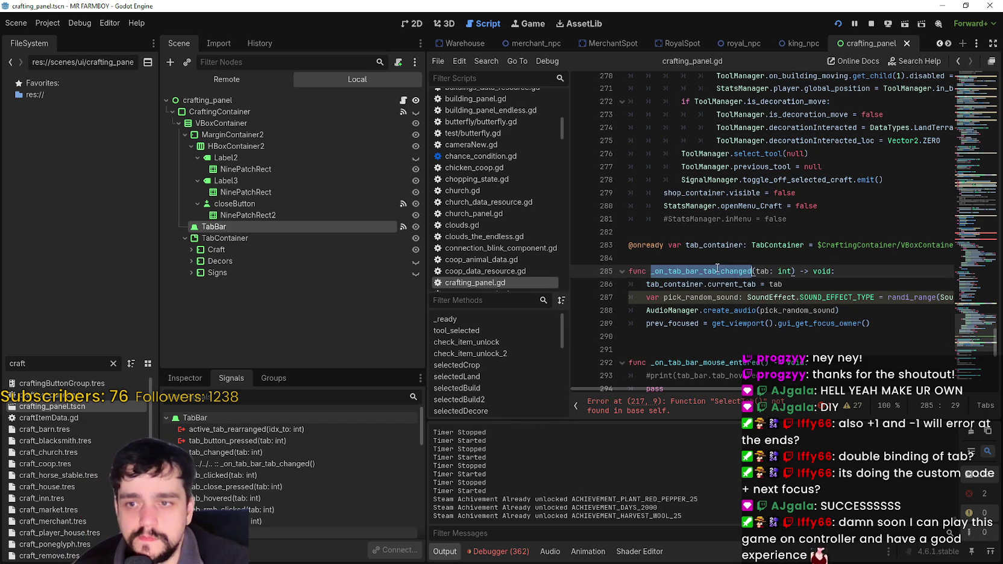
pyautogui.click(730, 341)
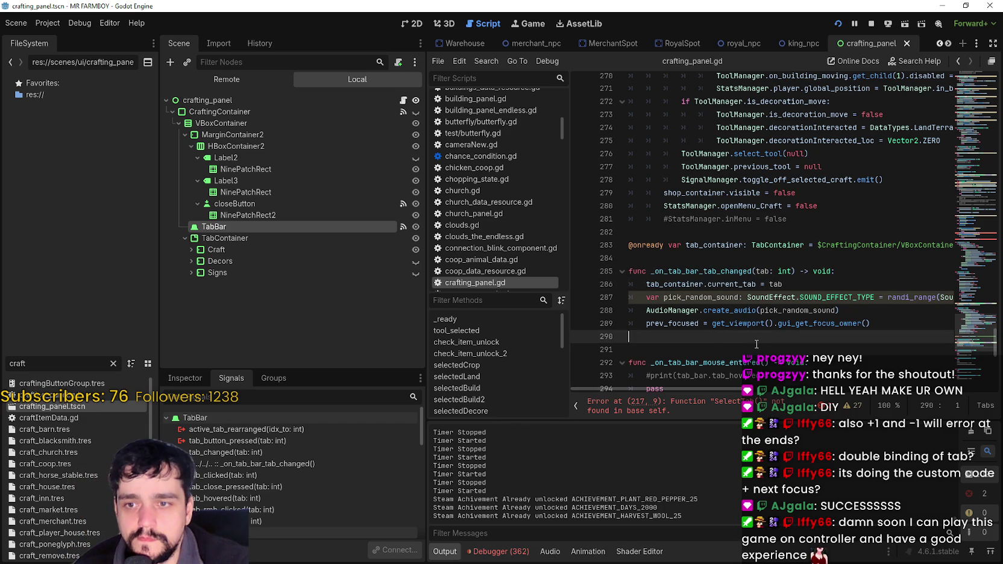
pyautogui.click(713, 288)
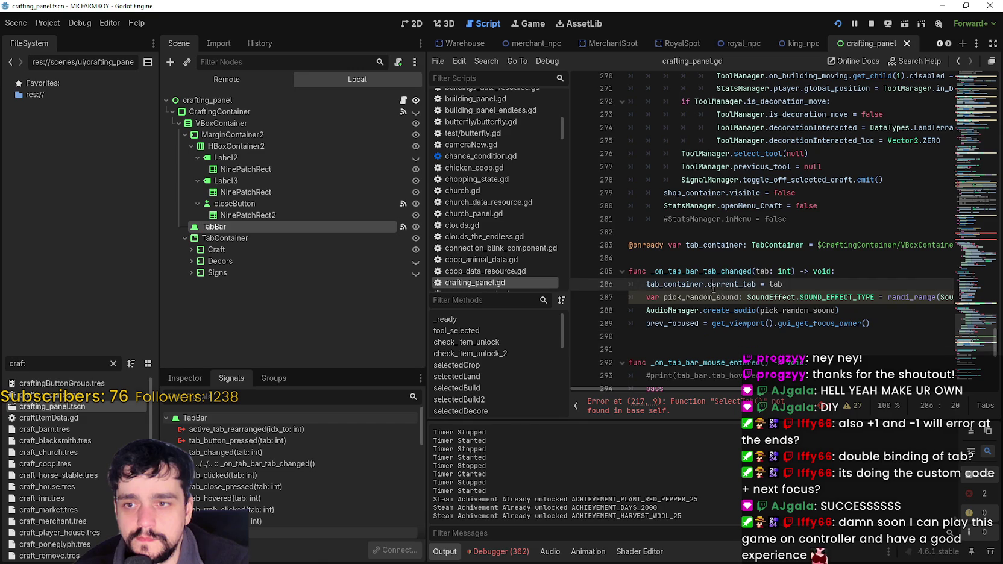
pyautogui.moveTo(758, 284); pyautogui.dragTo(646, 284)
pyautogui.click(772, 348)
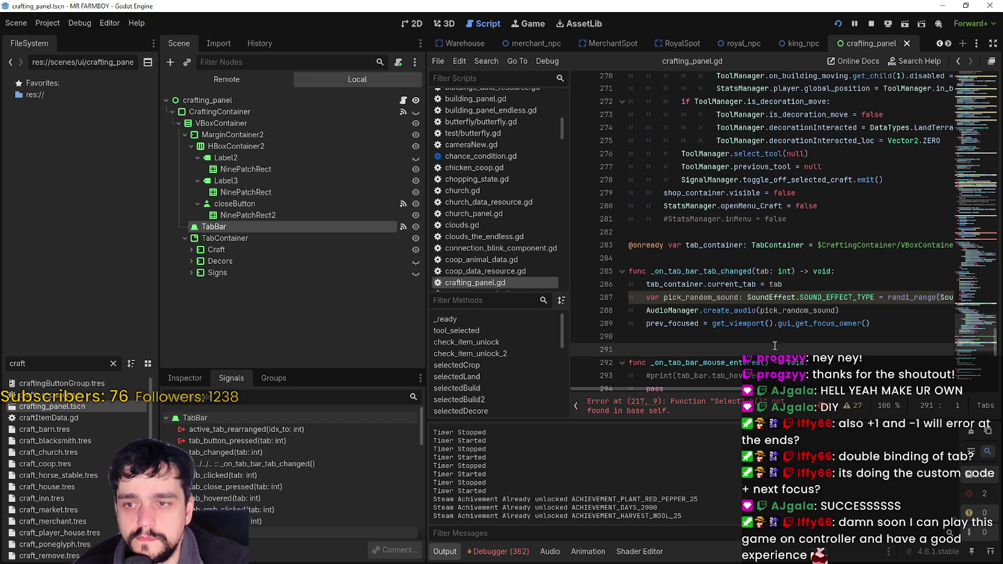
pyautogui.scroll(-3, 774, 345)
pyautogui.scroll(-6, 756, 297)
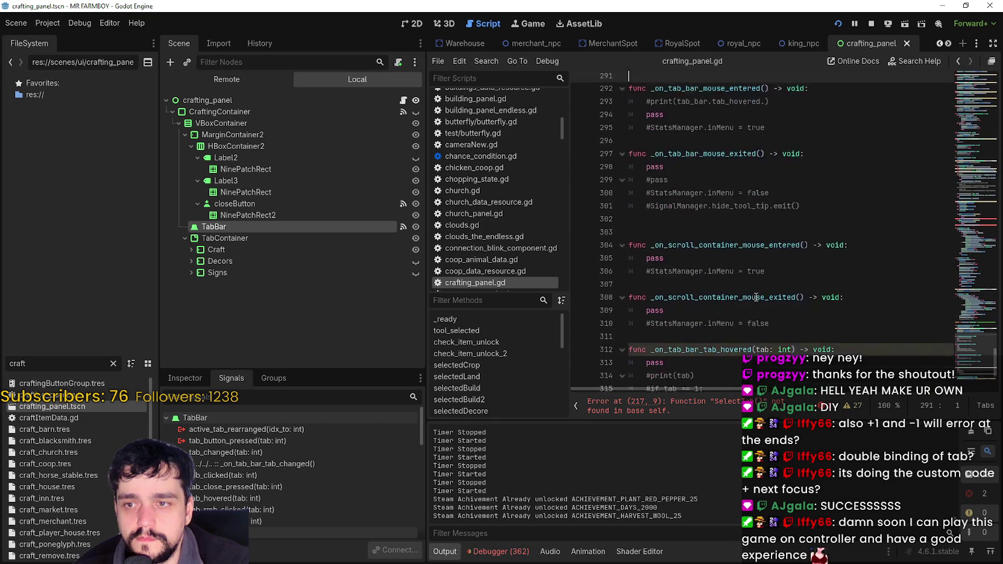
pyautogui.scroll(-2, 755, 297)
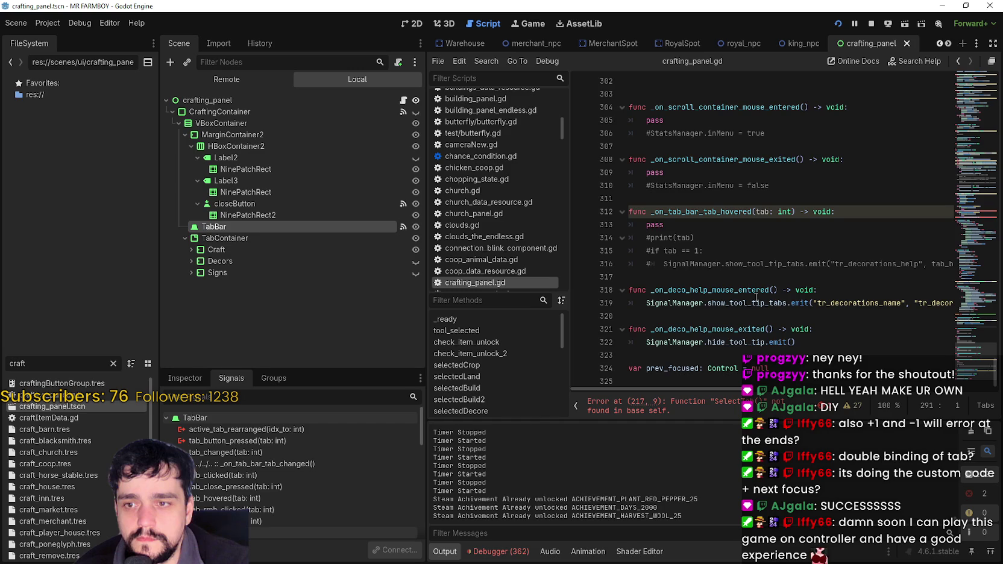
pyautogui.scroll(8, 756, 297)
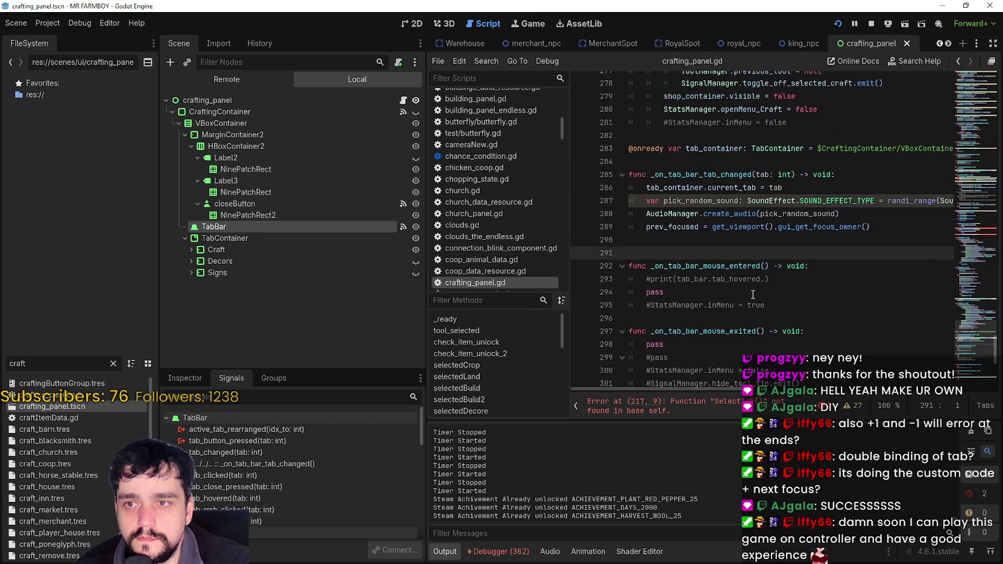
# - Search crafting_panel.gd for prev_focused from line 289, stepping through each match in the find bar
pyautogui.doubleClick(689, 222)
pyautogui.hotkey('ctrl', 'f')
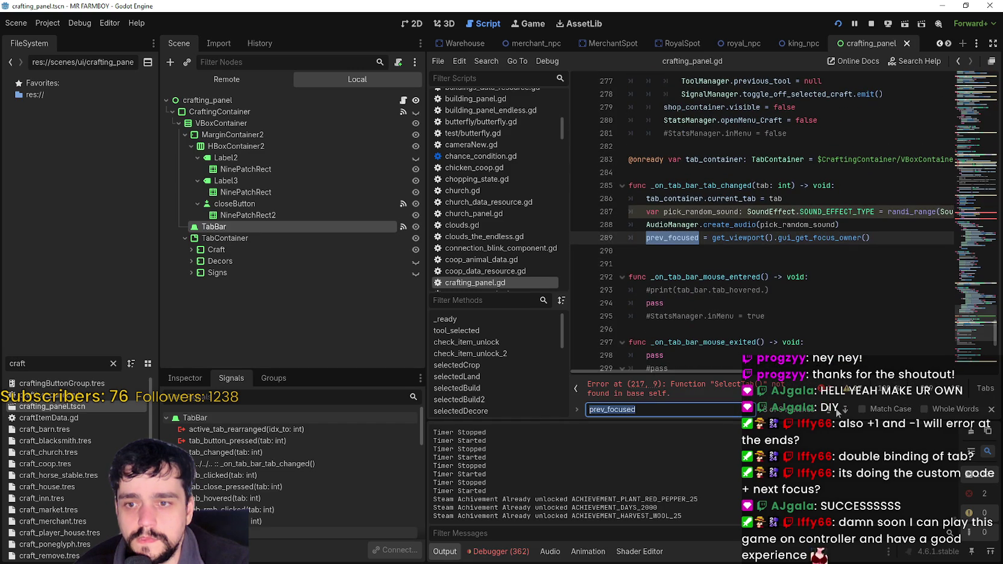
pyautogui.click(844, 410)
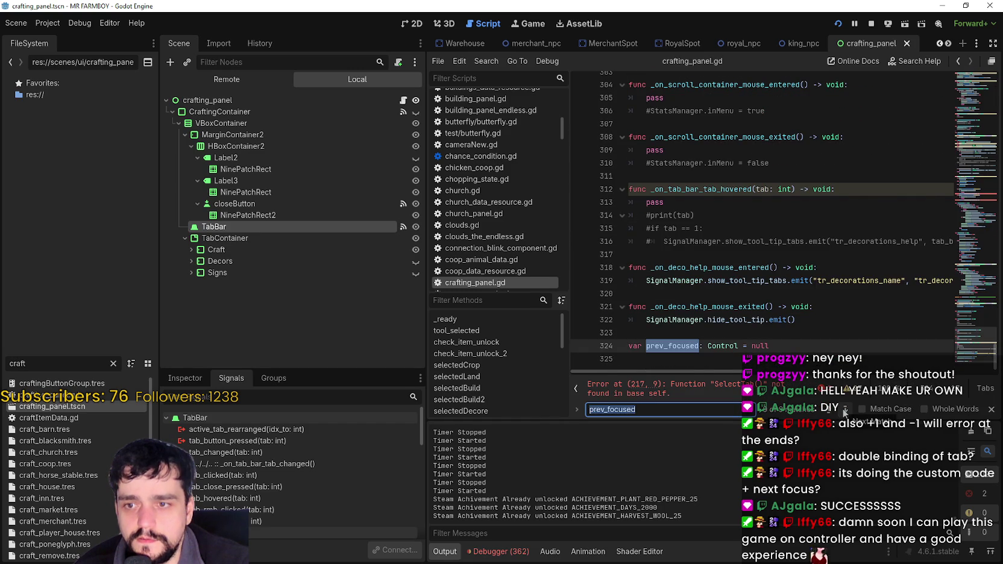
pyautogui.click(844, 410)
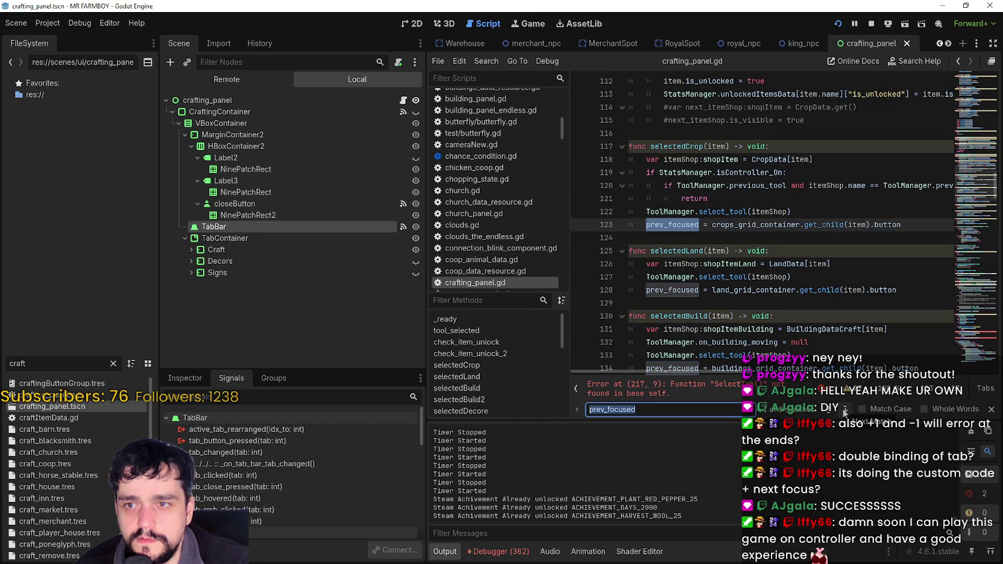
pyautogui.click(845, 410)
pyautogui.click(845, 410)
pyautogui.click(845, 410)
pyautogui.click(844, 410)
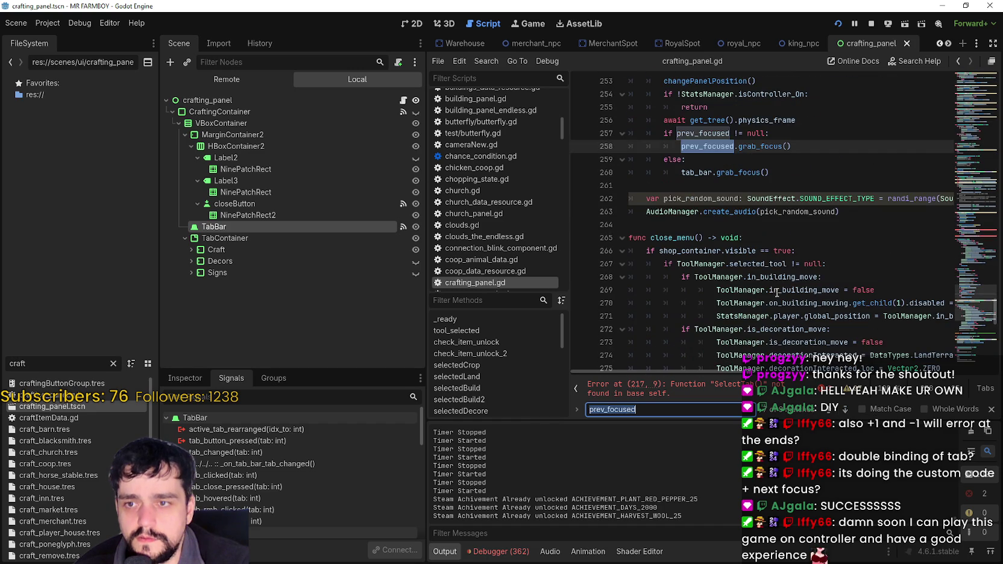
pyautogui.click(732, 232)
pyautogui.scroll(-6, 732, 234)
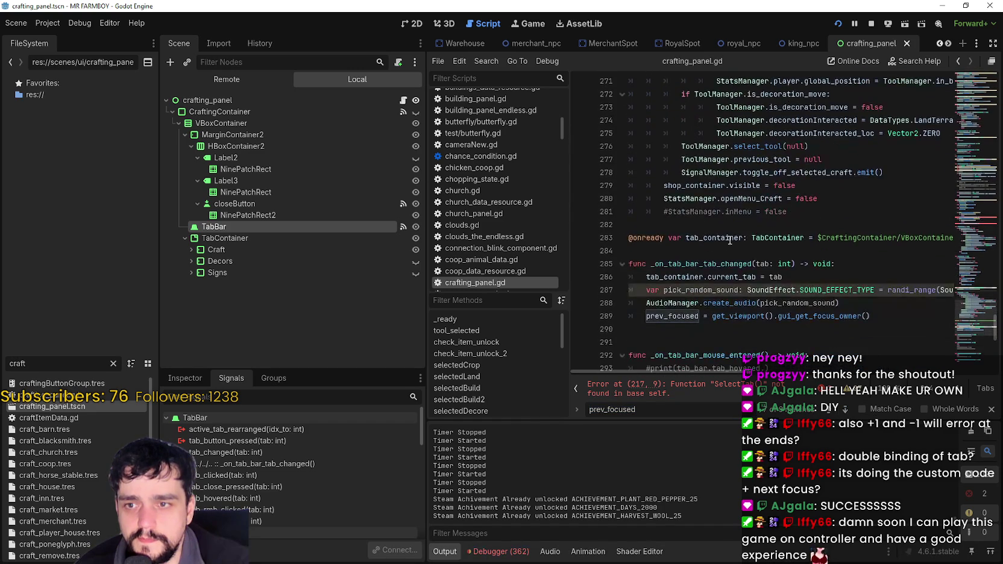
pyautogui.scroll(-2, 729, 239)
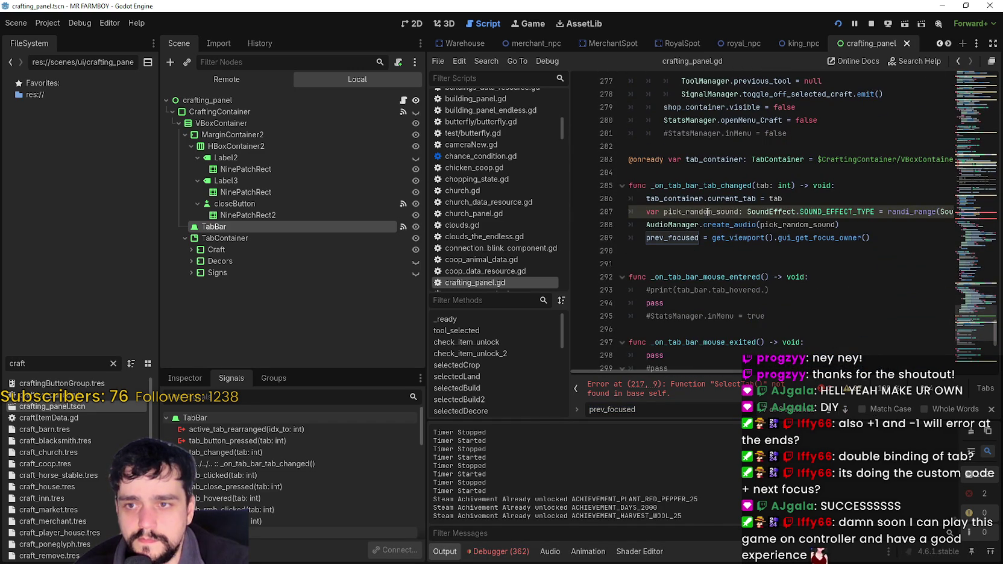
pyautogui.press('Down')
pyautogui.press('Down')
# - Add a tab_container.current_tab line below the tab_right SelectTab call on line 217
pyautogui.click(729, 192)
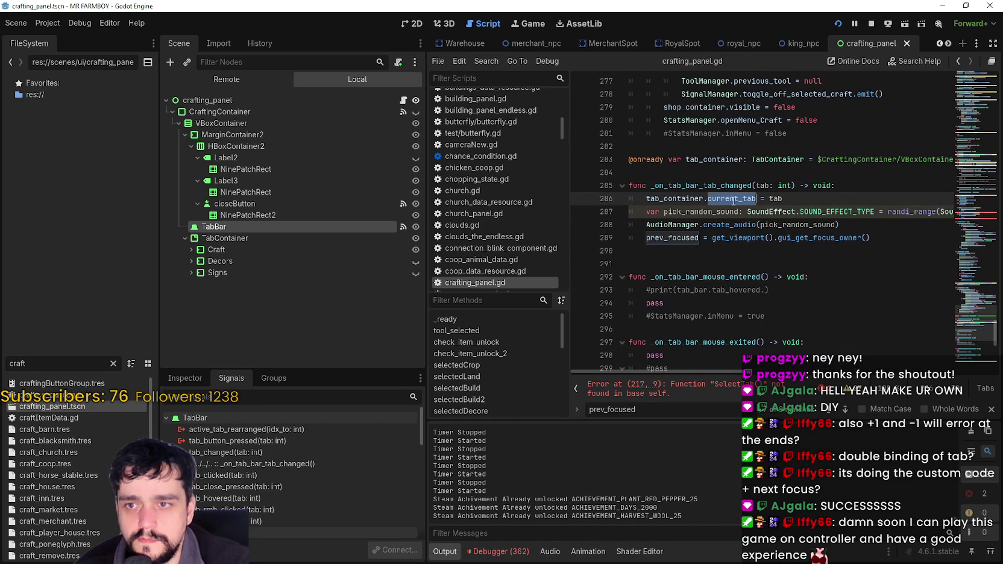
pyautogui.press('Home')
pyautogui.hotkey('ctrl', 'shift', 'Right')
pyautogui.hotkey('ctrl', 'shift', 'Right')
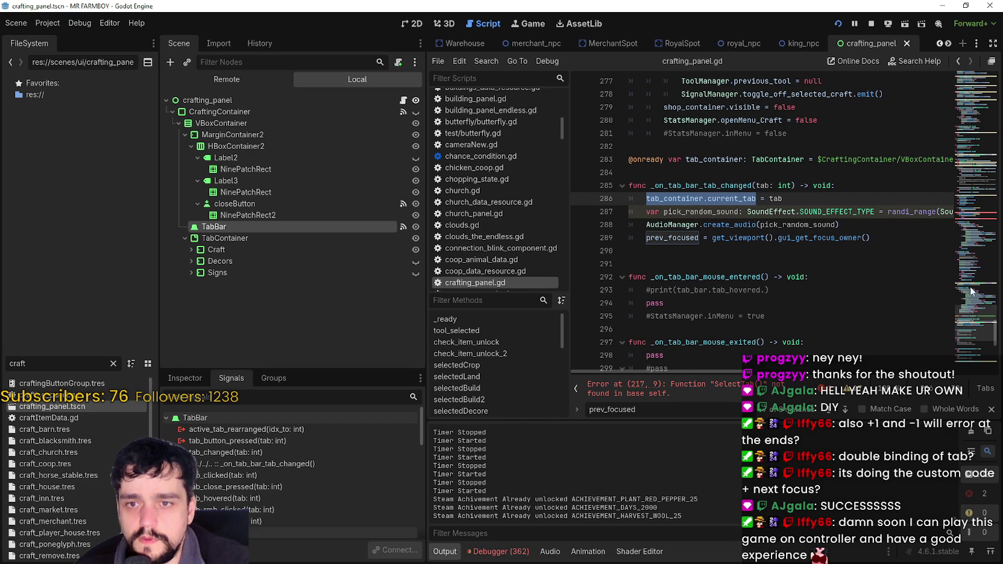
pyautogui.click(969, 223)
pyautogui.click(683, 225)
pyautogui.press('Home')
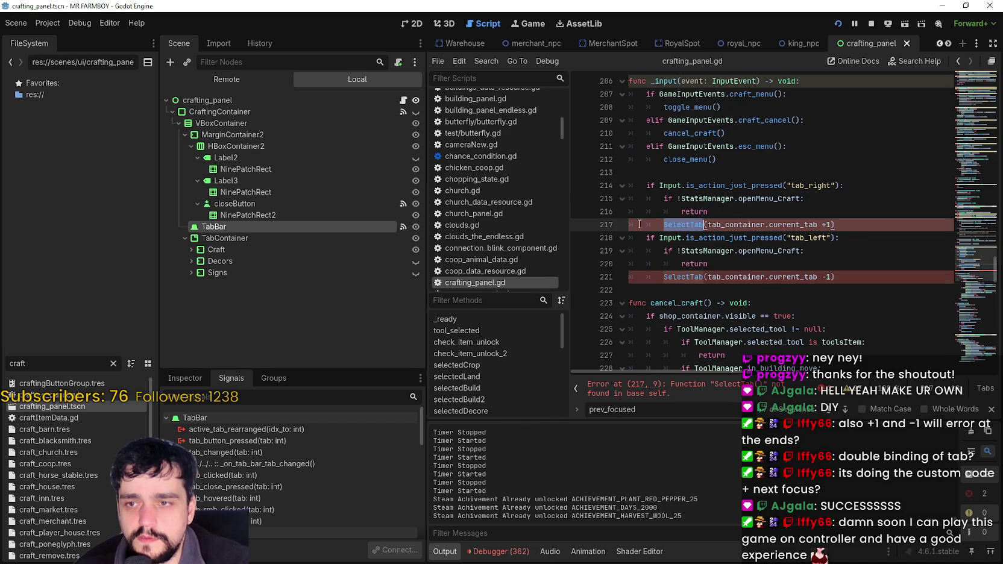
pyautogui.press('Return')
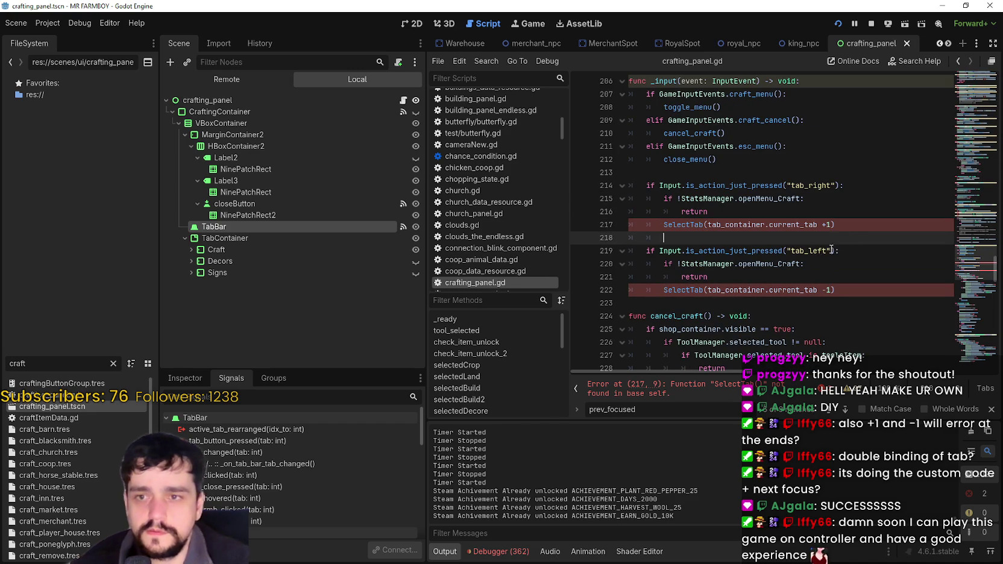
pyautogui.write('tab_container.current_tab+1')
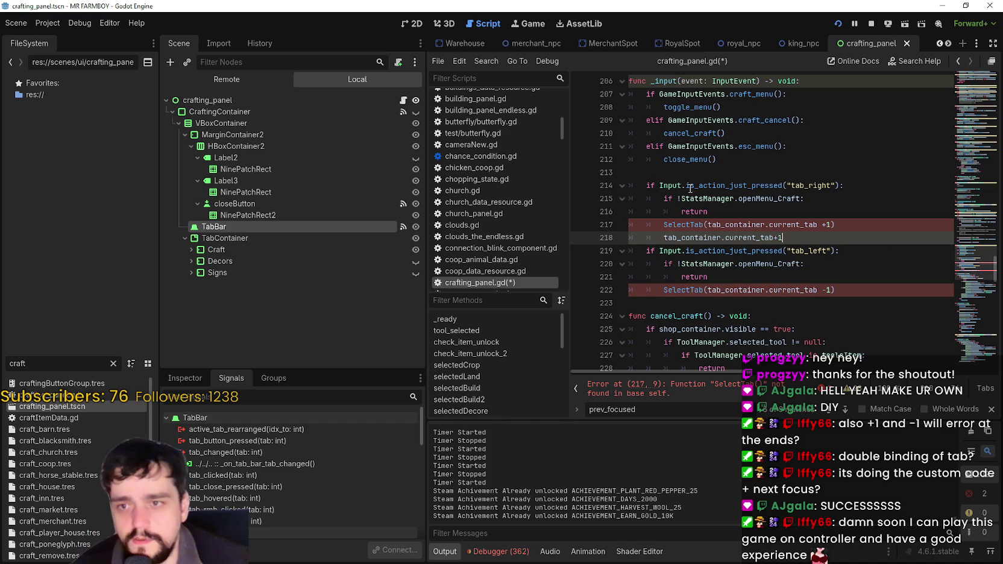
# - Comment out the tab_right SelectTab call and make the new line read tab_container.current_tab =+1
pyautogui.click(663, 224)
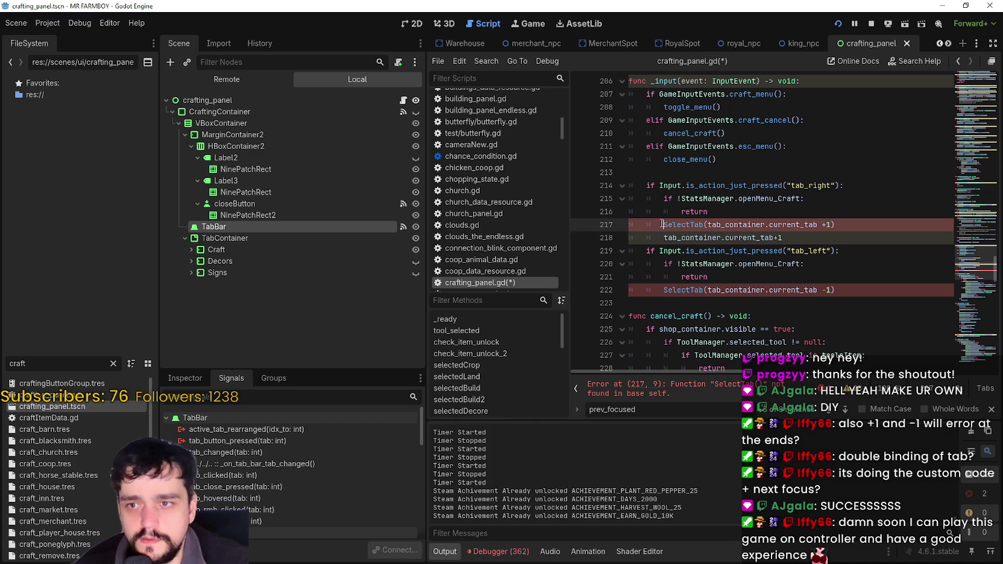
pyautogui.write('#')
pyautogui.click(668, 238)
pyautogui.moveTo(664, 237); pyautogui.dragTo(790, 232)
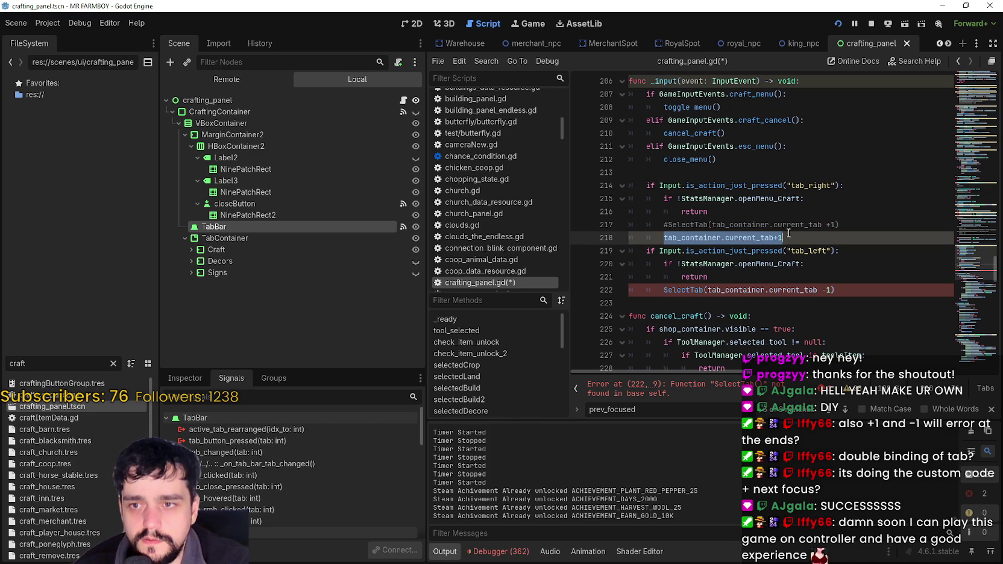
pyautogui.click(777, 238)
pyautogui.moveTo(745, 238)
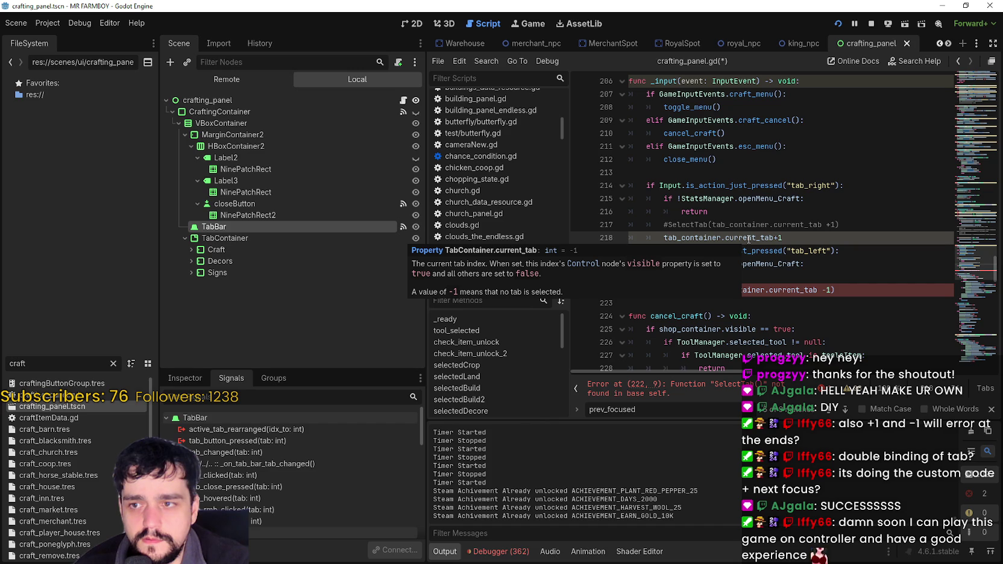
pyautogui.write('=')
# - Replace the tab_left SelectTab call on line 222 with tab_container.current_tab =-1 and save the script
pyautogui.click(805, 236)
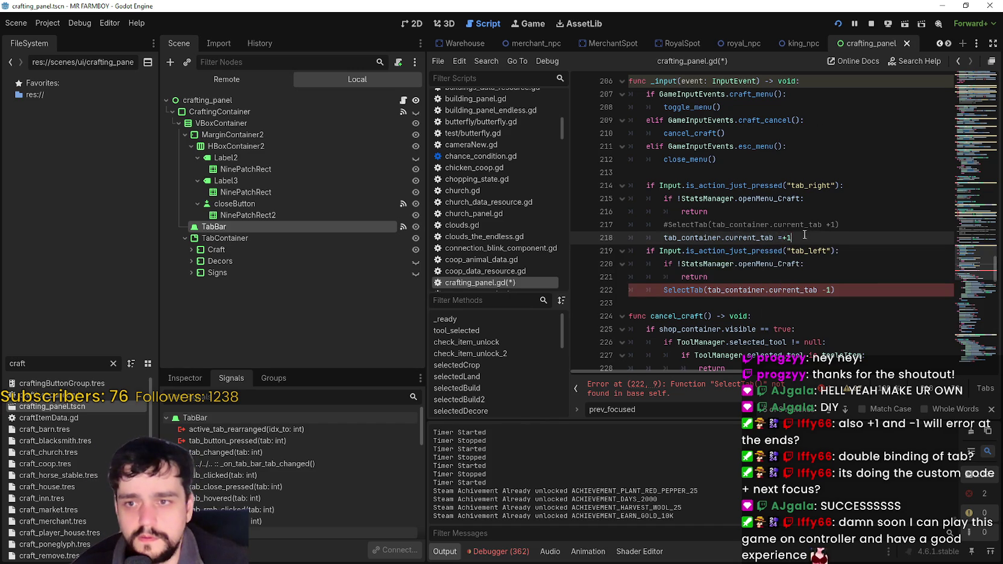
pyautogui.moveTo(804, 235); pyautogui.dragTo(663, 237)
pyautogui.hotkey('ctrl', 'c')
pyautogui.moveTo(835, 290); pyautogui.dragTo(664, 290)
pyautogui.hotkey('ctrl', 'v')
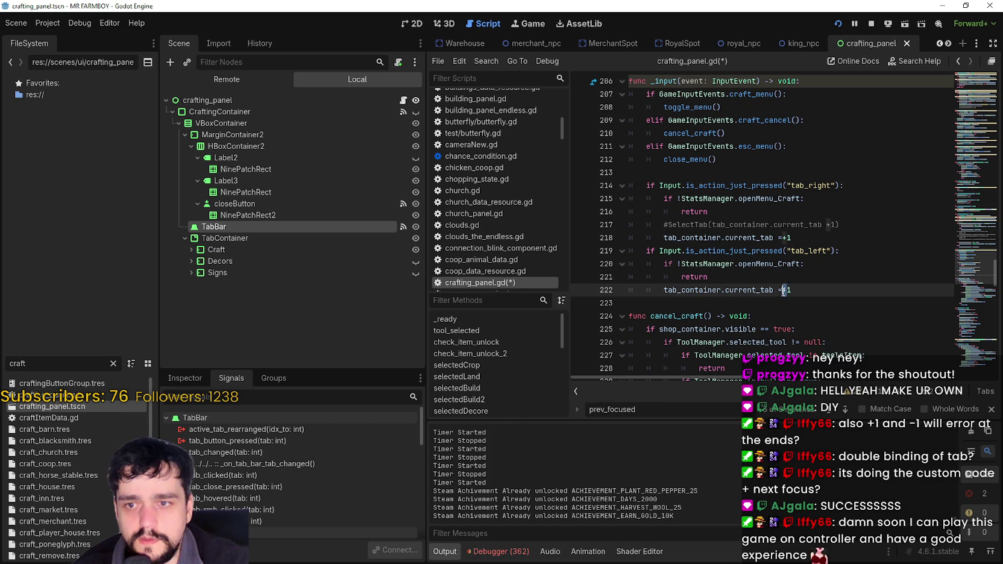
pyautogui.write('-')
pyautogui.hotkey('ctrl', 's')
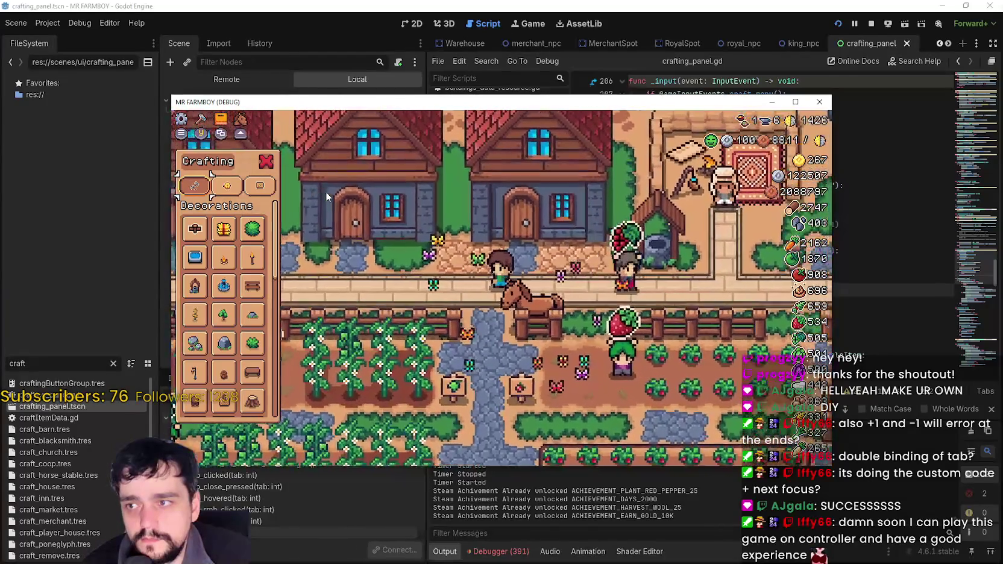
# - In the running game, cycle the crafting panel from Signs through Land to Decorations
pyautogui.press('Tab')
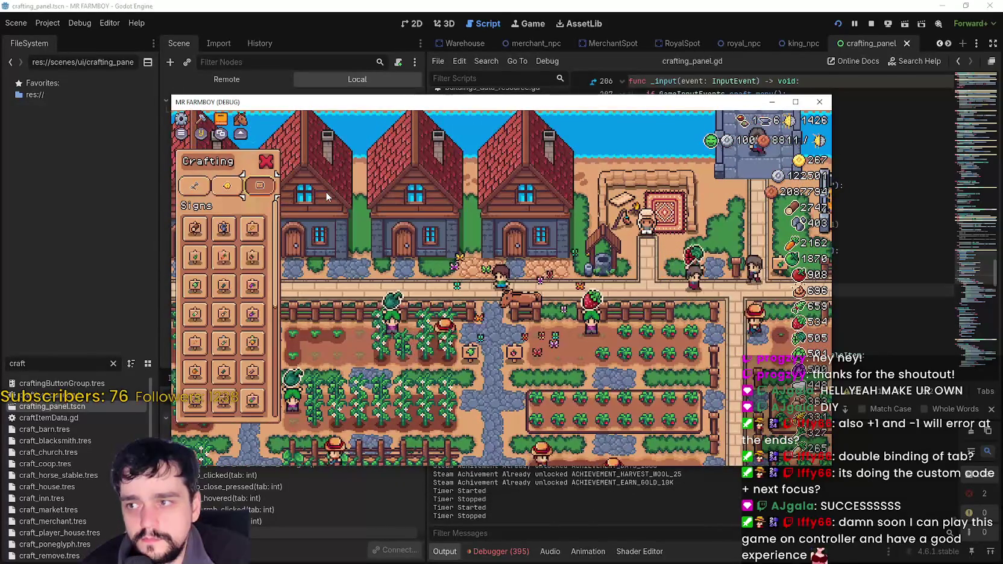
pyautogui.scroll(-5, 325, 191)
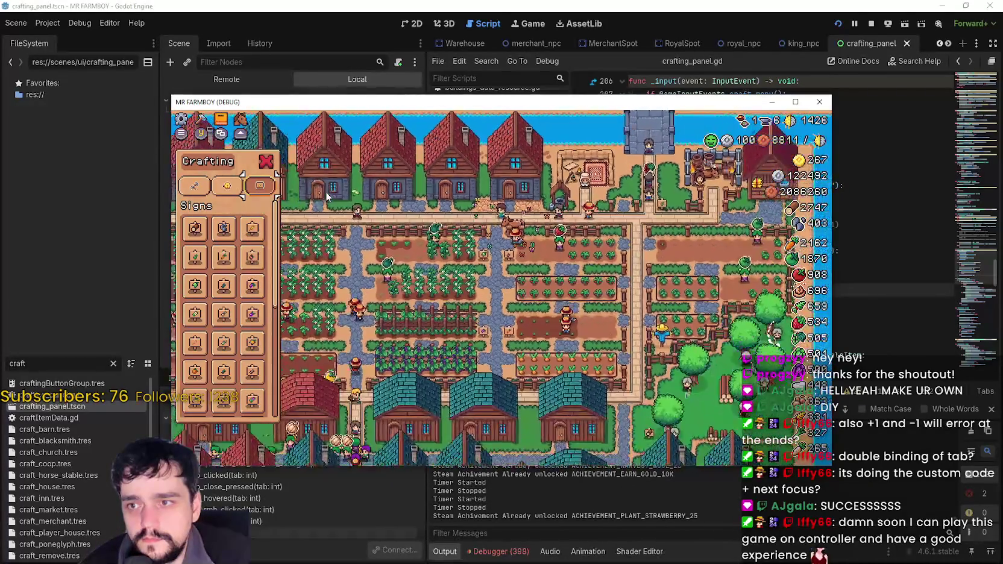
pyautogui.press('Tab')
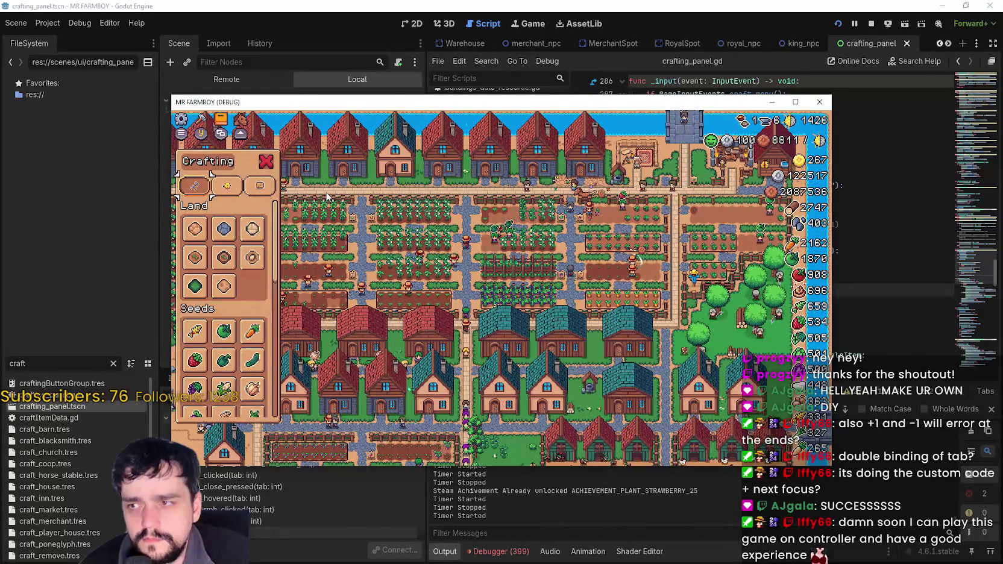
pyautogui.press('Tab')
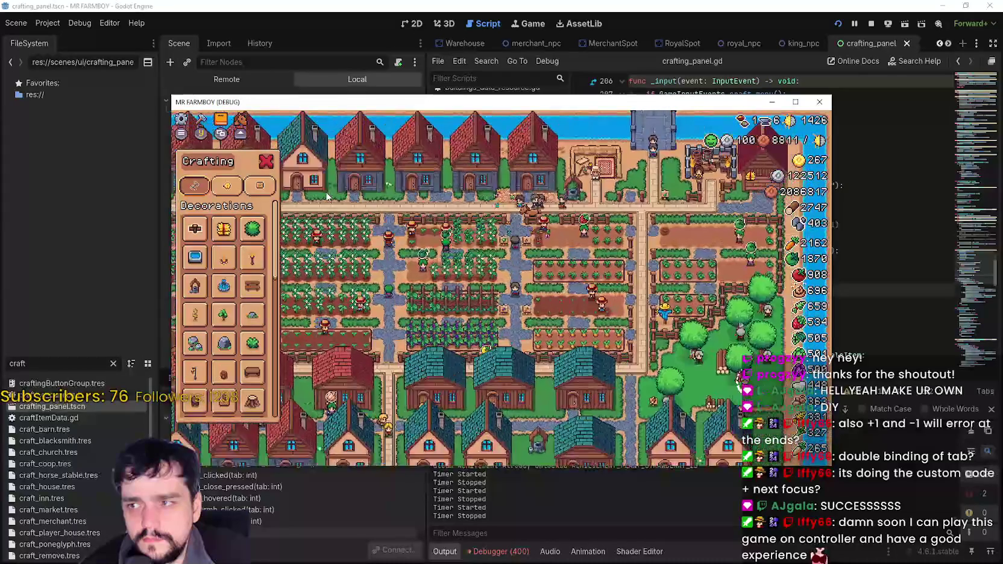
pyautogui.scroll(4, 326, 194)
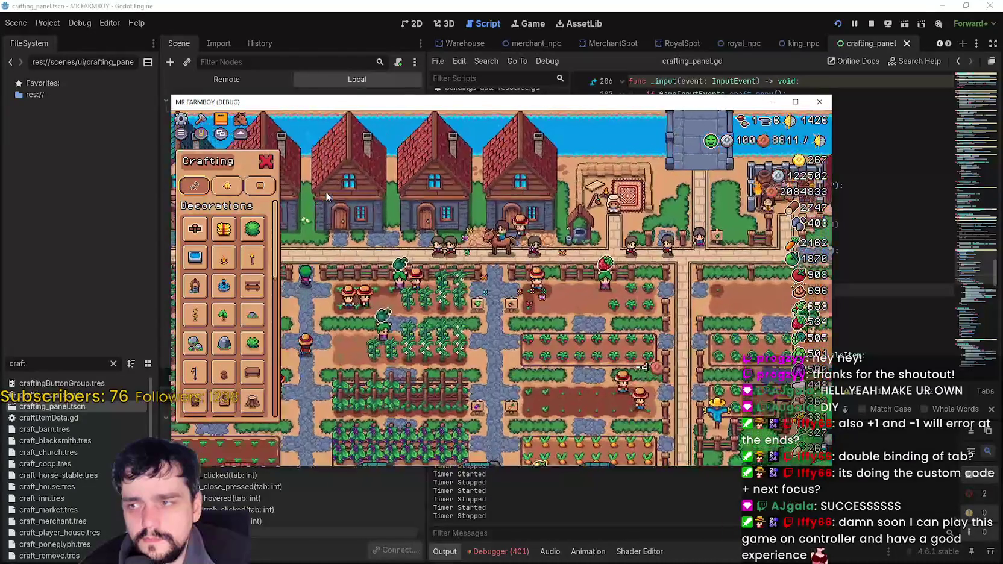
pyautogui.scroll(-1, 325, 194)
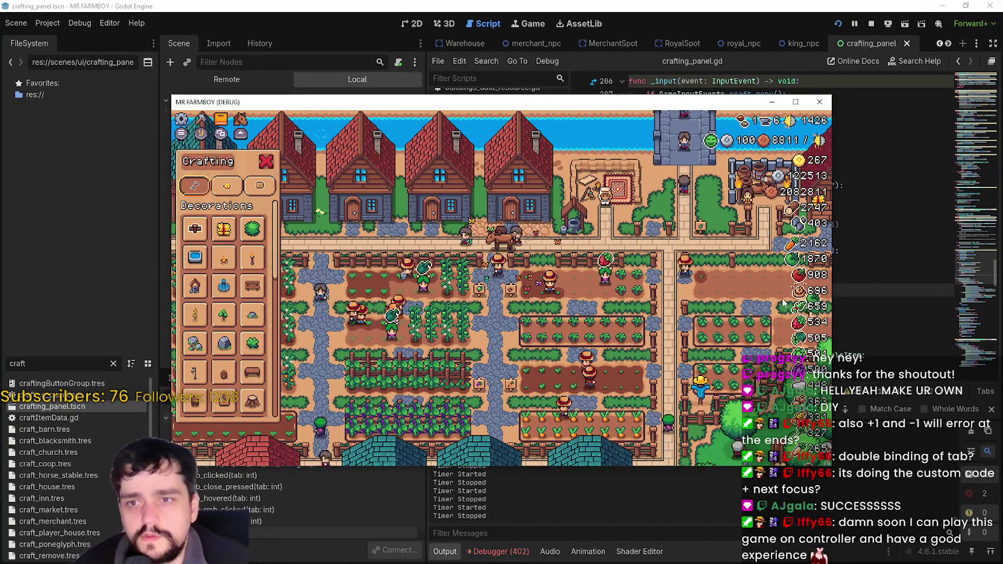
pyautogui.click(867, 292)
# - Highlight current_tab's uses, scroll to _on_tab_bar_tab_changed near line 286, and place the caret on line 292
pyautogui.doubleClick(749, 289)
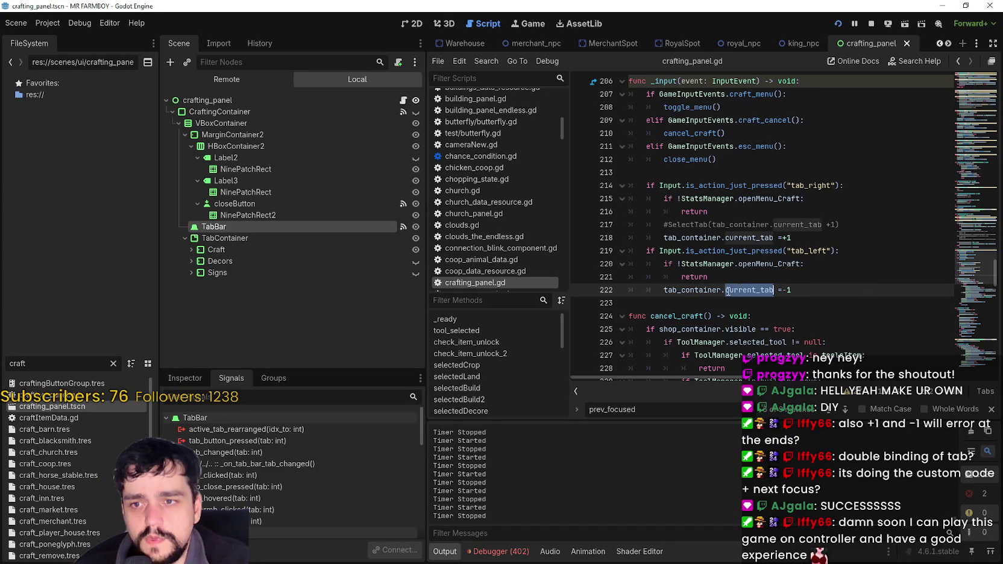
pyautogui.scroll(-8, 972, 304)
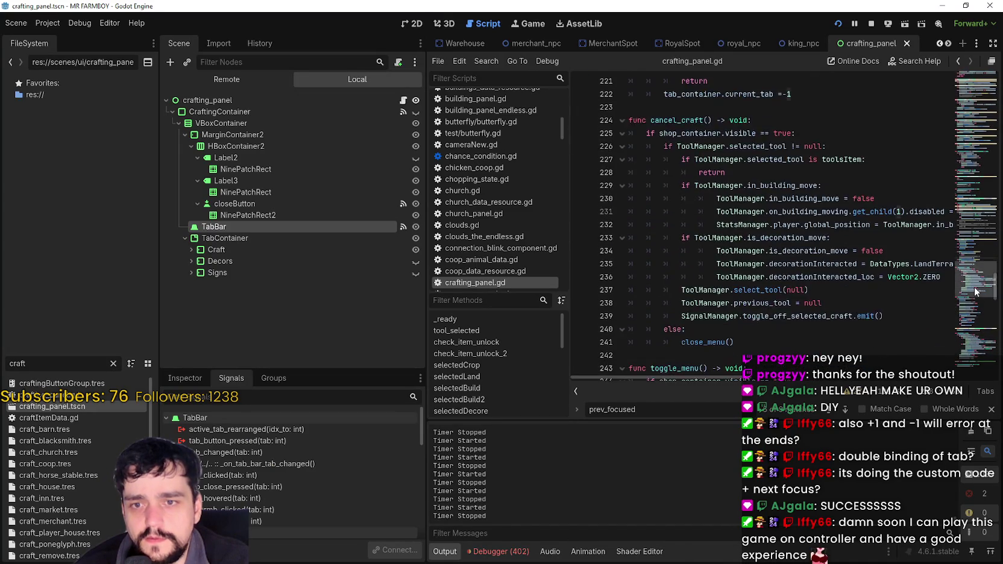
pyautogui.moveTo(972, 304); pyautogui.dragTo(974, 339)
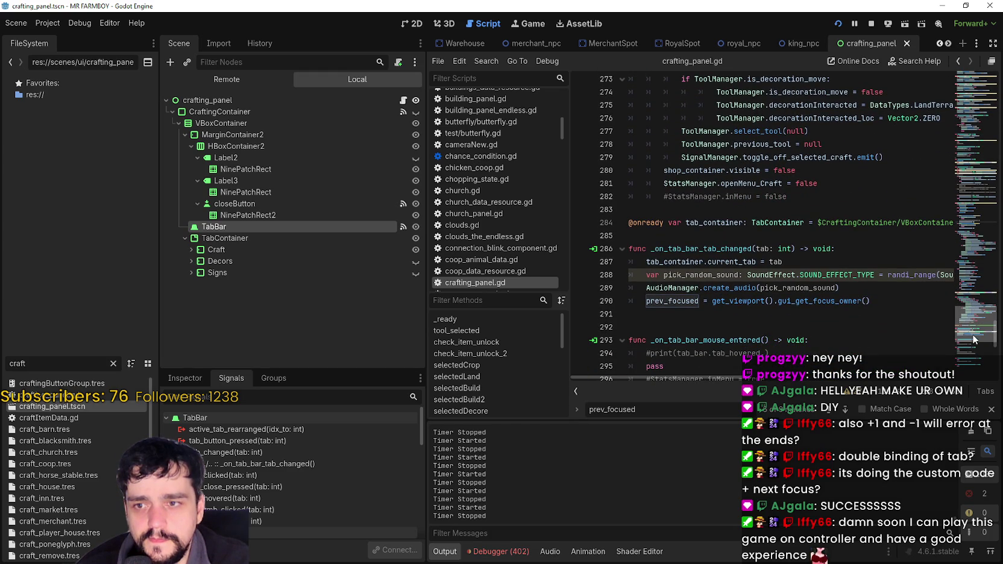
pyautogui.scroll(-1, 829, 324)
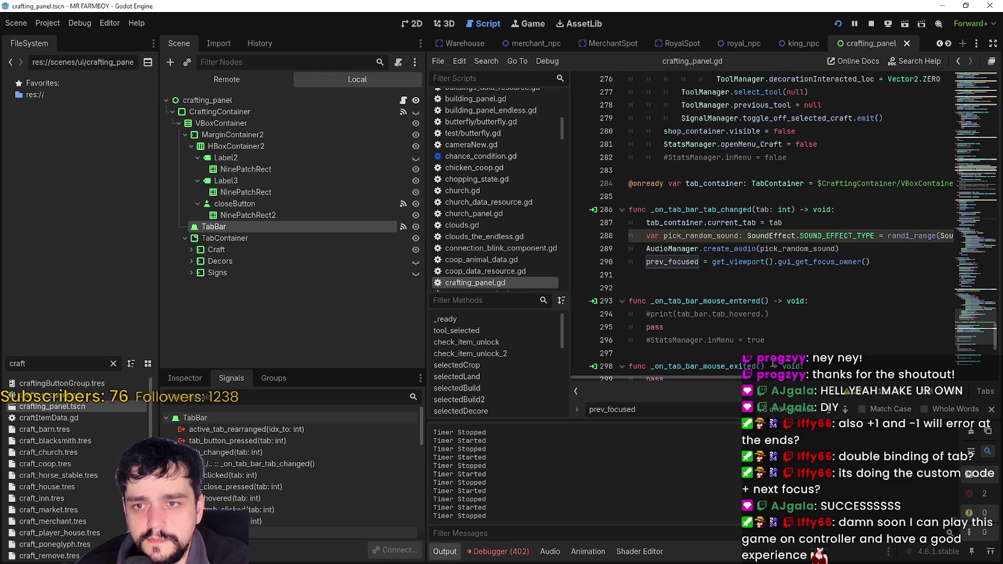
pyautogui.scroll(-3, 800, 296)
pyautogui.scroll(2, 797, 325)
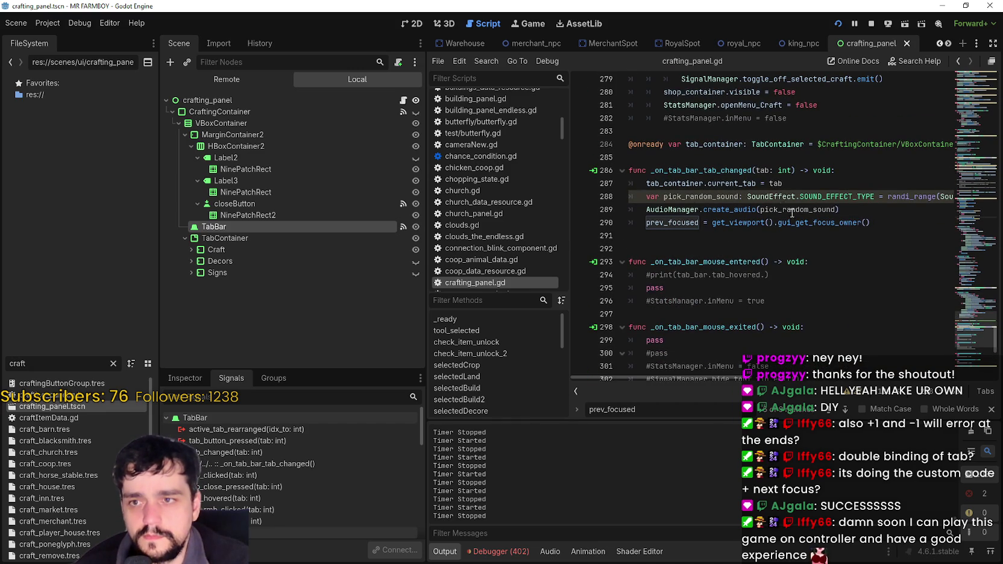
pyautogui.click(675, 236)
pyautogui.click(698, 250)
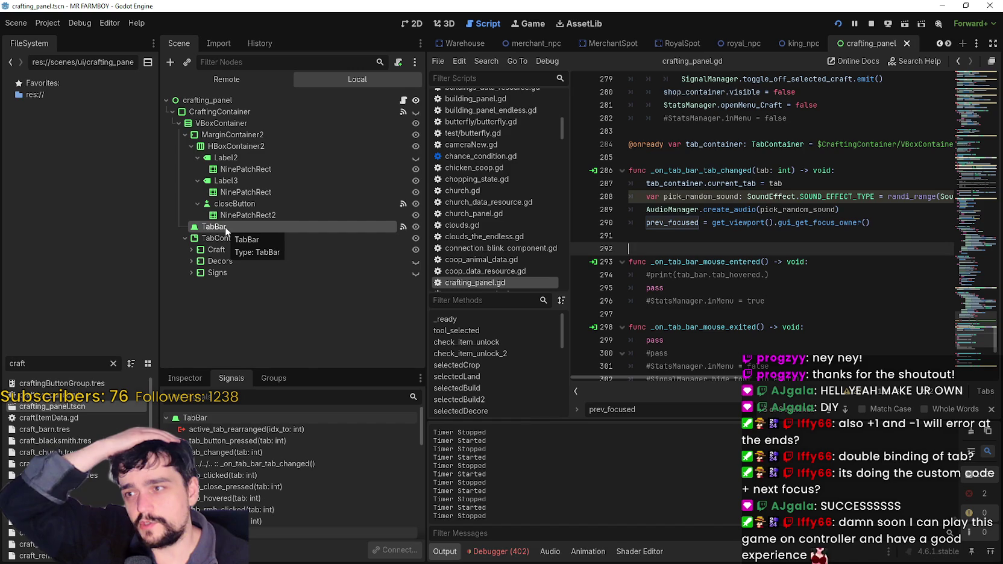
# - Show TabBar's properties in the Inspector and scroll through its Tabs, icons, Focus and Layout settings
pyautogui.click(185, 377)
pyautogui.scroll(-5, 235, 503)
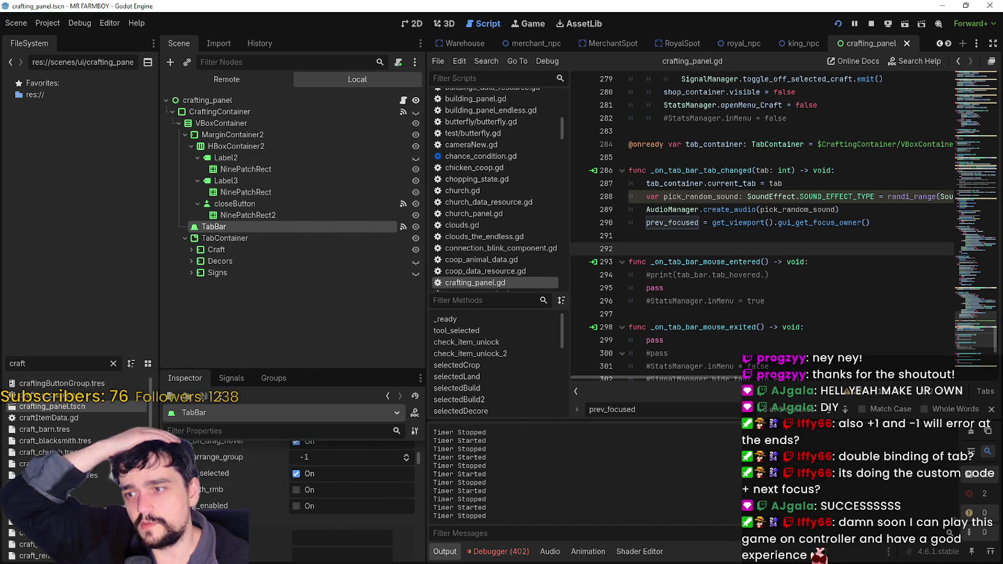
pyautogui.scroll(-4, 235, 499)
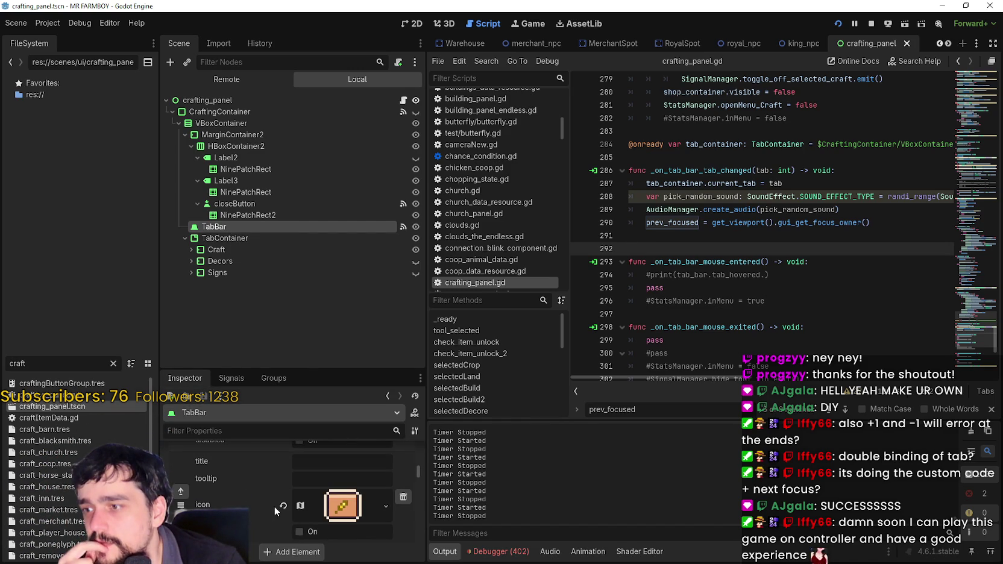
pyautogui.scroll(-10, 274, 506)
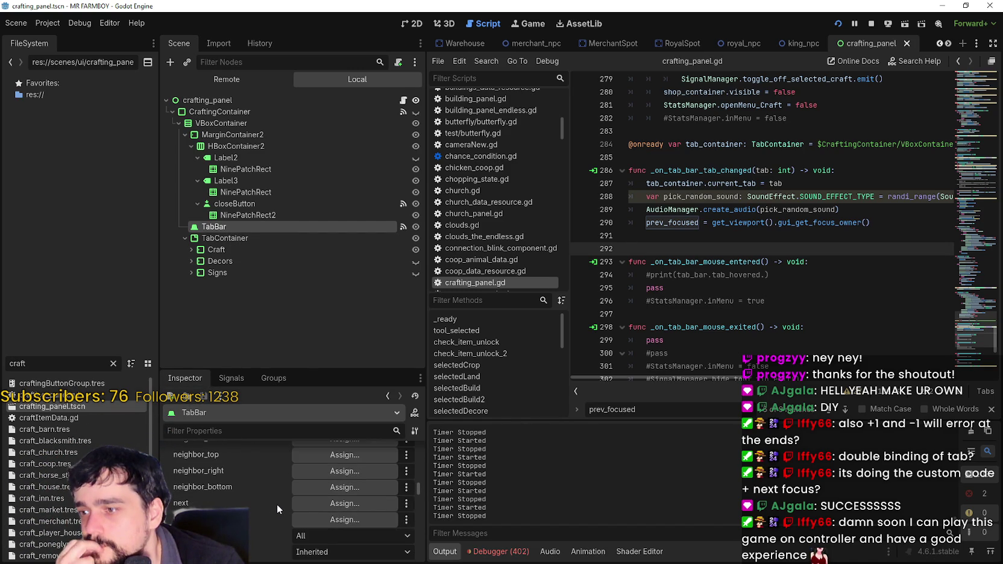
pyautogui.scroll(-5, 277, 502)
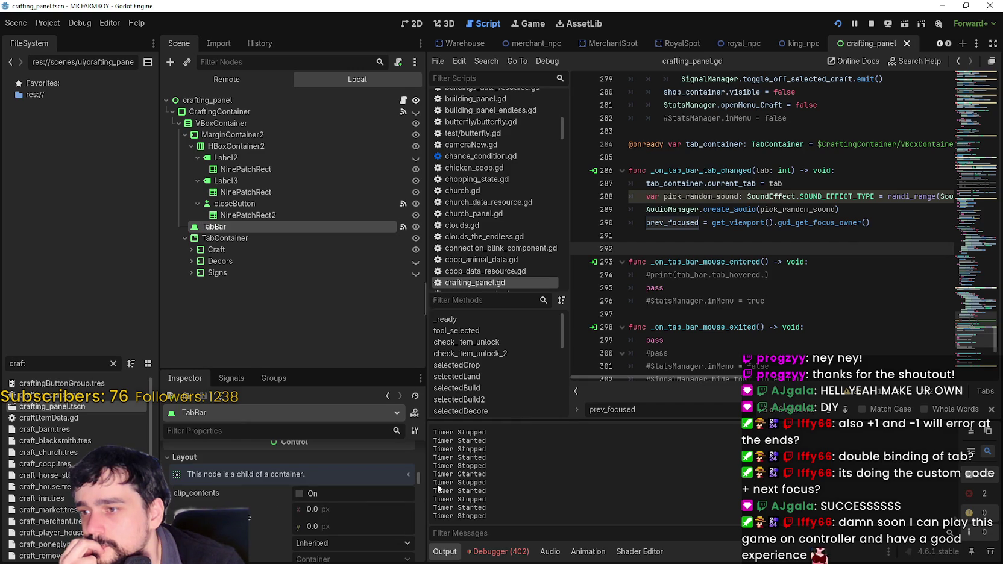
pyautogui.moveTo(420, 480)
pyautogui.mouseDown()
pyautogui.moveTo(420, 457)
pyautogui.moveTo(421, 466)
pyautogui.moveTo(433, 463)
pyautogui.mouseUp()
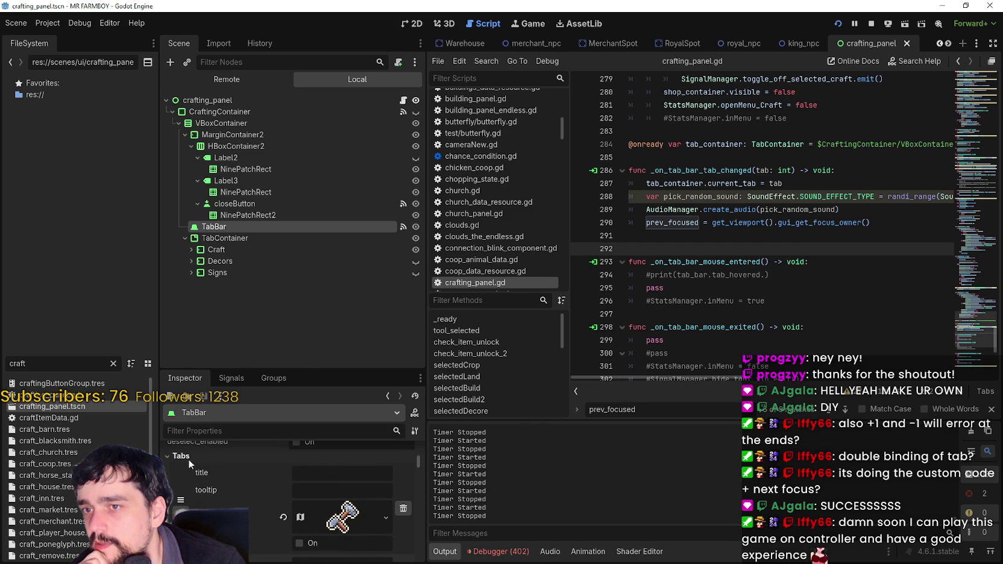
pyautogui.doubleClick(664, 184)
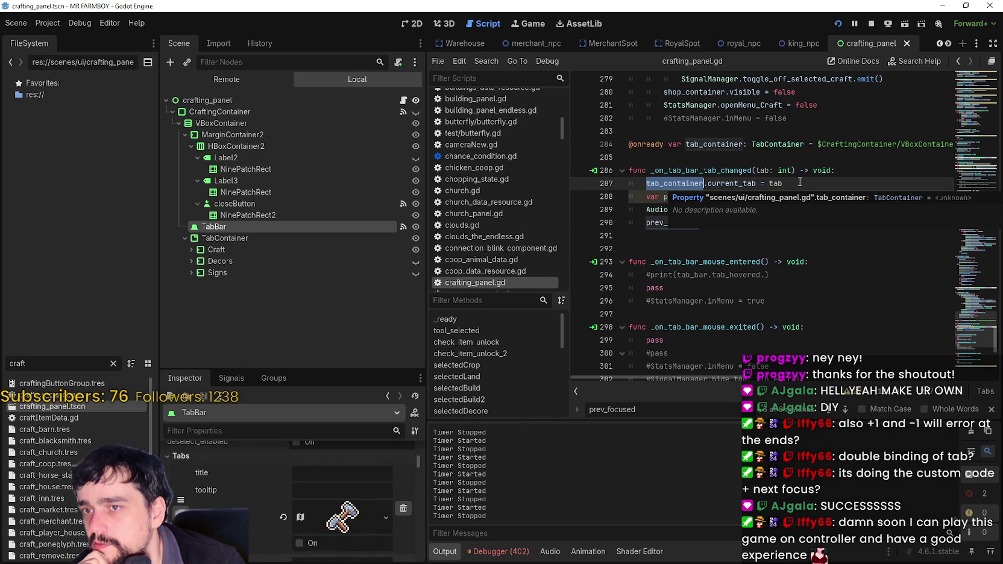
pyautogui.click(761, 180)
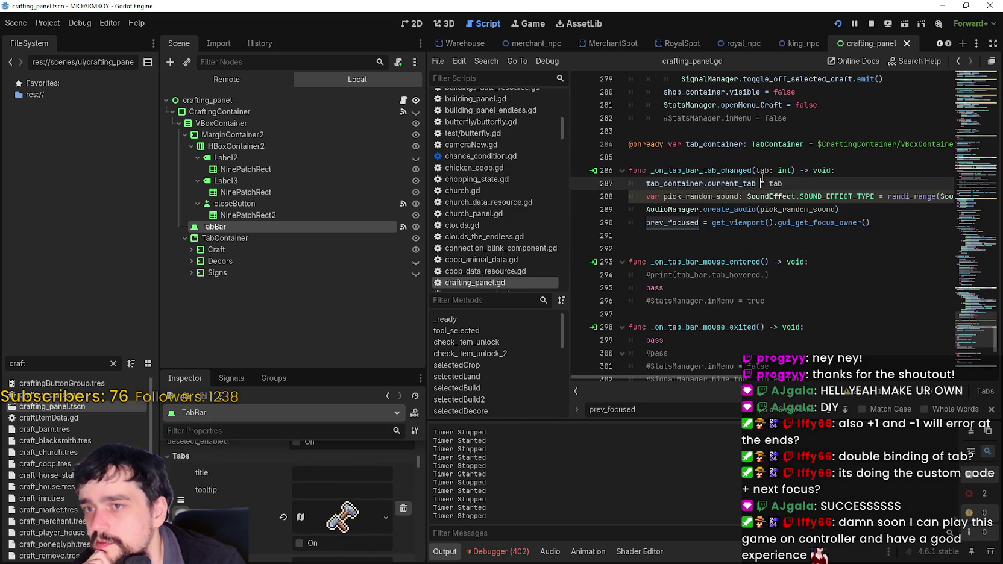
pyautogui.doubleClick(762, 171)
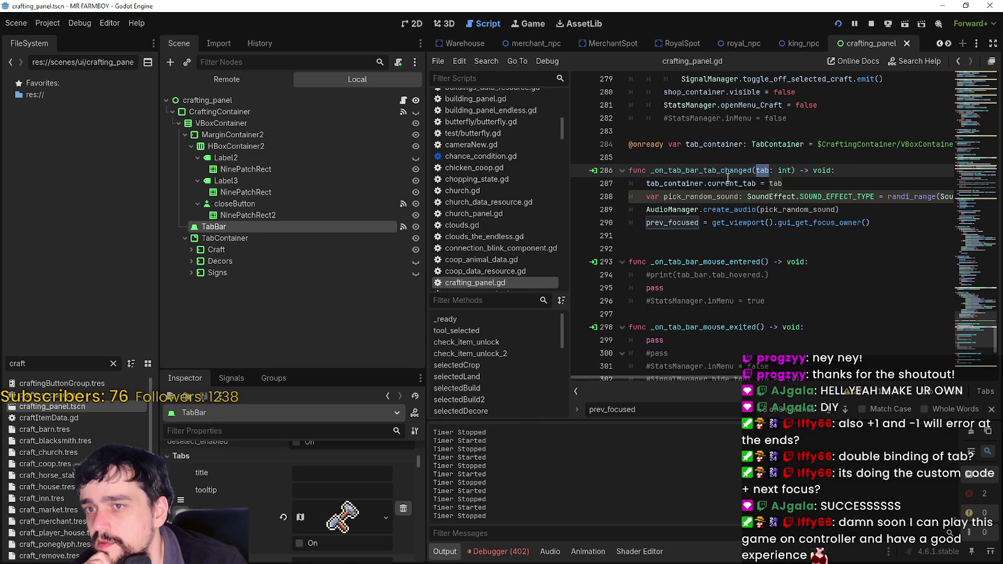
pyautogui.click(722, 180)
pyautogui.press('Home')
pyautogui.hotkey('ctrl', 'shift', 'Right')
pyautogui.hotkey('ctrl', 'shift', 'Right')
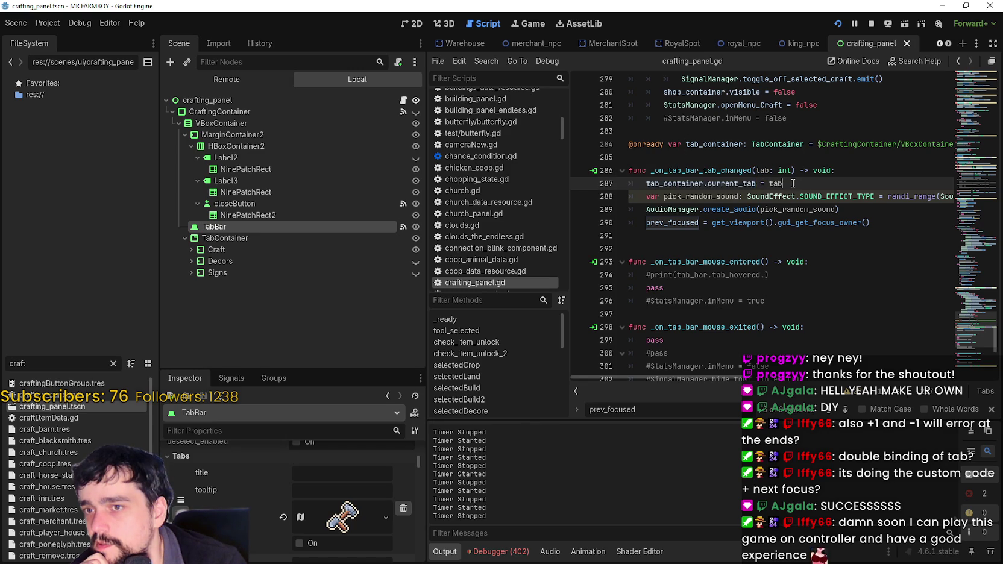
pyautogui.moveTo(648, 183); pyautogui.dragTo(752, 183)
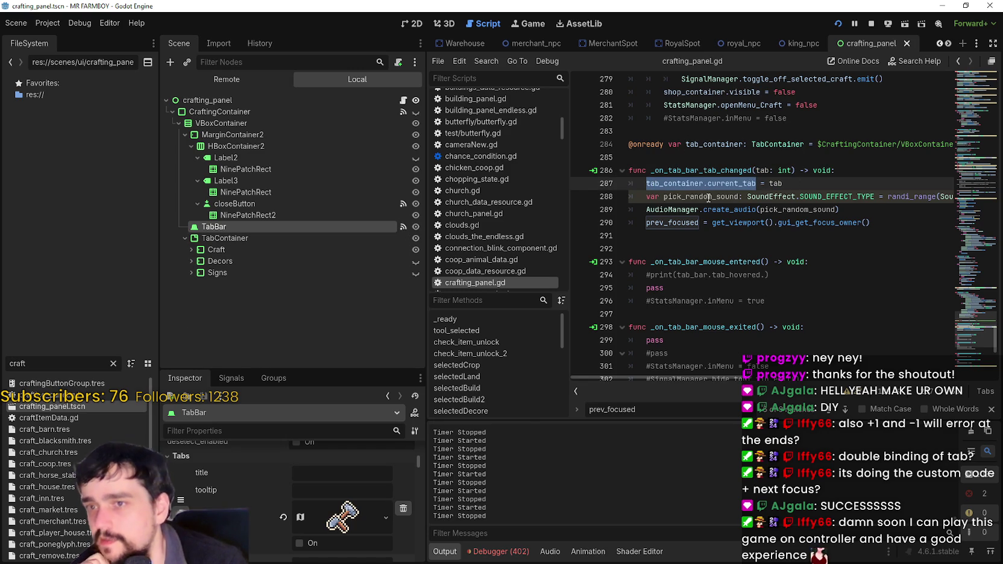
pyautogui.click(663, 157)
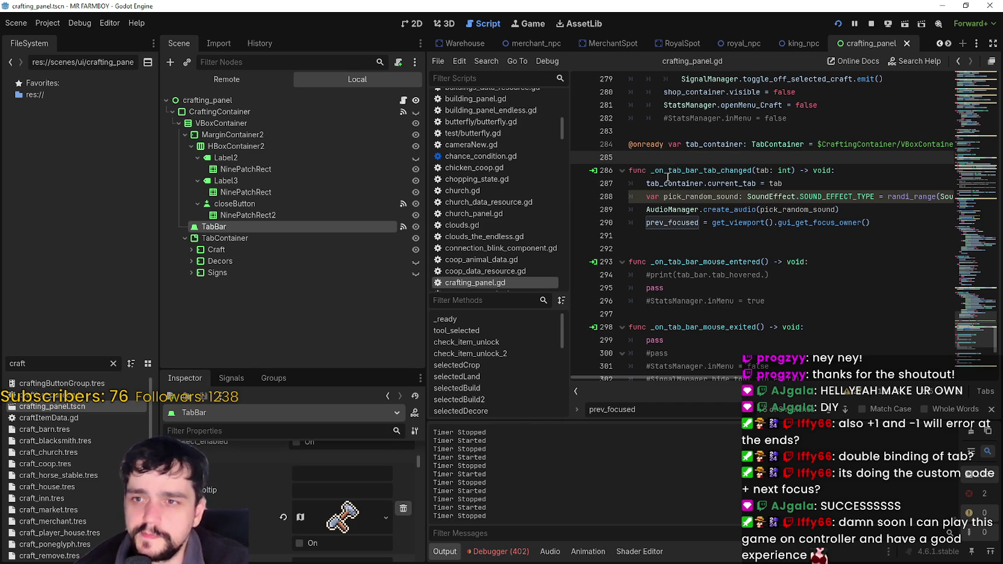
# - Write a new func change_tabs() -> void: whose body sets tab_container.current_tab =+1
pyautogui.press('Return')
pyautogui.write('fimc')
pyautogui.press('BackSpace')
pyautogui.press('BackSpace')
pyautogui.press('BackSpace')
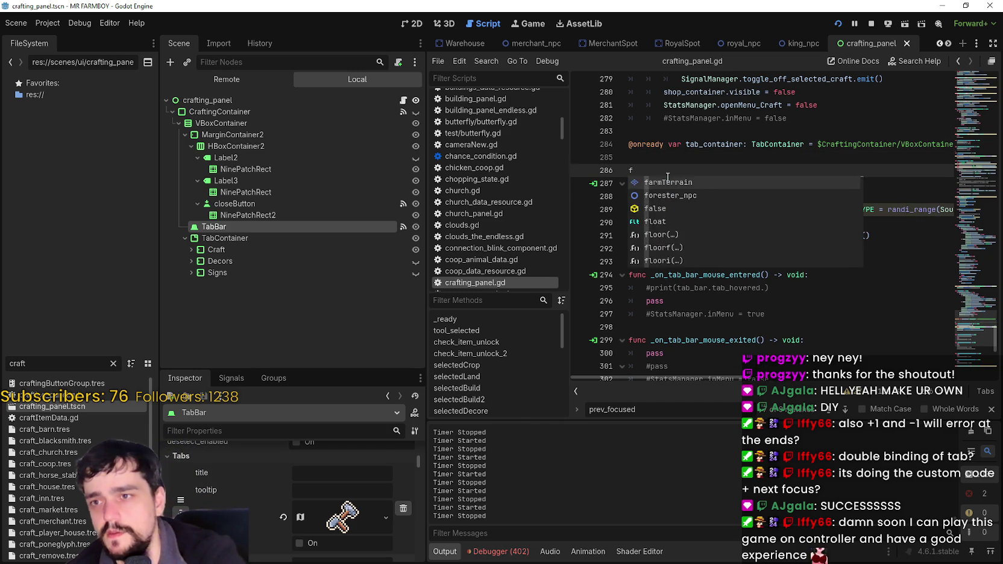
pyautogui.write('unc ')
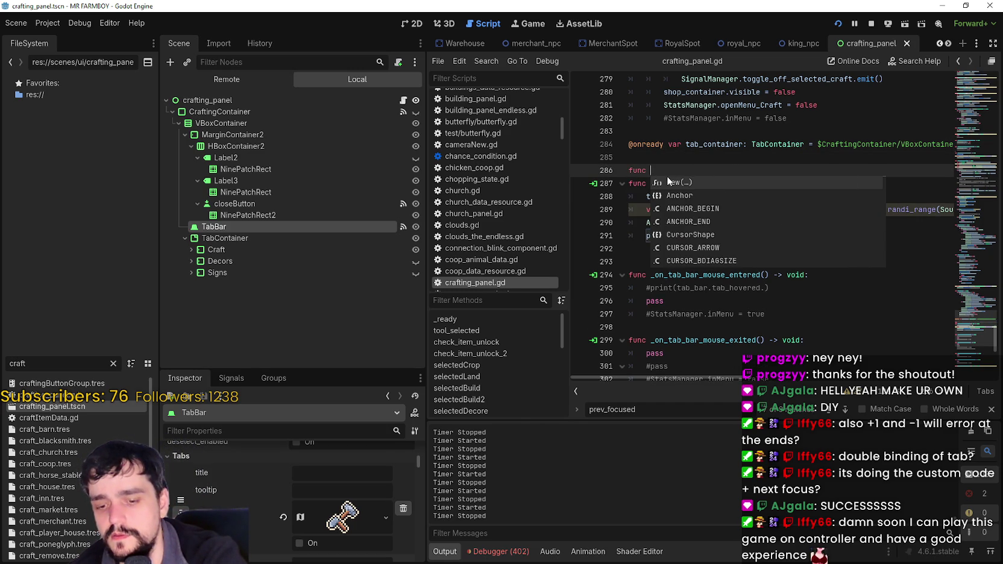
pyautogui.write('change_tabs(')
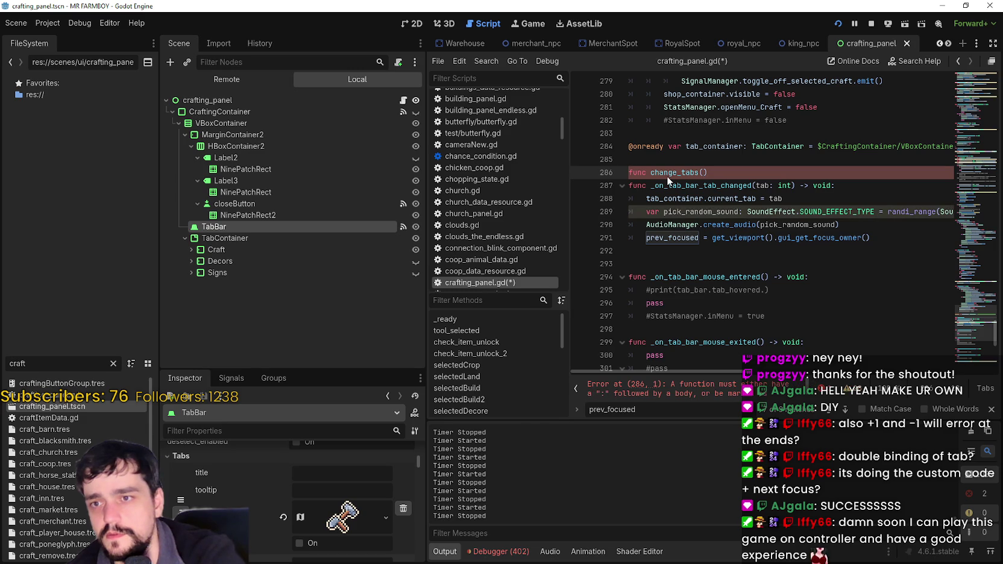
pyautogui.write(') -> void:')
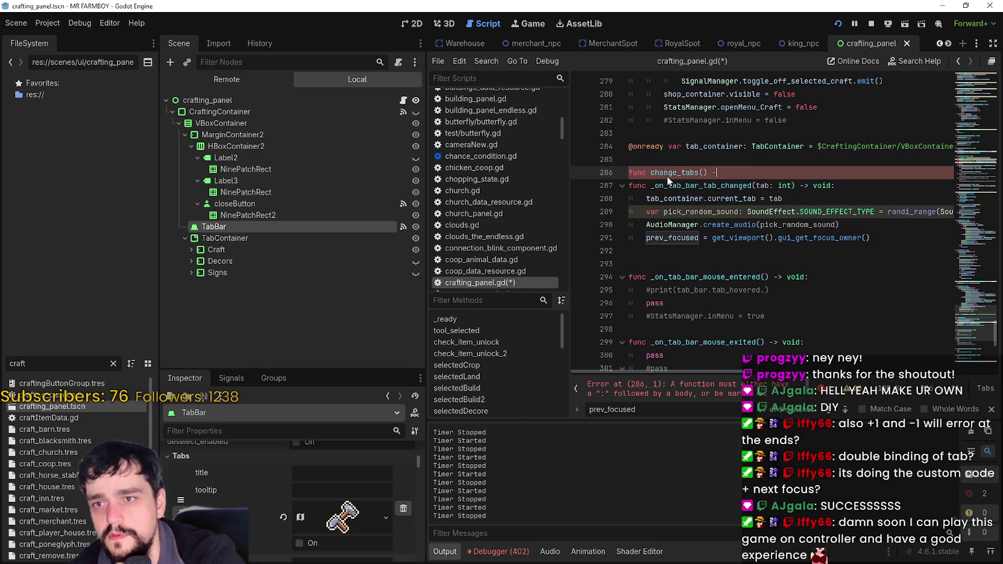
pyautogui.press('Return')
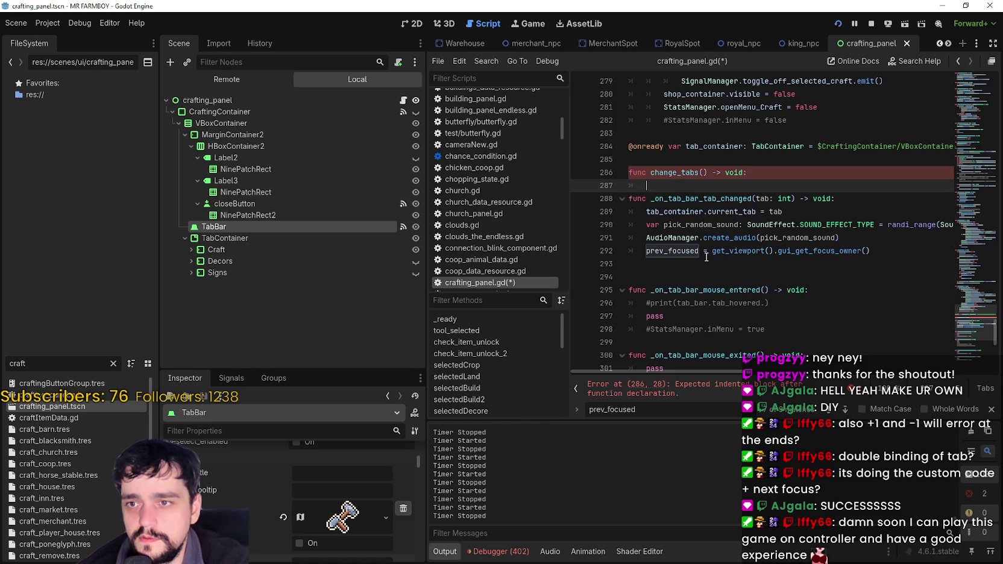
pyautogui.write('tab_container.current_tab =+1')
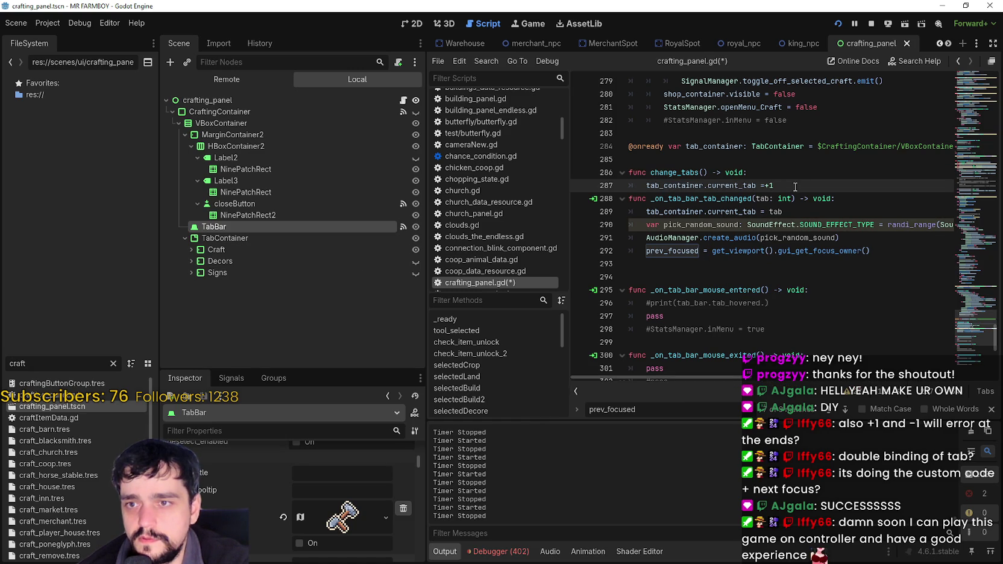
# - Copy the handler's tab: int parameter into the change_tabs() parentheses
pyautogui.click(703, 172)
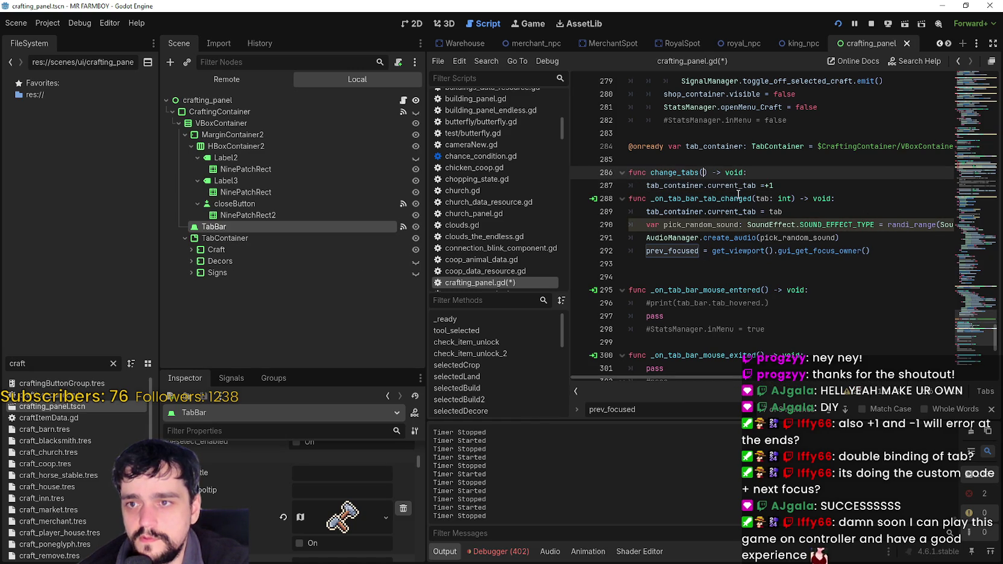
pyautogui.moveTo(791, 199); pyautogui.dragTo(758, 199)
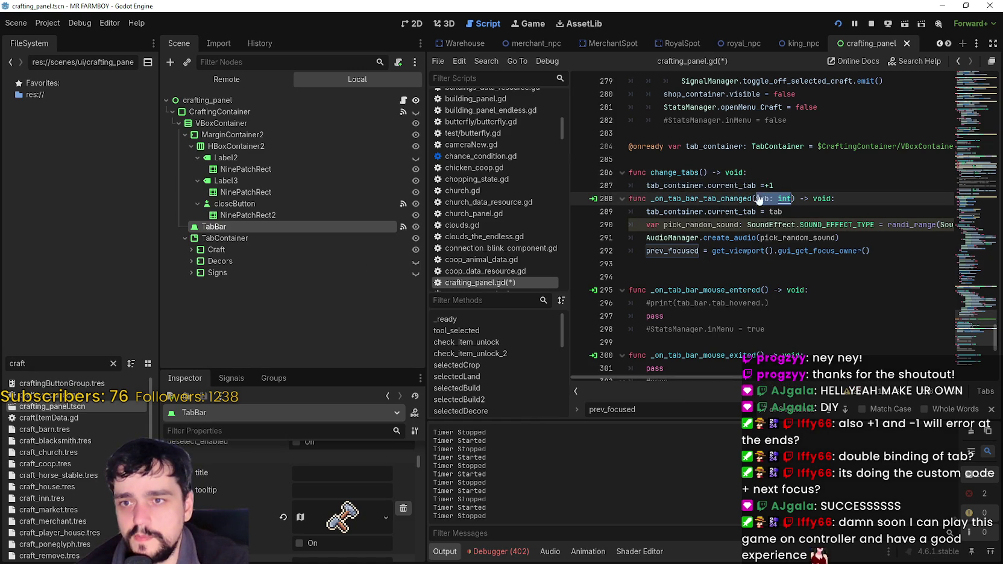
pyautogui.hotkey('ctrl', 'c')
pyautogui.click(702, 172)
pyautogui.hotkey('ctrl', 'v')
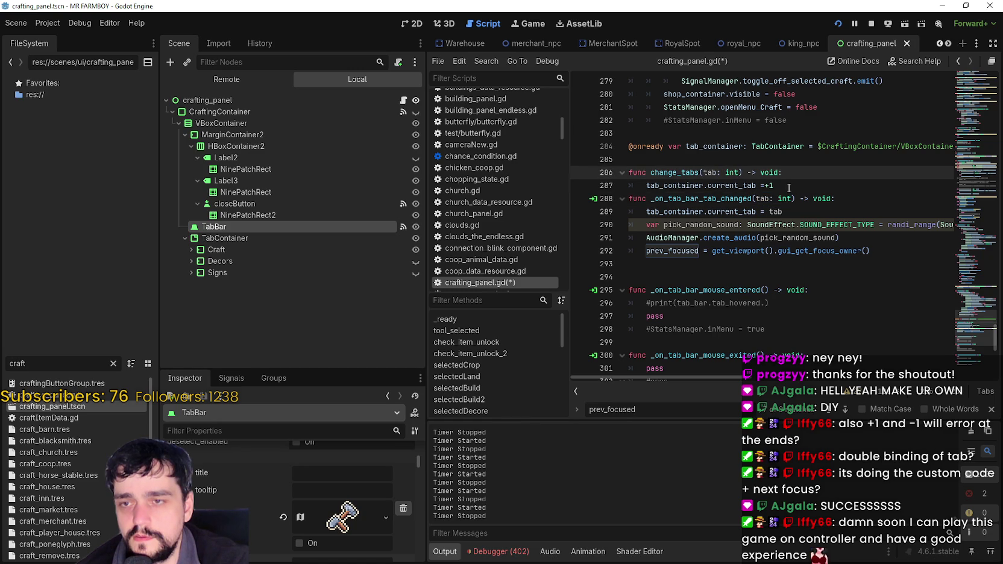
# - Change line 287 to tab_container.current_tab = tab, then select the handler's sound and prev_focused lines
pyautogui.click(788, 187)
pyautogui.doubleClick(667, 186)
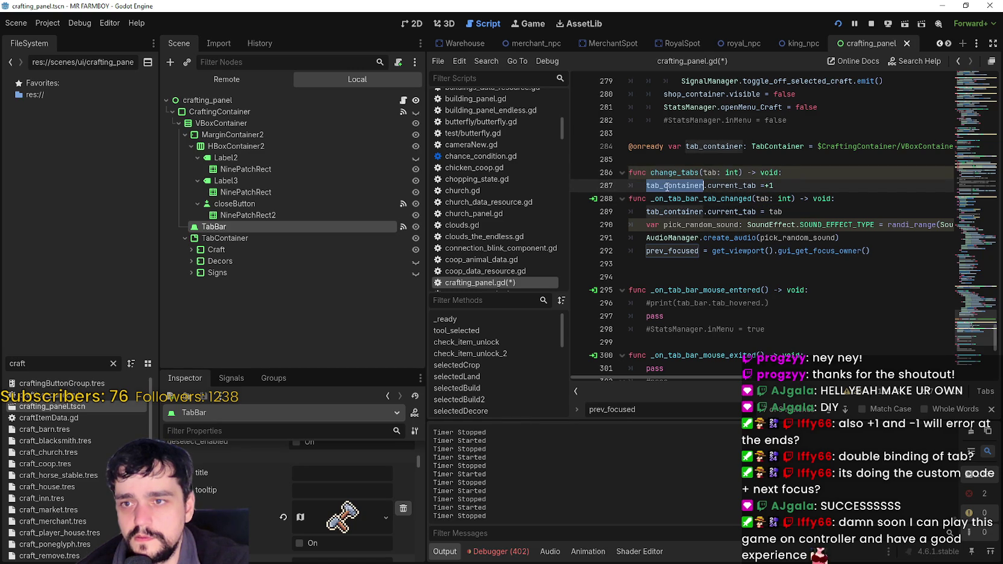
pyautogui.moveTo(667, 186); pyautogui.dragTo(730, 187)
pyautogui.doubleClick(709, 172)
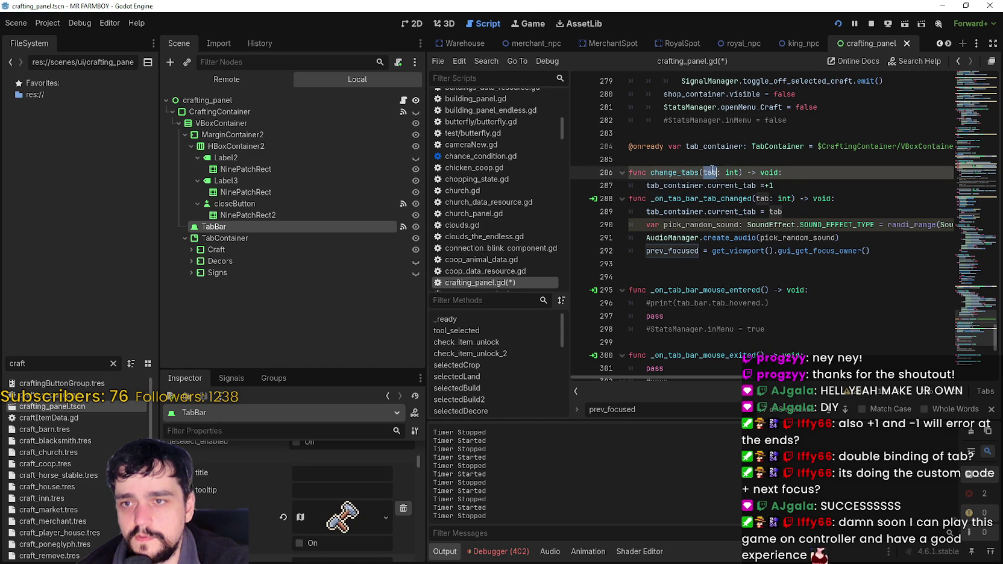
pyautogui.click(778, 185)
pyautogui.press('BackSpace')
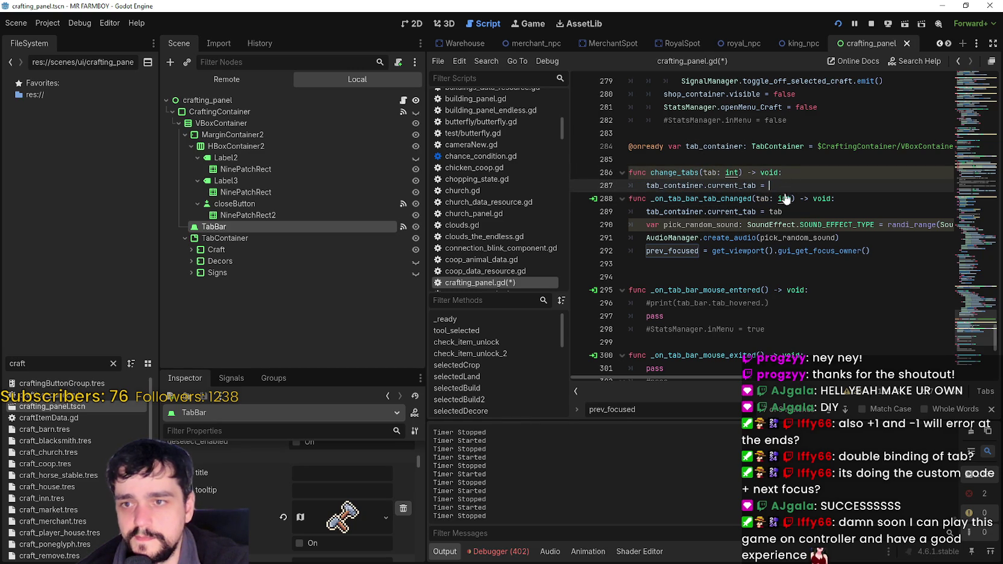
pyautogui.write('tab')
pyautogui.click(792, 187)
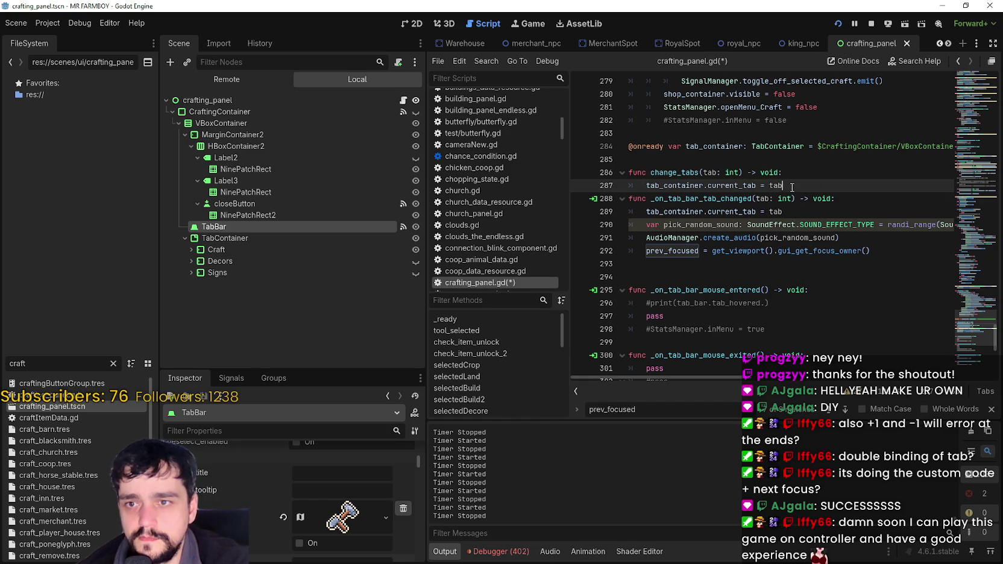
pyautogui.press('Return')
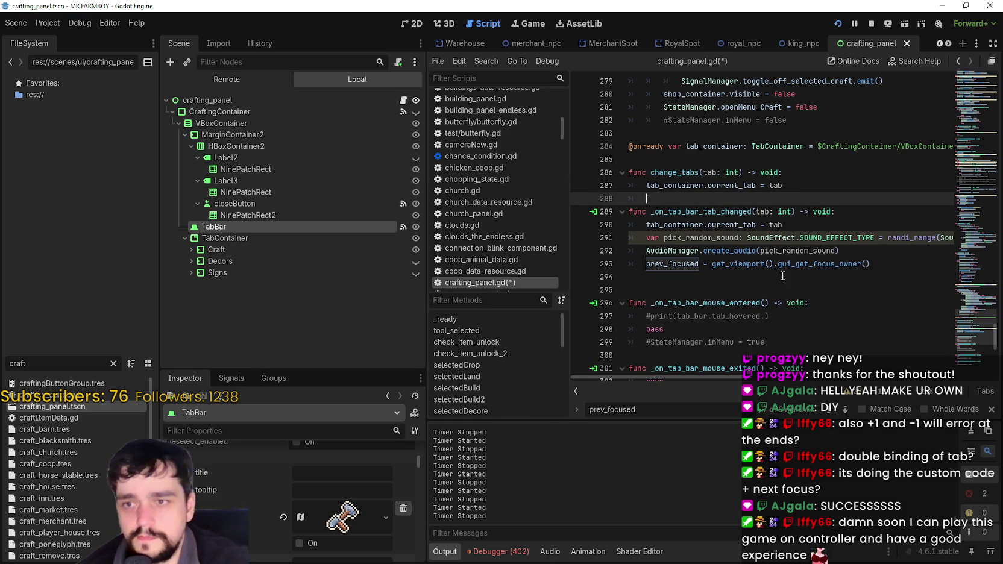
pyautogui.click(896, 263)
pyautogui.moveTo(878, 263)
pyautogui.mouseDown()
pyautogui.moveTo(654, 241)
pyautogui.moveTo(783, 274)
pyautogui.moveTo(801, 264)
pyautogui.moveTo(614, 235)
pyautogui.mouseUp()
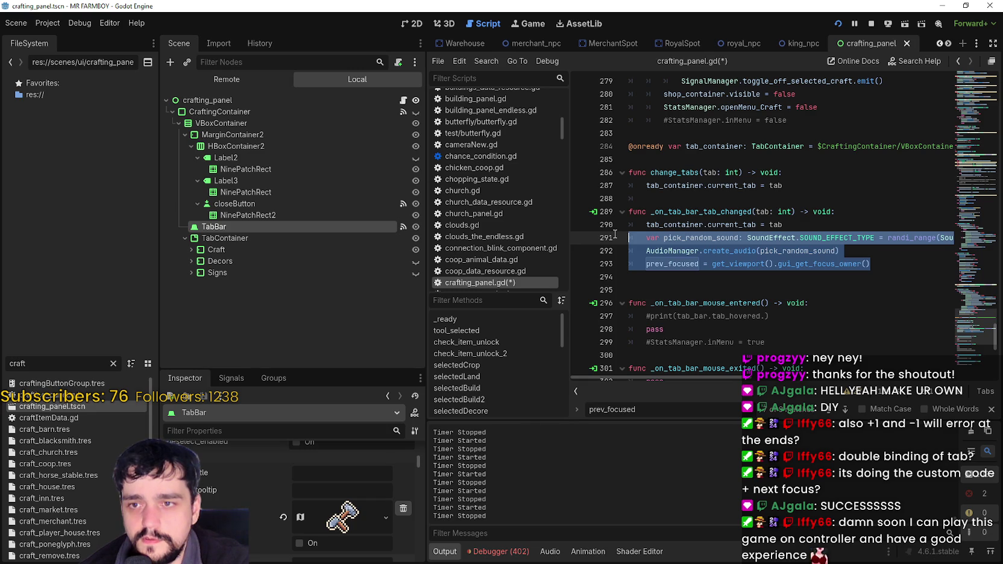
# - Paste the pick_random_sound, AudioManager.create_audio and prev_focused lines into change_tabs
pyautogui.hotkey('ctrl', 'c')
pyautogui.click(693, 200)
pyautogui.hotkey('ctrl', 'v')
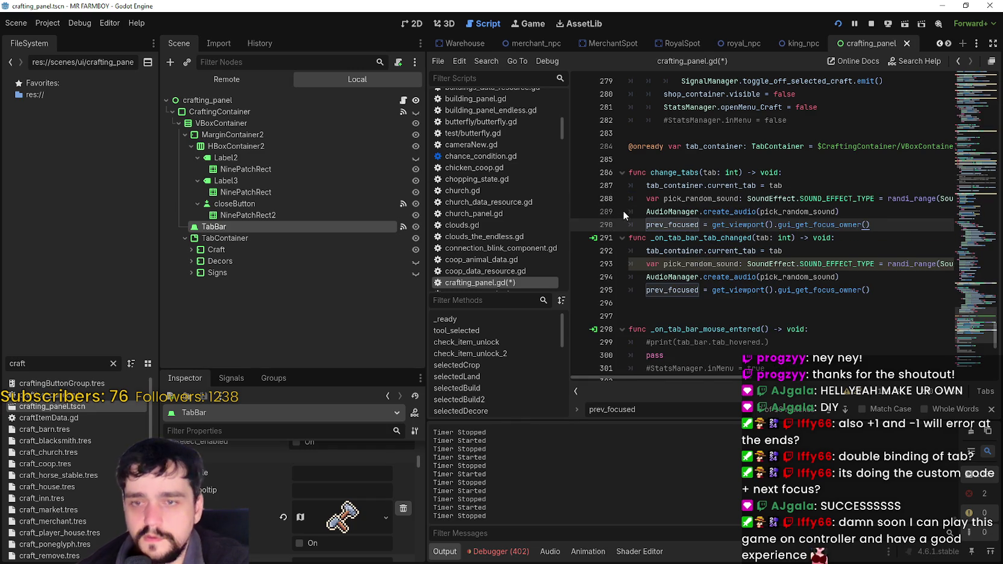
pyautogui.press('Return')
# - Inspect the pasted prev_focused = get_viewport().gui_get_focus_owner() line on line 290
pyautogui.doubleClick(754, 224)
pyautogui.moveTo(755, 224); pyautogui.dragTo(781, 223)
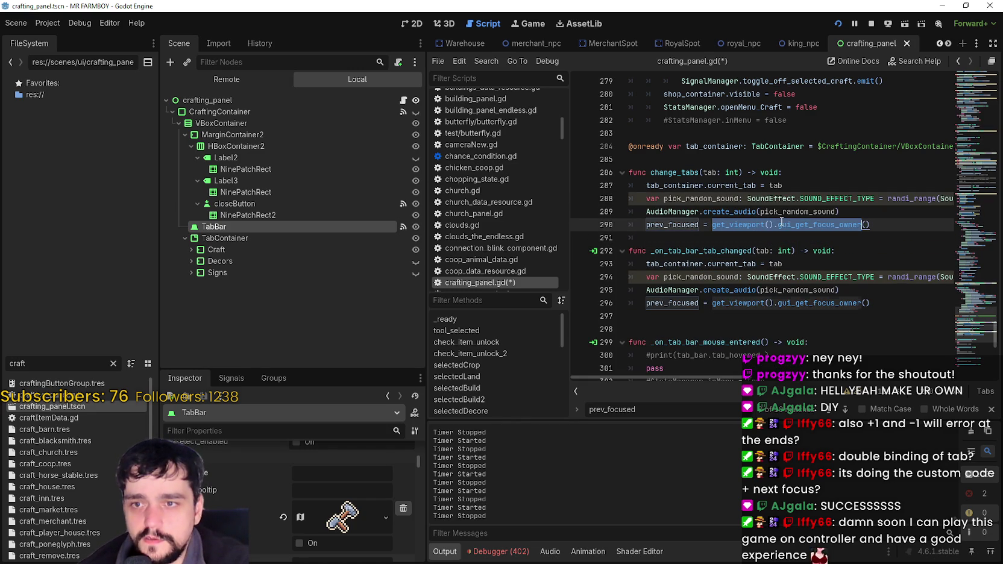
pyautogui.doubleClick(659, 224)
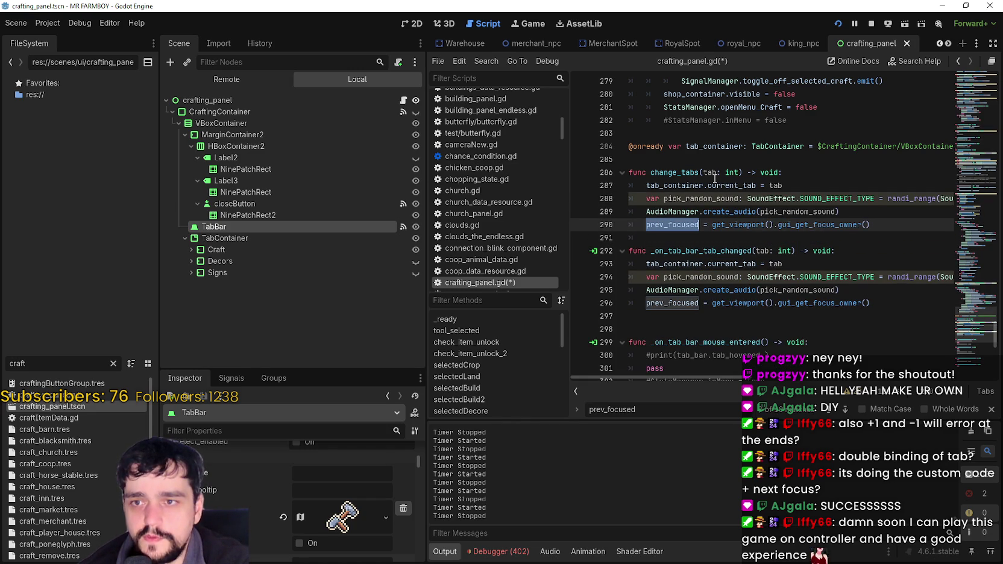
pyautogui.doubleClick(737, 225)
pyautogui.moveTo(736, 224); pyautogui.dragTo(908, 221)
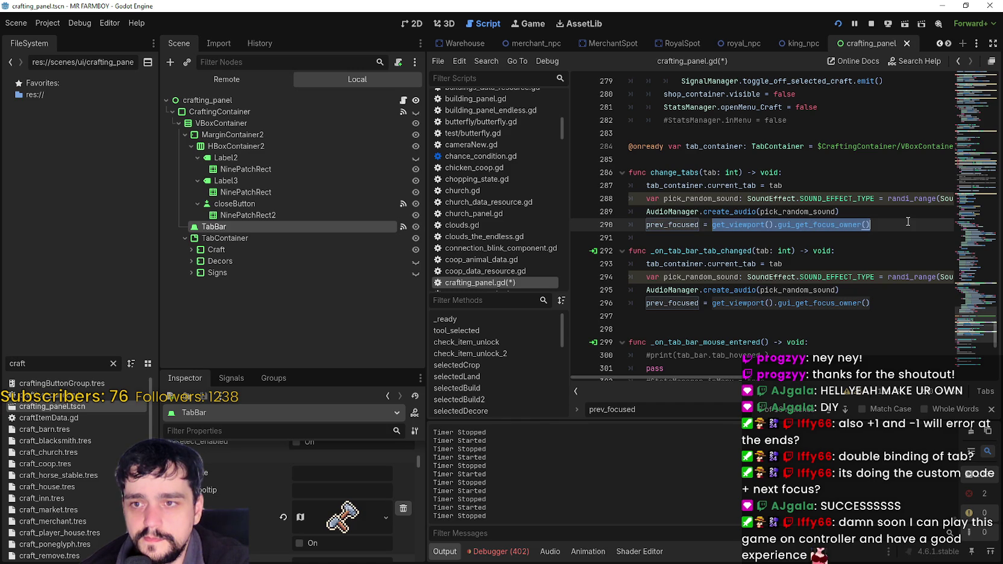
pyautogui.moveTo(907, 221)
pyautogui.mouseDown()
pyautogui.moveTo(748, 230)
pyautogui.moveTo(776, 227)
pyautogui.mouseUp()
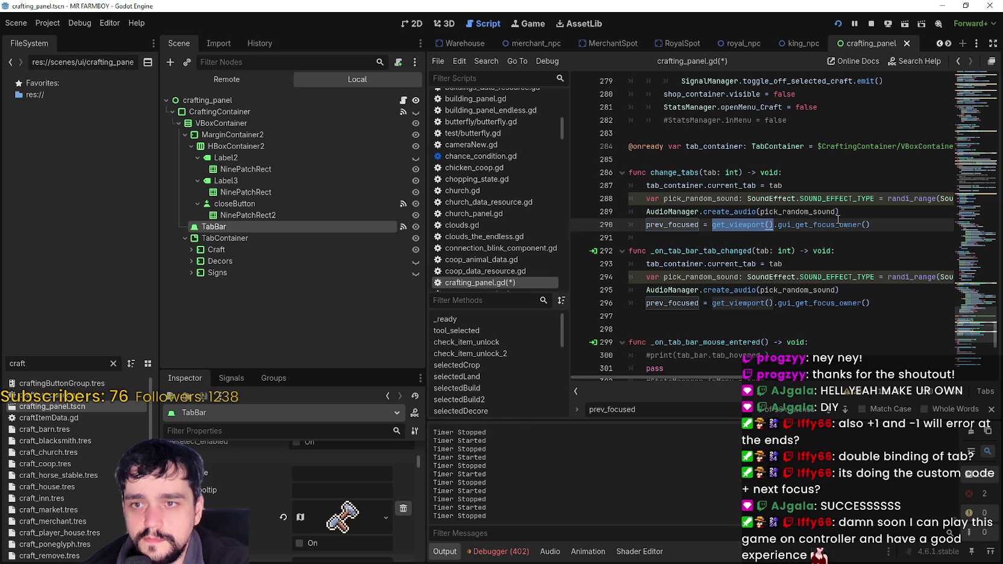
pyautogui.moveTo(873, 224)
pyautogui.mouseDown()
pyautogui.moveTo(619, 221)
pyautogui.moveTo(619, 181)
pyautogui.mouseUp()
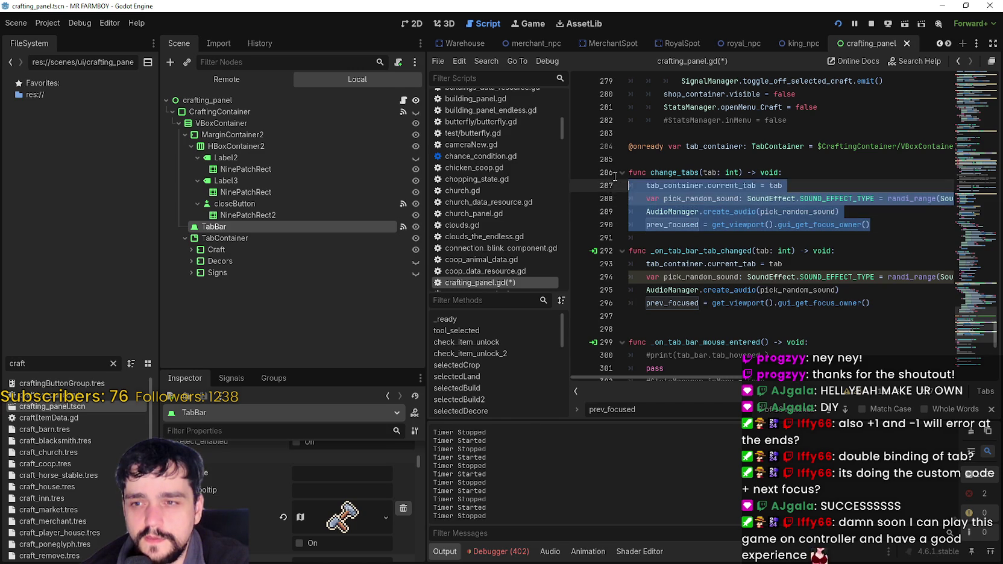
# - Insert a blank line after line 287 in change_tabs
pyautogui.press('Right')
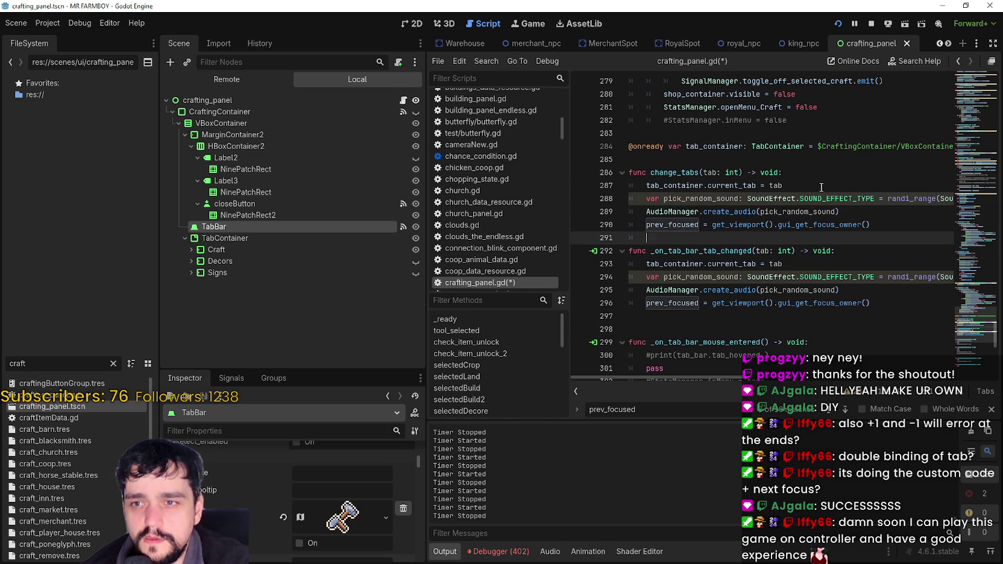
pyautogui.click(820, 187)
pyautogui.click(885, 225)
pyautogui.click(800, 179)
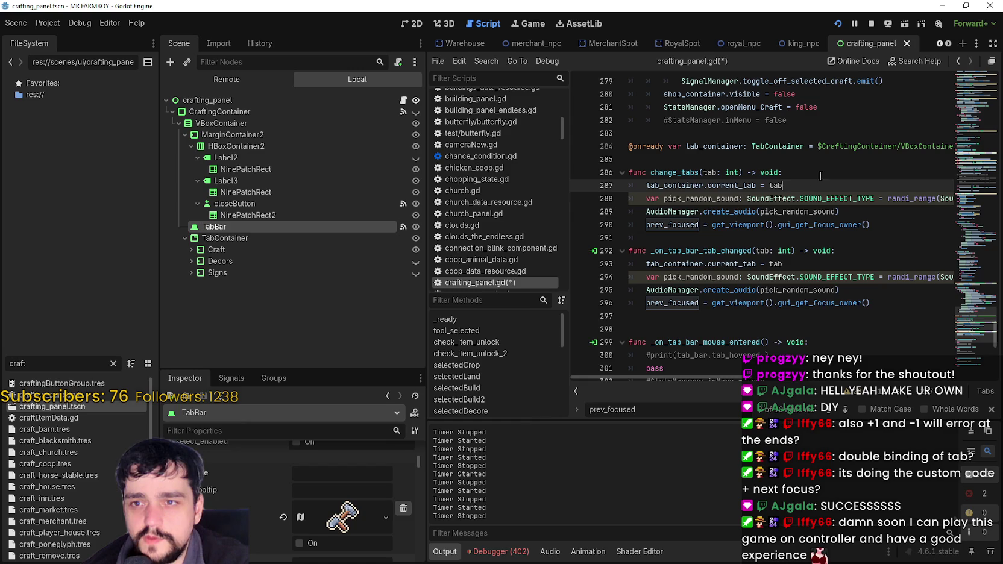
pyautogui.press('Return')
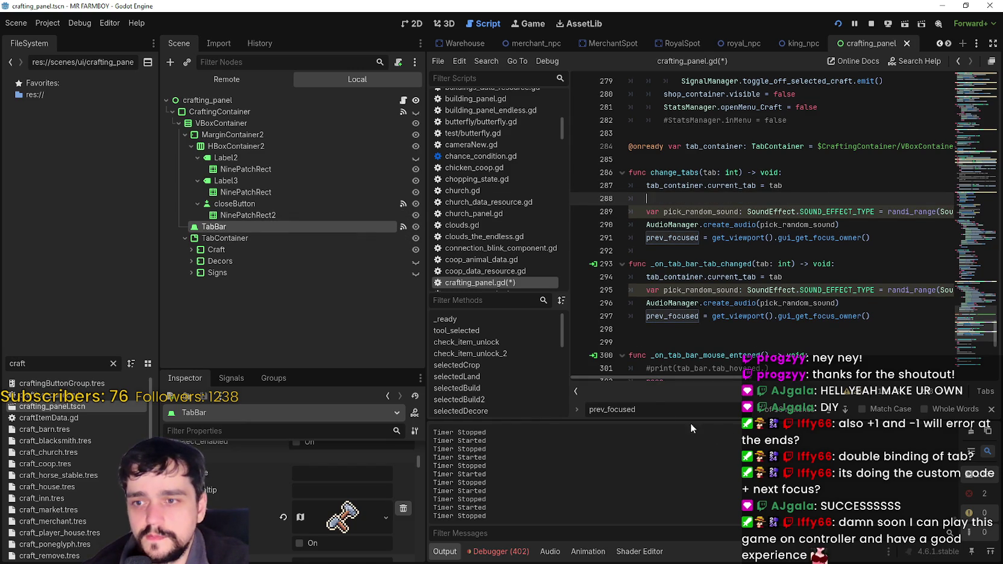
pyautogui.write('tab')
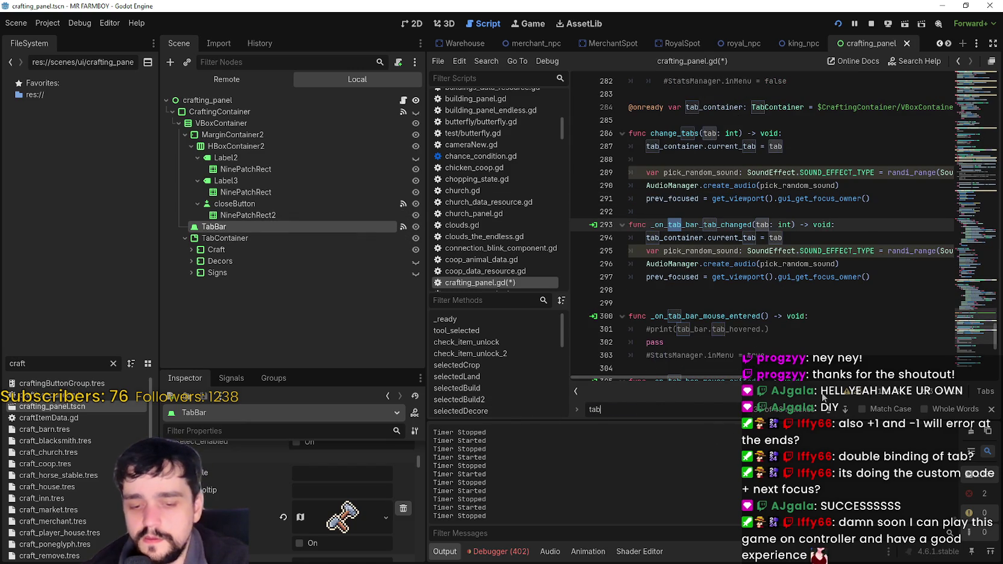
pyautogui.write('_bar')
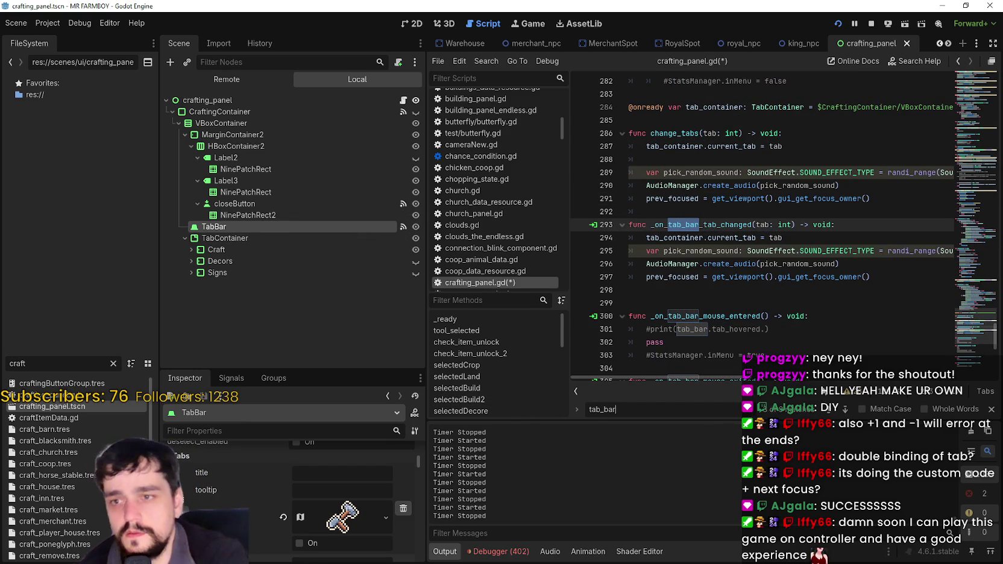
pyautogui.click(829, 410)
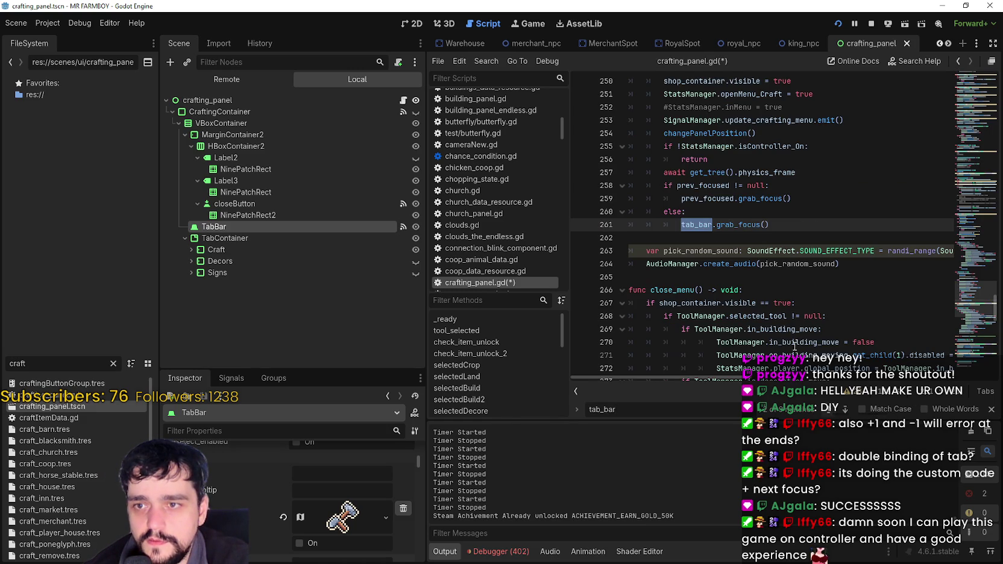
pyautogui.scroll(1, 726, 243)
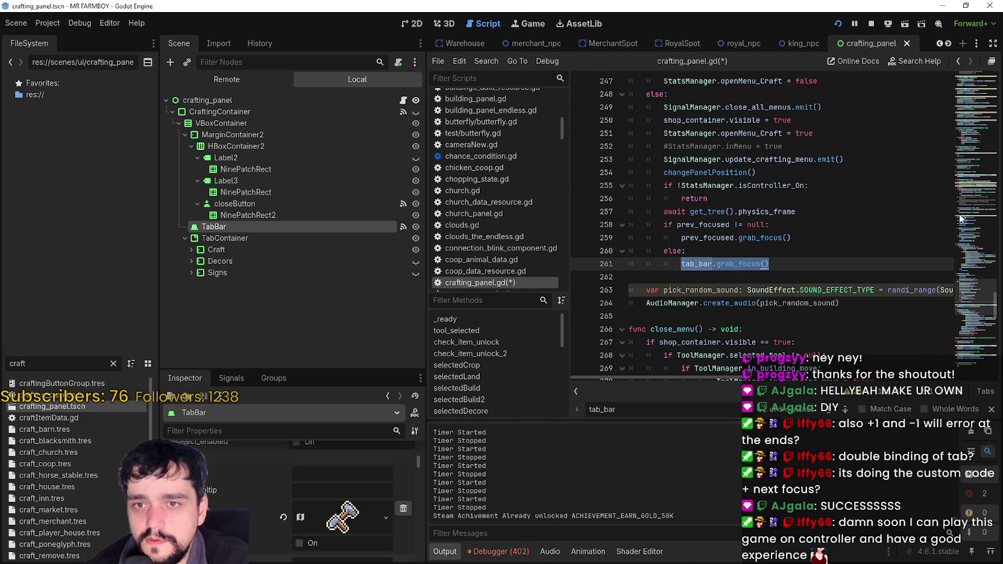
pyautogui.scroll(1, 720, 258)
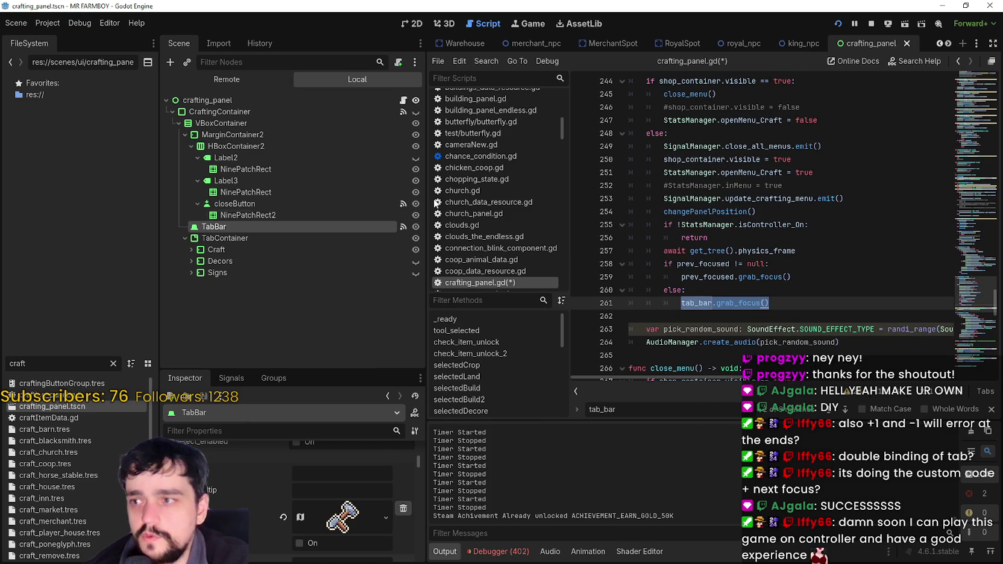
pyautogui.scroll(1, 814, 243)
pyautogui.scroll(5, 814, 243)
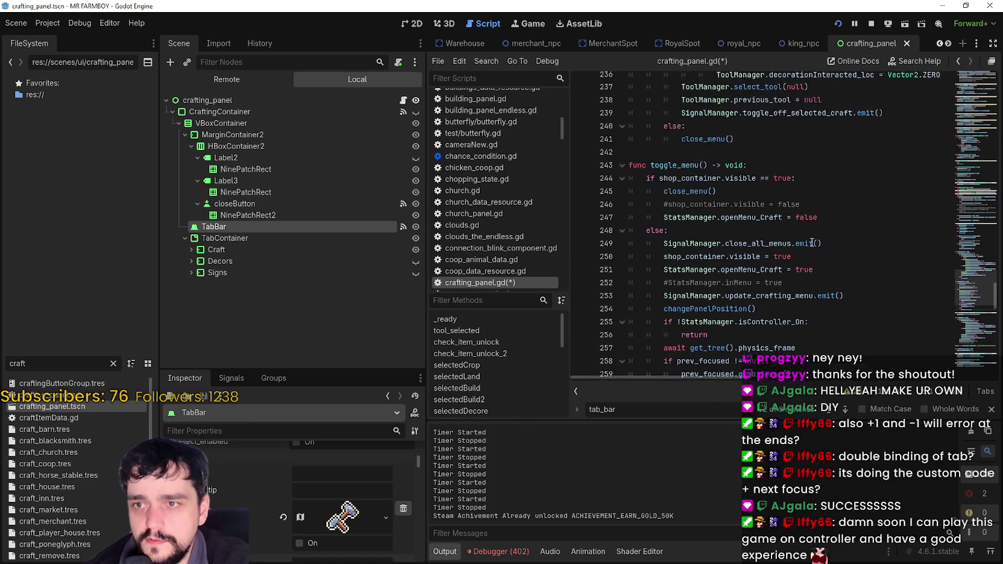
pyautogui.moveTo(981, 306)
pyautogui.mouseDown()
pyautogui.moveTo(980, 269)
pyautogui.moveTo(969, 337)
pyautogui.mouseUp()
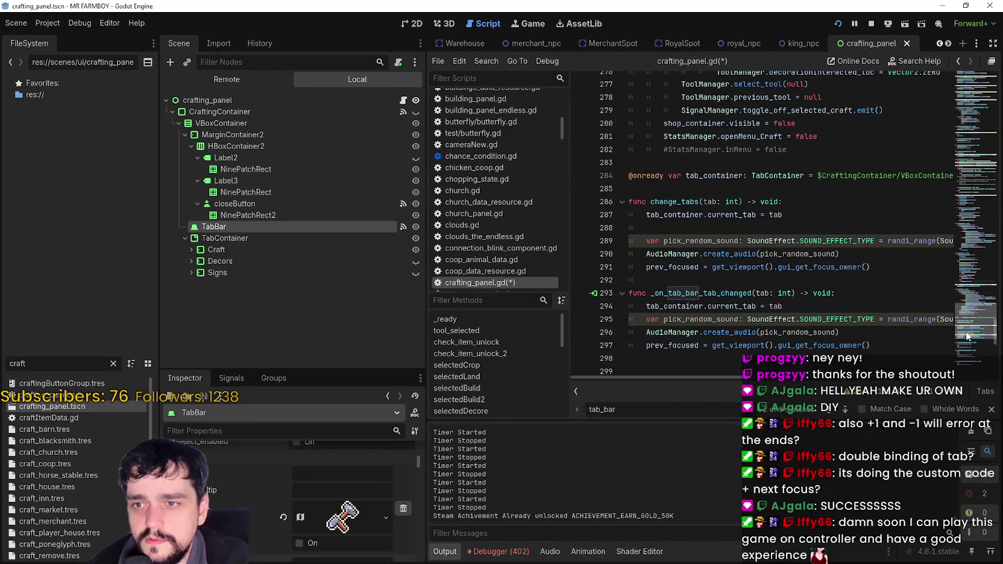
pyautogui.click(743, 269)
pyautogui.click(867, 254)
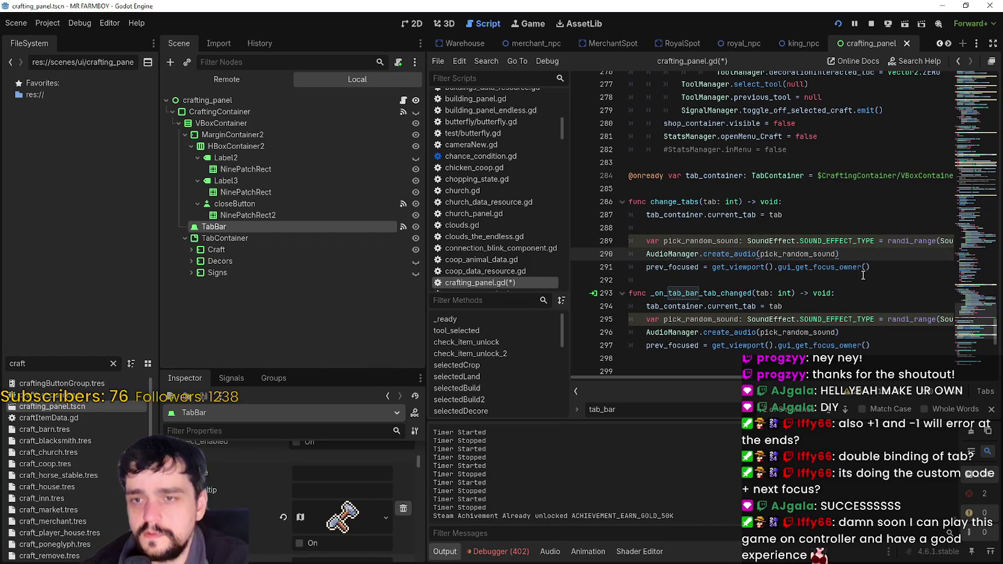
pyautogui.click(781, 216)
# - Add a line in change_tabs setting tab_bar.current_tab = tab
pyautogui.click(803, 225)
pyautogui.write('tab_bar.grab_focus()')
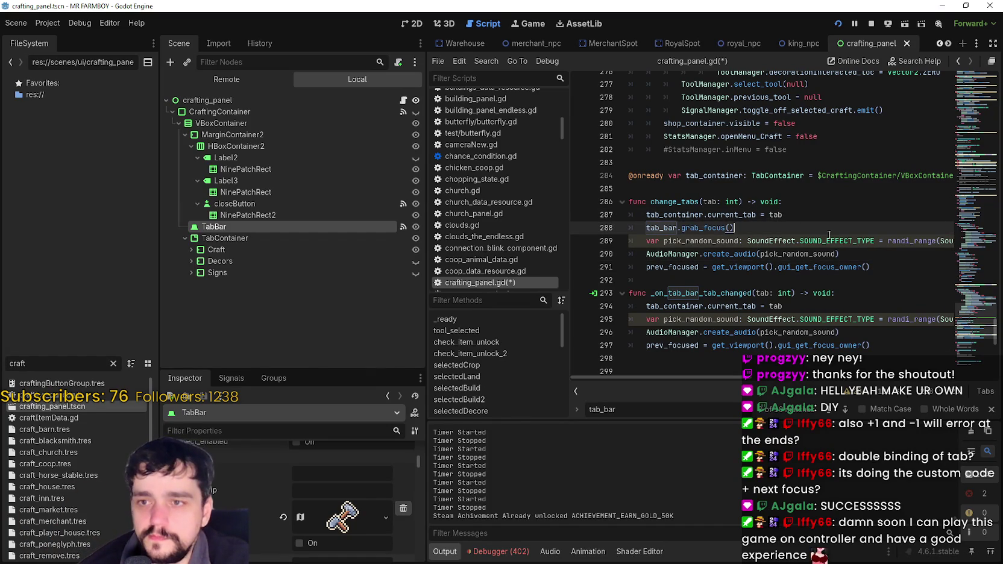
pyautogui.press('Return')
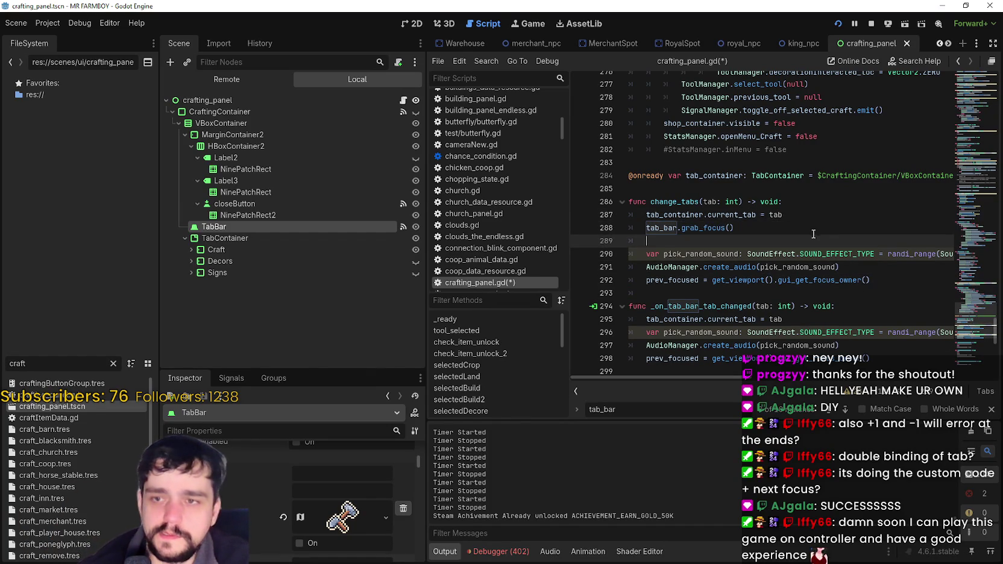
pyautogui.click(821, 217)
pyautogui.press('Return')
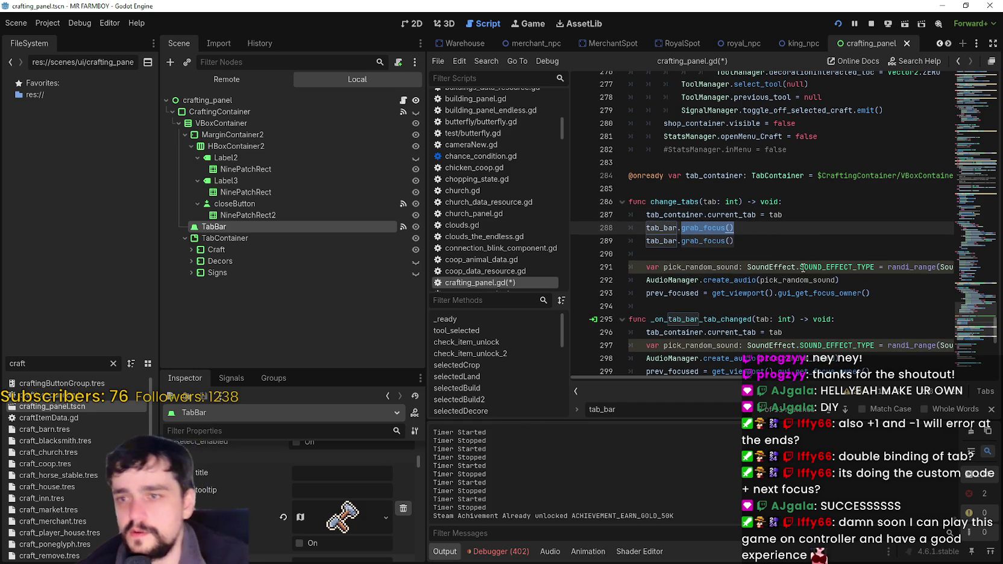
pyautogui.press('BackSpace')
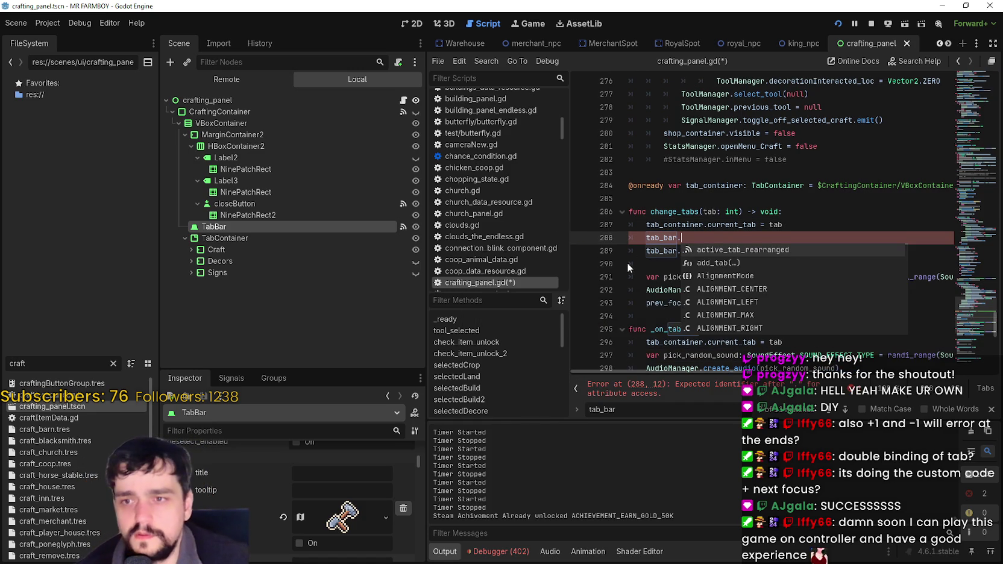
pyautogui.write('tab')
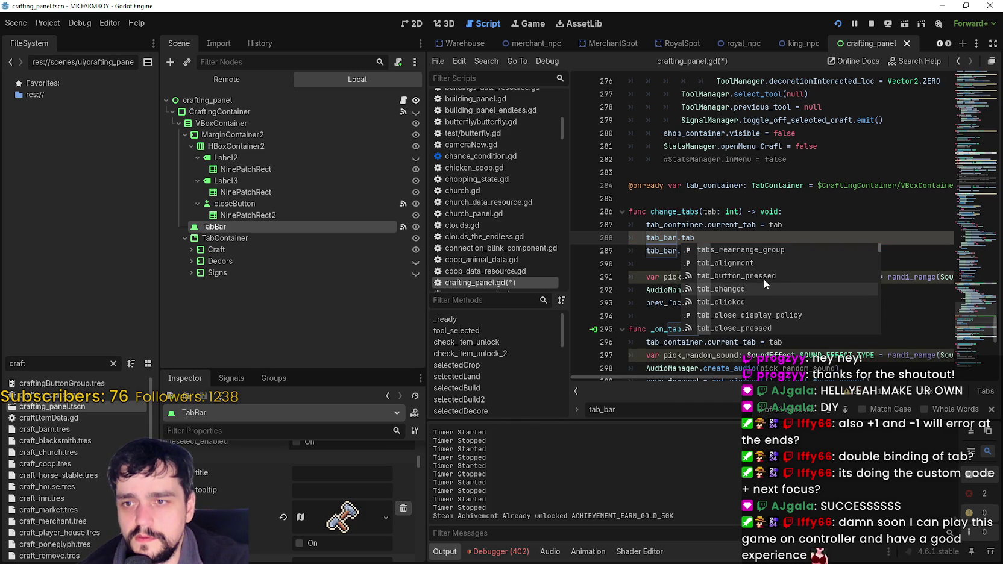
pyautogui.scroll(-2, 764, 279)
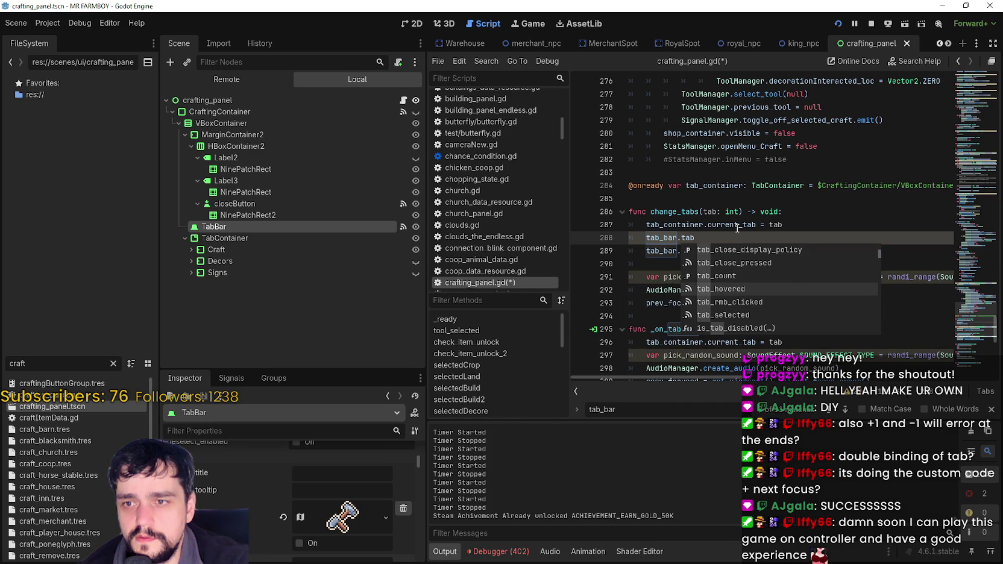
pyautogui.scroll(-2, 813, 290)
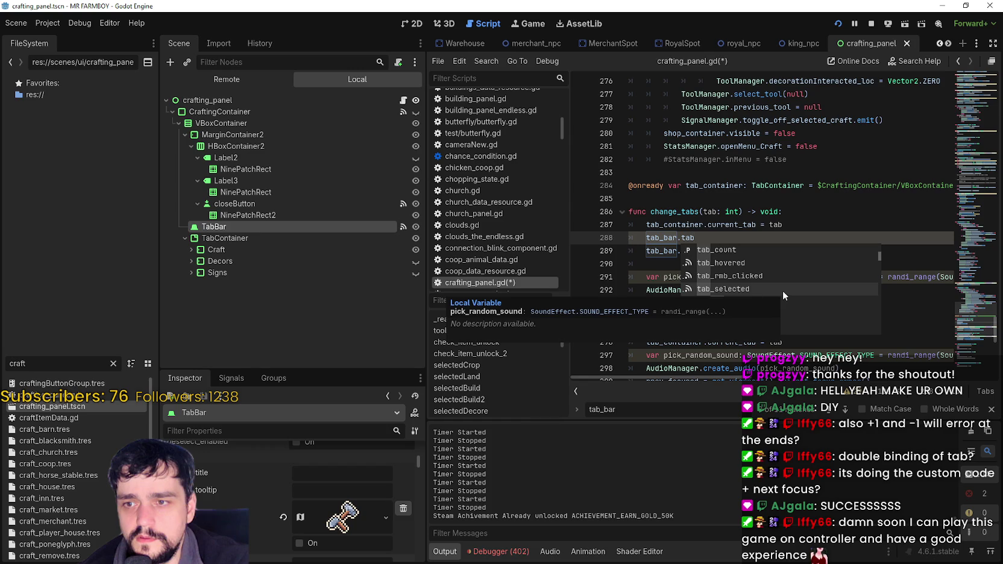
pyautogui.scroll(-3, 799, 278)
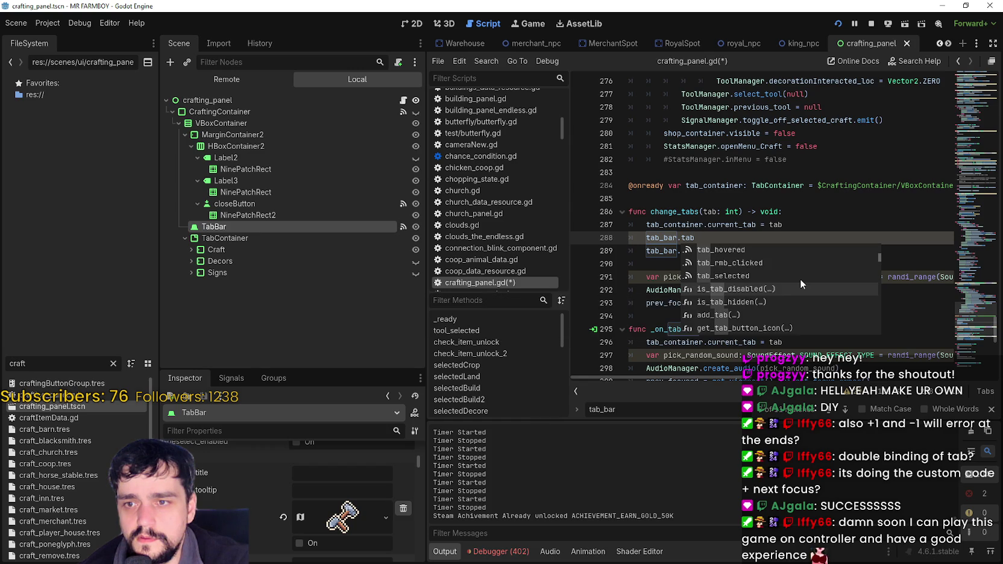
pyautogui.scroll(-1, 755, 231)
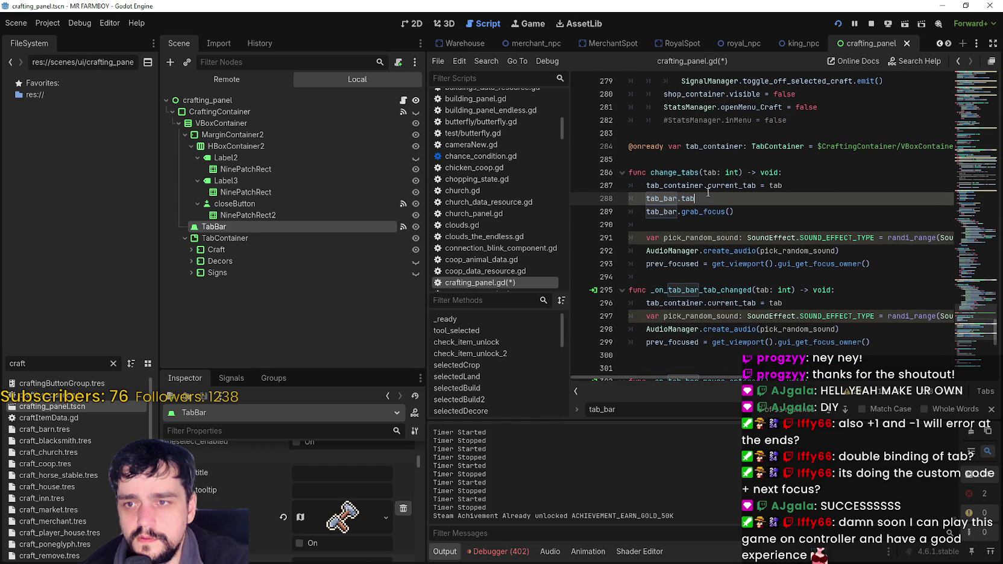
pyautogui.write('current_ta')
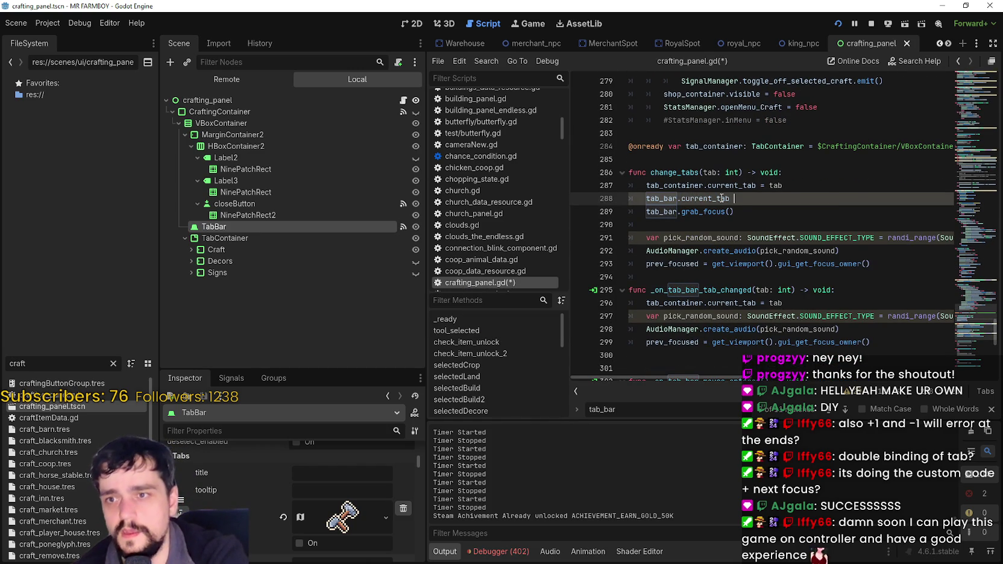
pyautogui.write('b')
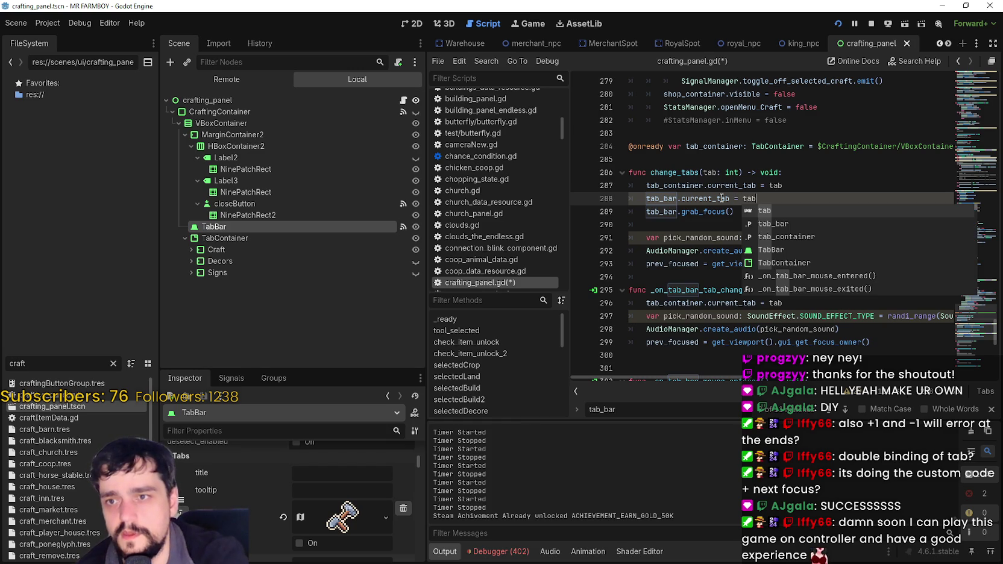
pyautogui.press('Escape')
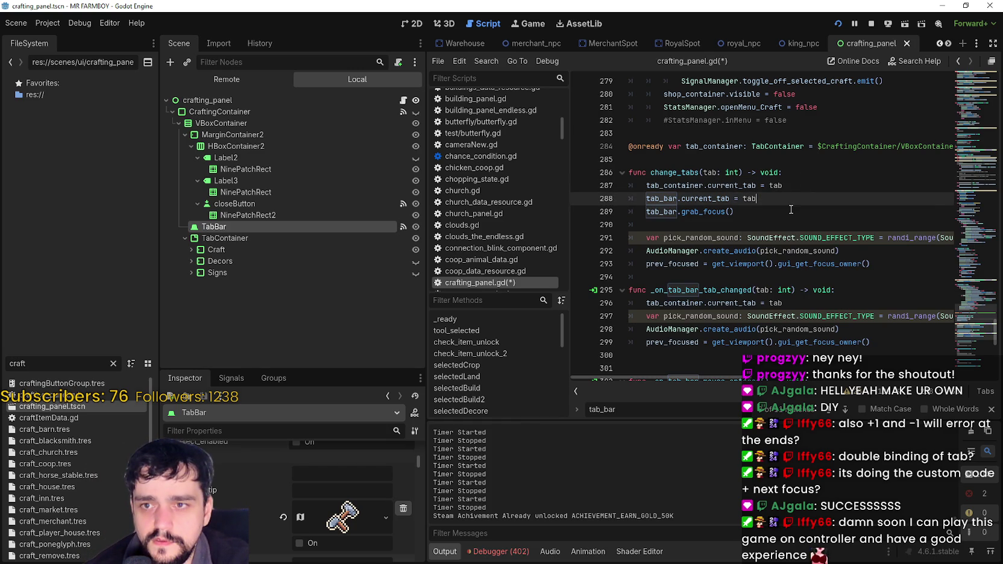
# - Remove the blank line after grab_focus() and save crafting_panel.gd
pyautogui.click(672, 211)
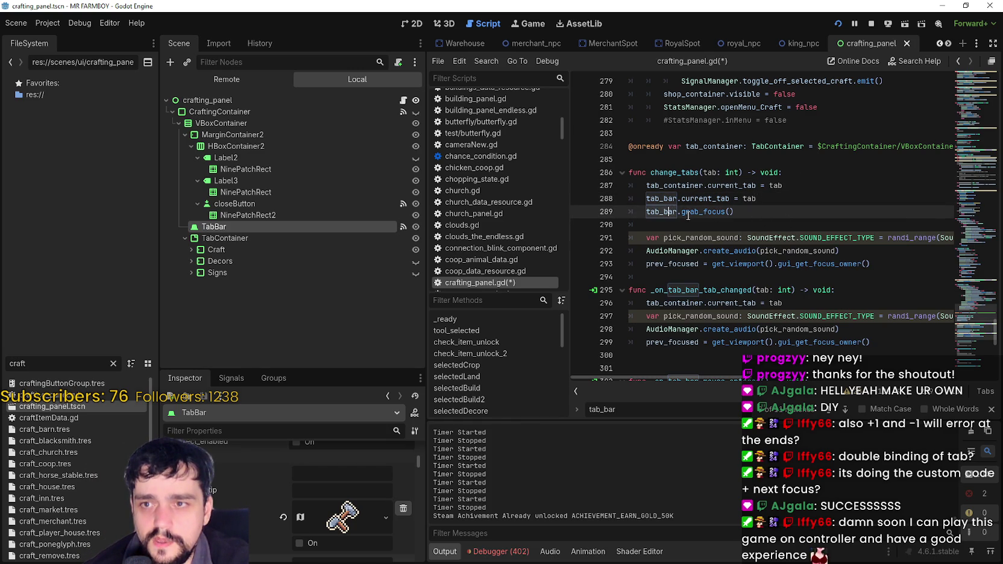
pyautogui.press('Down')
pyautogui.hotkey('ctrl', 's')
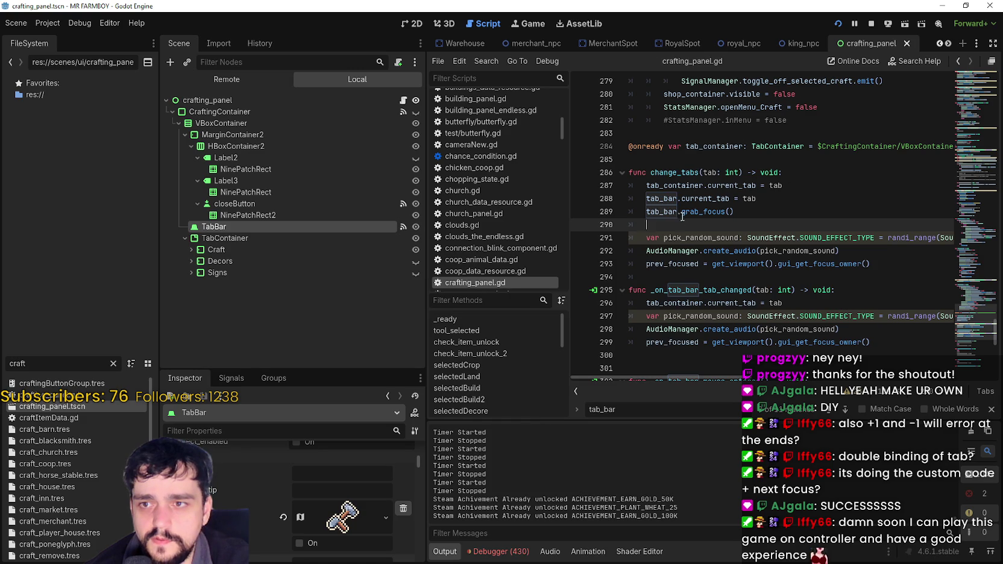
pyautogui.press('BackSpace')
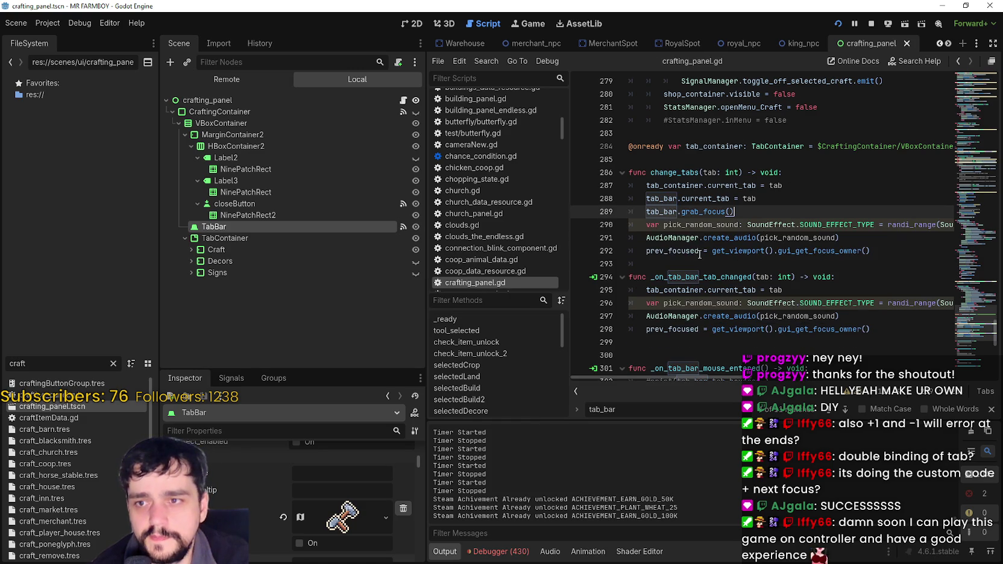
pyautogui.hotkey('ctrl', 's')
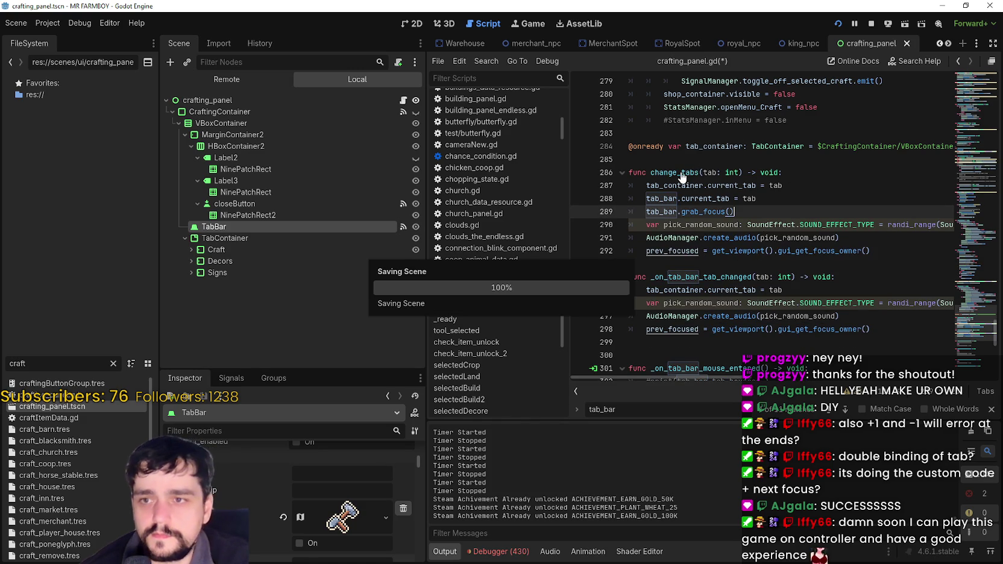
# - Replace the tab_right assignment with change_tabs(tab_container.current_tab + 1)
pyautogui.doubleClick(682, 173)
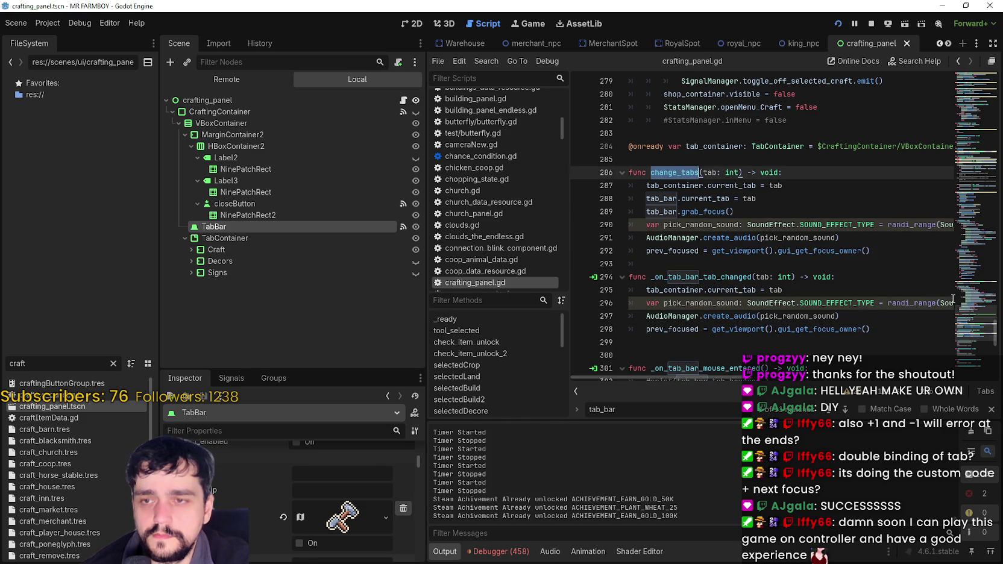
pyautogui.scroll(10, 952, 298)
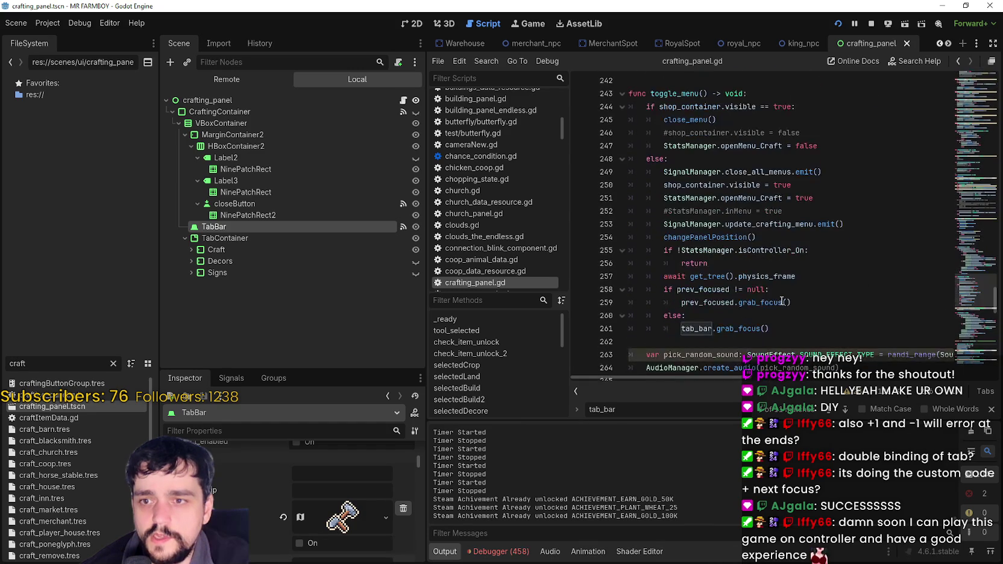
pyautogui.scroll(10, 704, 320)
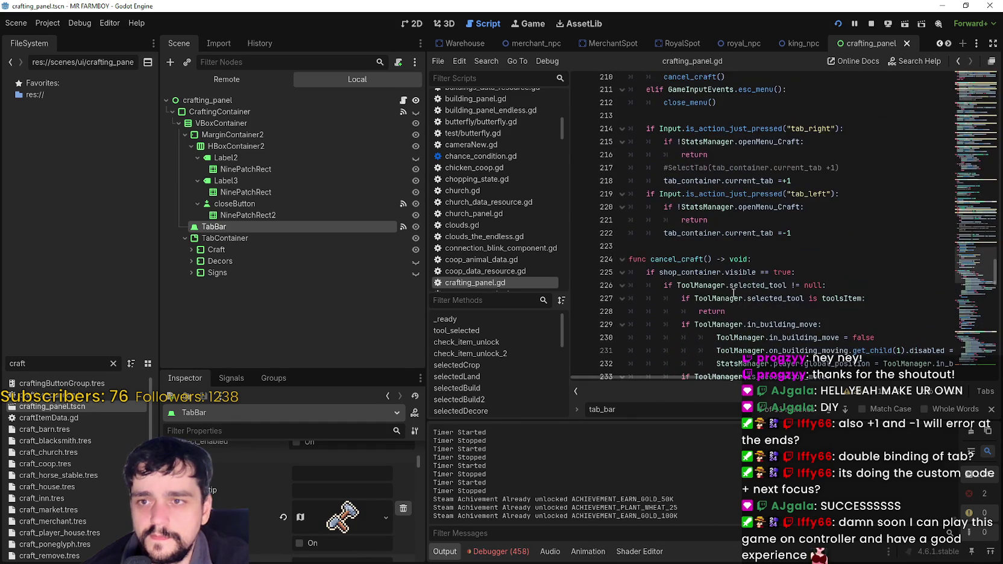
pyautogui.click(804, 184)
pyautogui.press('Return')
pyautogui.write('change_tabs()')
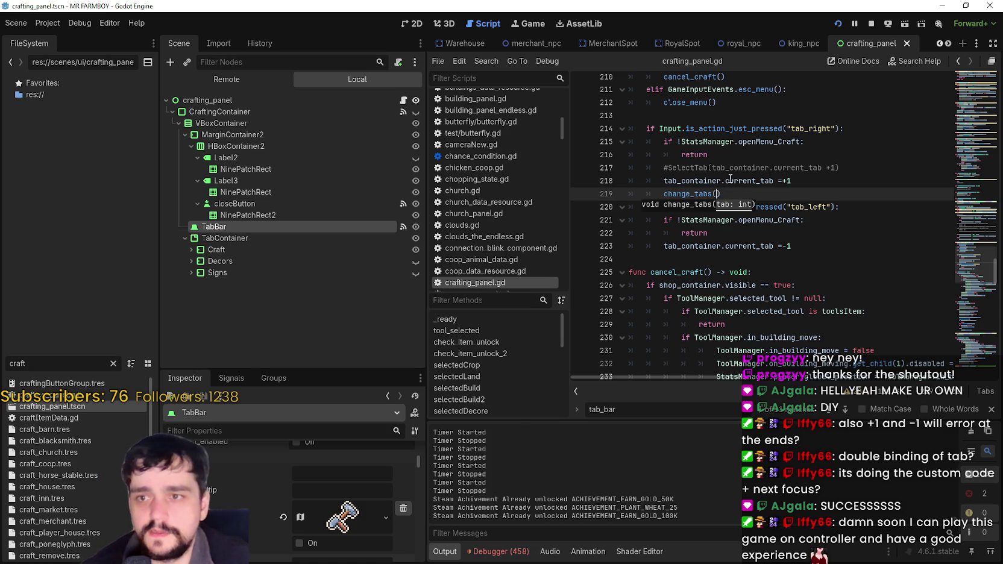
pyautogui.moveTo(664, 186); pyautogui.dragTo(803, 186)
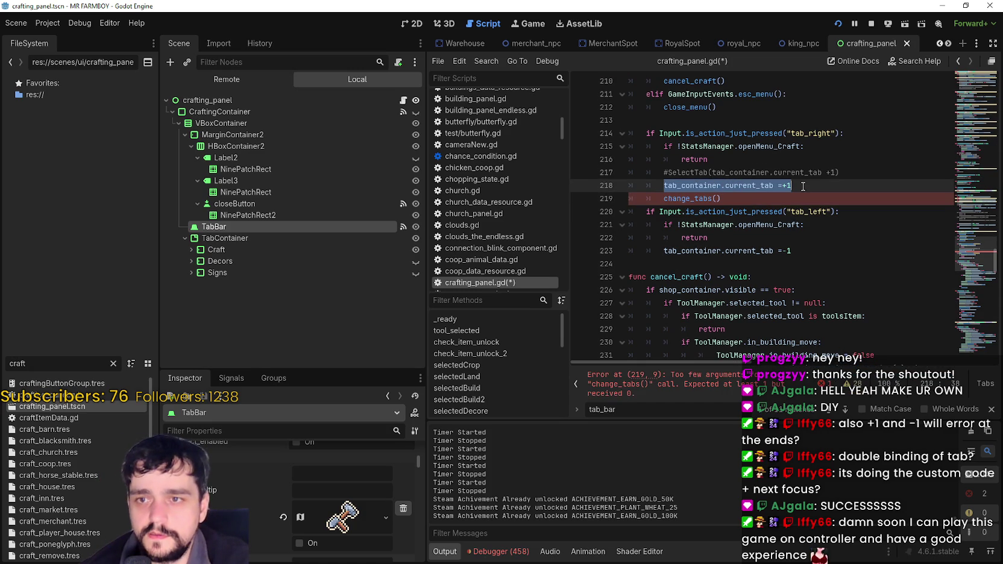
pyautogui.click(719, 199)
pyautogui.moveTo(758, 206)
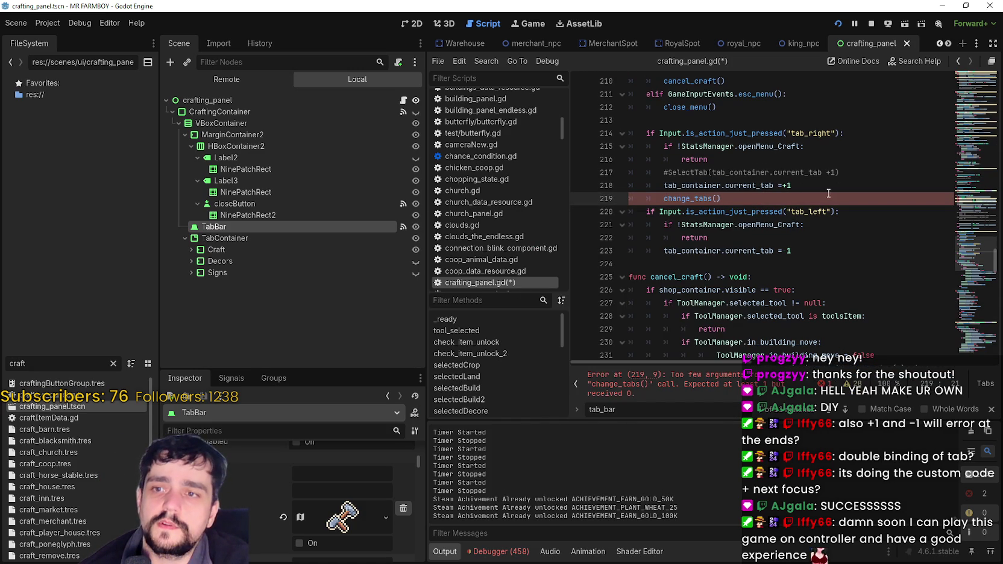
pyautogui.click(726, 185)
pyautogui.moveTo(751, 185)
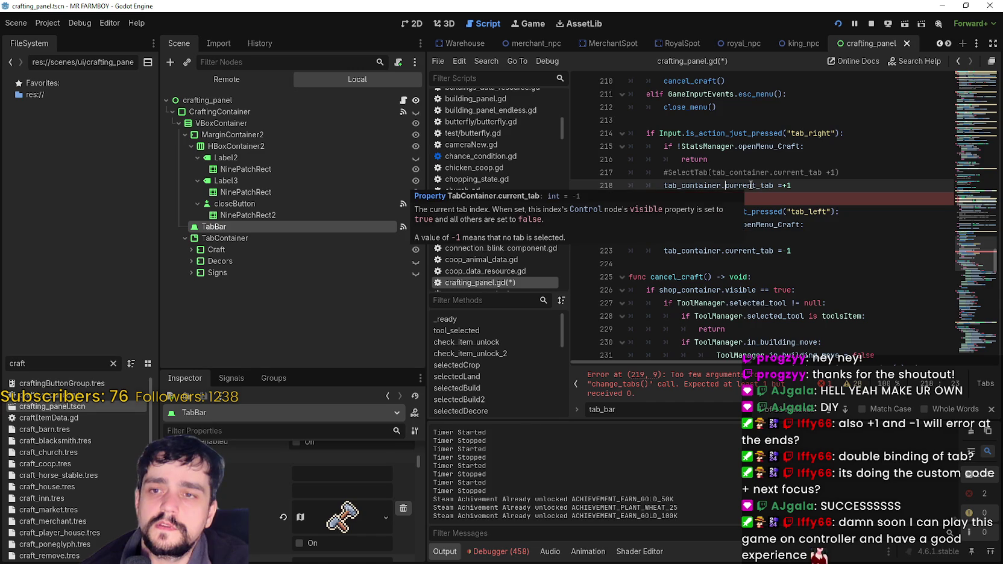
pyautogui.moveTo(773, 185); pyautogui.dragTo(663, 185)
pyautogui.hotkey('ctrl', 'c')
pyautogui.click(717, 197)
pyautogui.hotkey('ctrl', 'v')
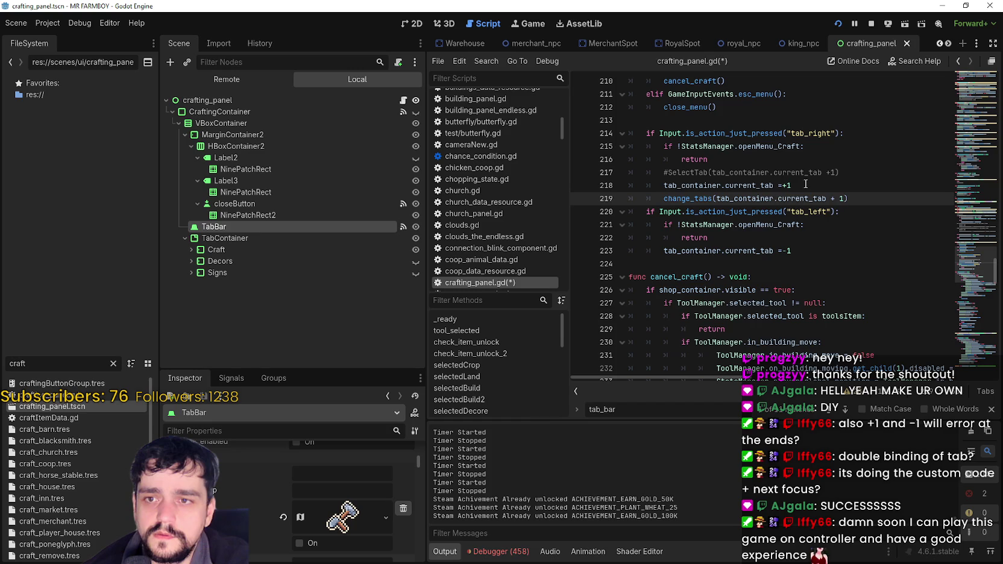
pyautogui.moveTo(805, 185)
pyautogui.mouseDown()
pyautogui.moveTo(639, 187)
pyautogui.moveTo(851, 185)
pyautogui.mouseUp()
pyautogui.hotkey('ctrl', 'c')
pyautogui.press('BackSpace')
pyautogui.press('BackSpace')
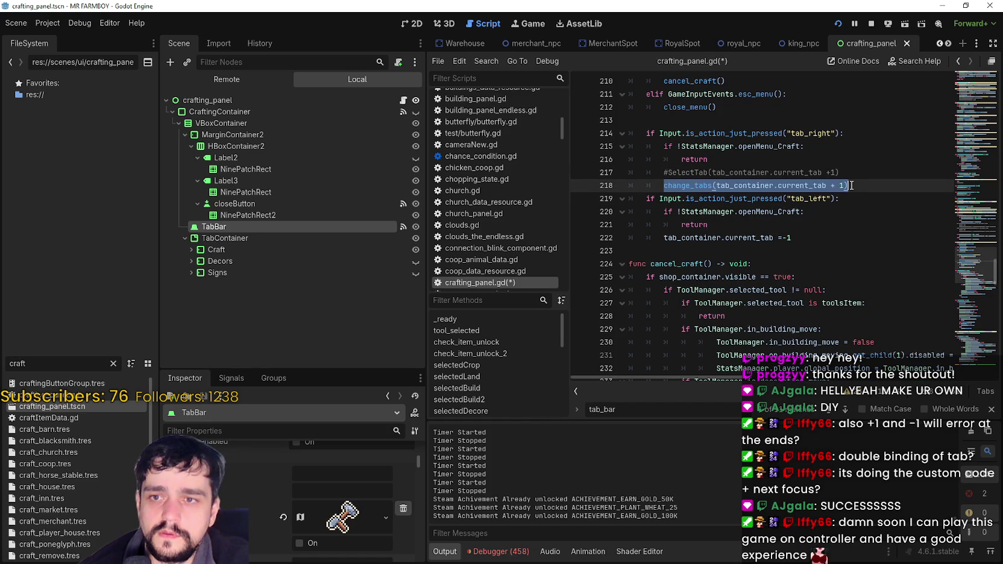
# - Replace the tab_left assignment with change_tabs(tab_container.current_tab - 1) and save
pyautogui.click(835, 237)
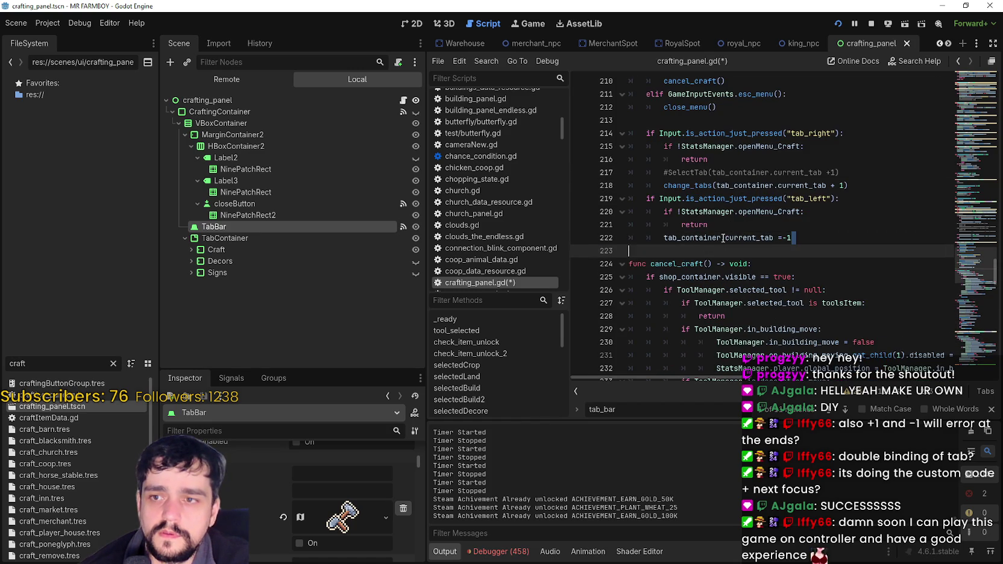
pyautogui.click(813, 234)
pyautogui.hotkey('shift', 'Home')
pyautogui.hotkey('ctrl', 'v')
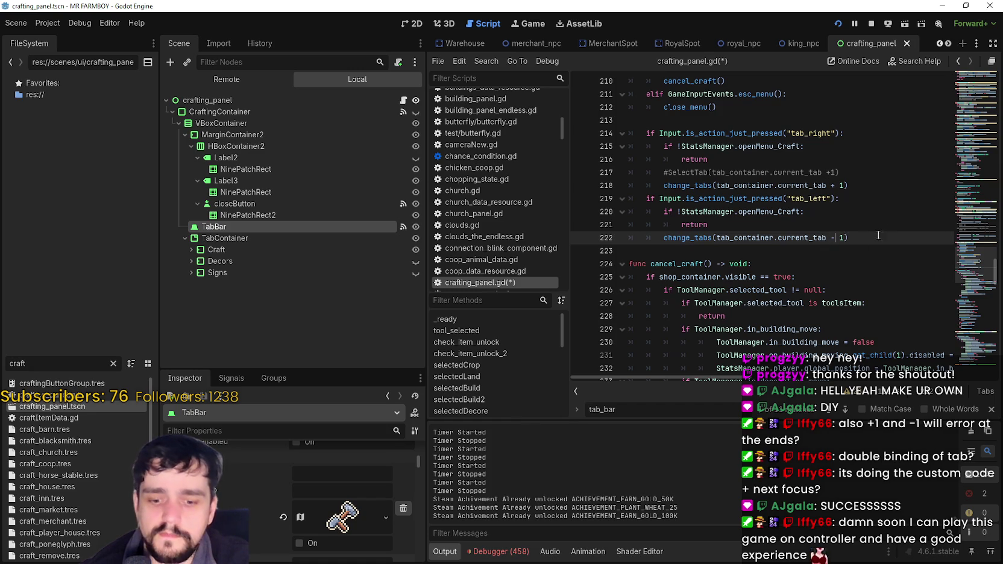
pyautogui.hotkey('ctrl', 's')
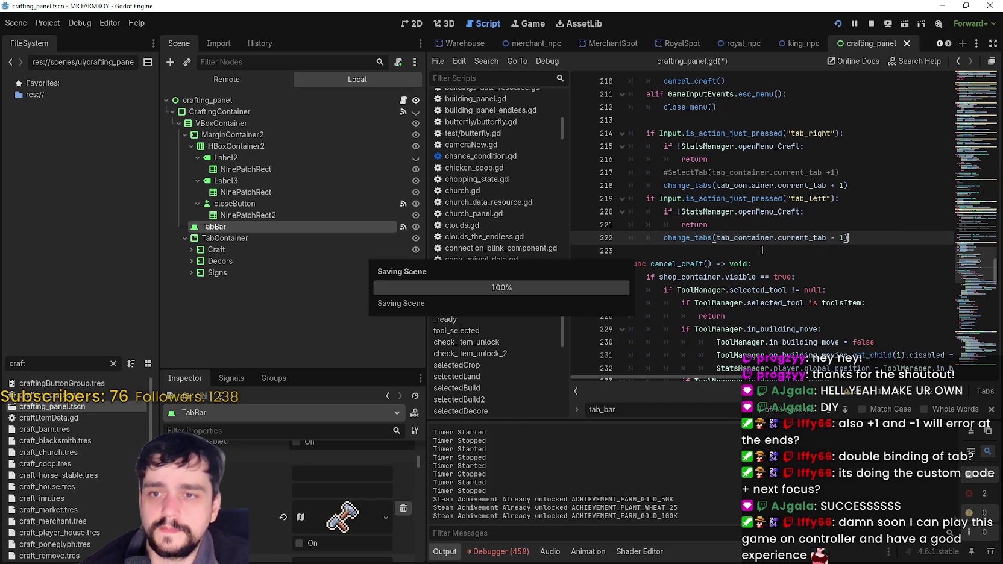
# - In the running game, focus the crafting tabs, switch to Decorations and test focus movement
pyautogui.click(762, 249)
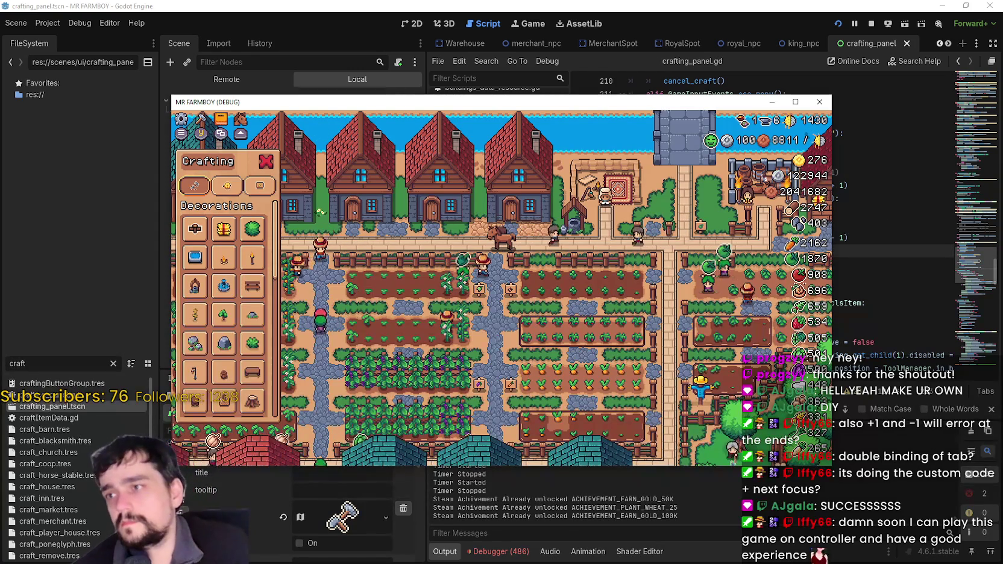
pyautogui.press('Tab')
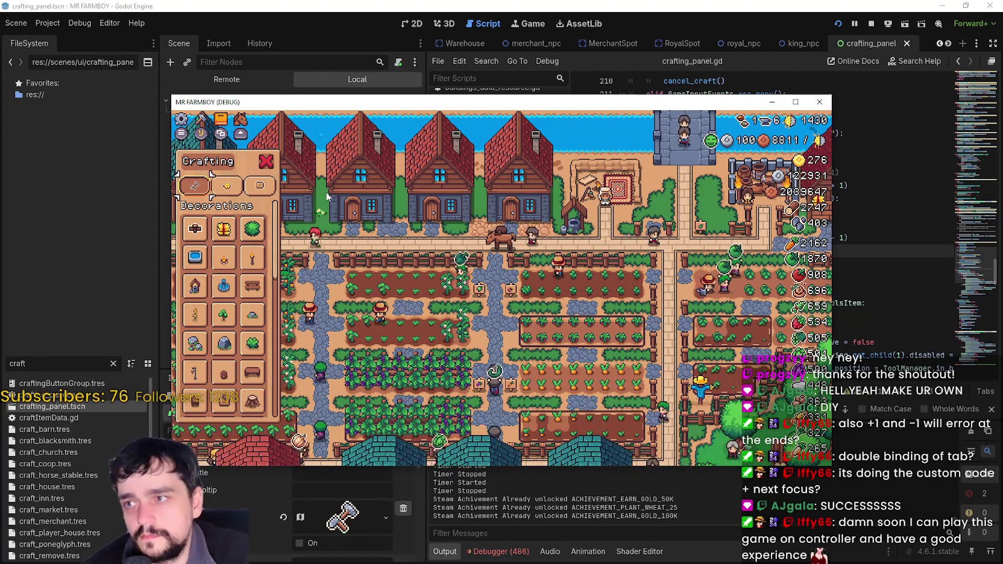
pyautogui.press('Tab')
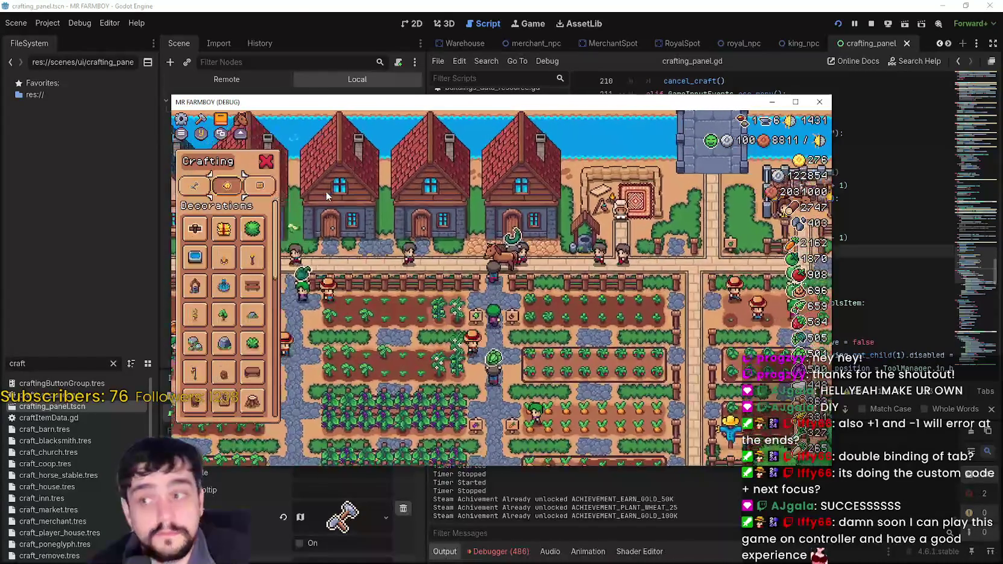
pyautogui.hotkey('shift', 'Tab')
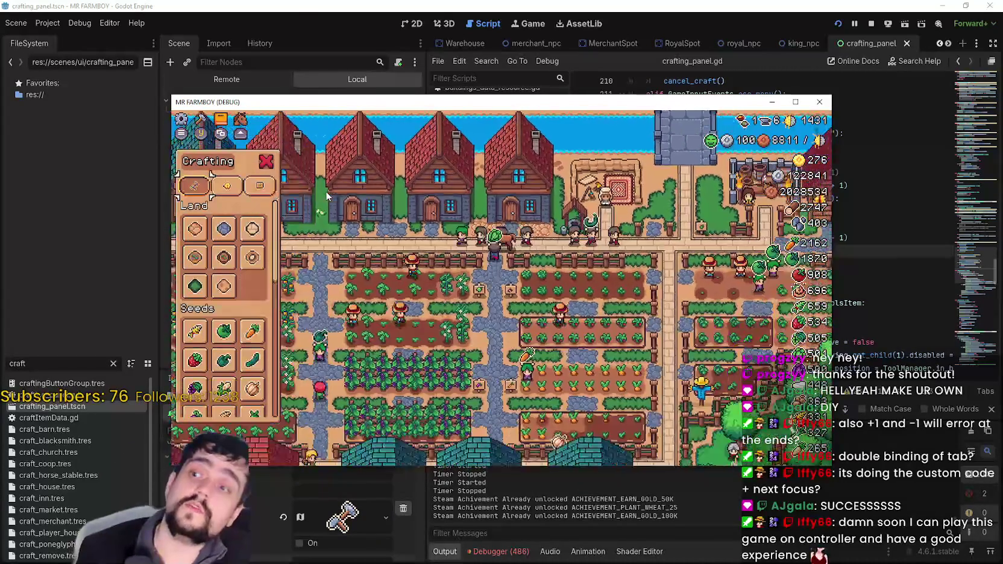
pyautogui.press('Down')
pyautogui.press('Tab')
pyautogui.press('Down')
pyautogui.press('Right')
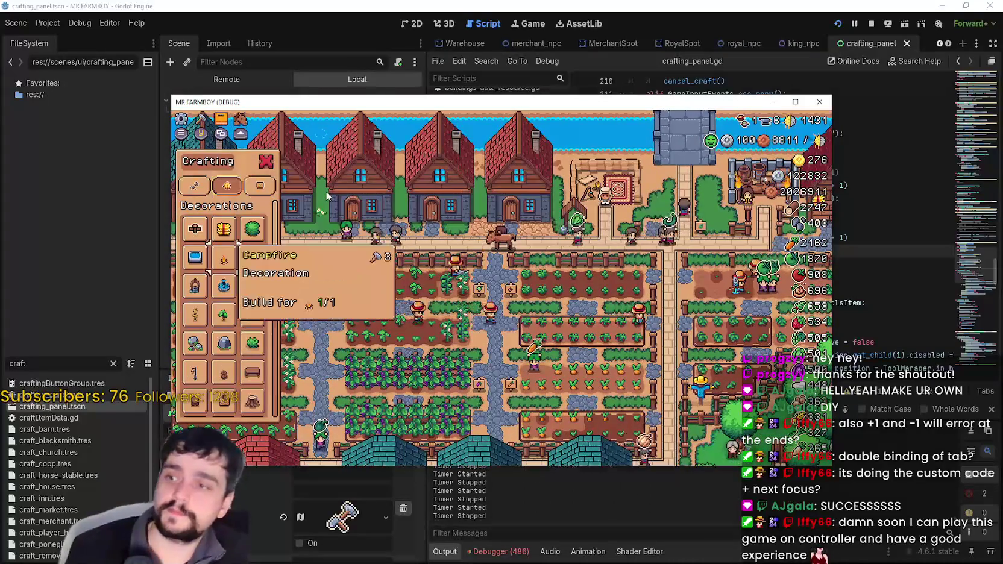
pyautogui.press('Up')
pyautogui.press('Left')
pyautogui.press('Up')
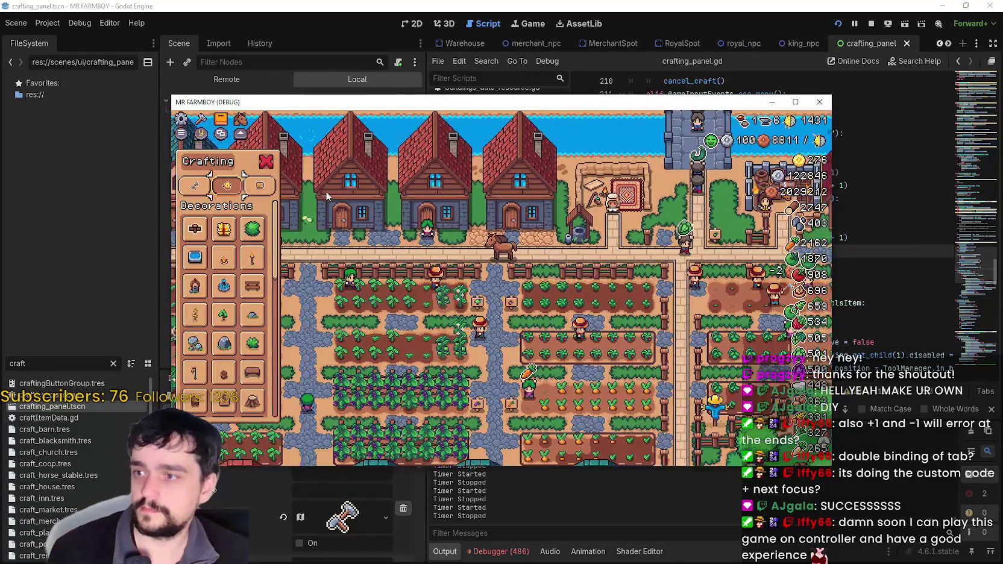
pyautogui.press('Down')
pyautogui.press('Up')
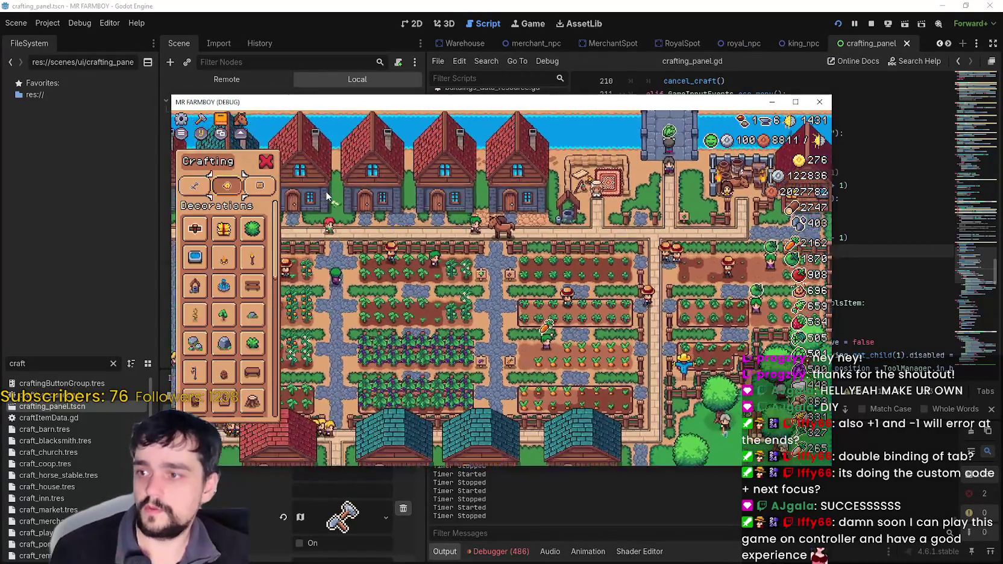
# - Cycle between Signs and Decorations, close the crafting panel, and open the House panel
pyautogui.press('Right')
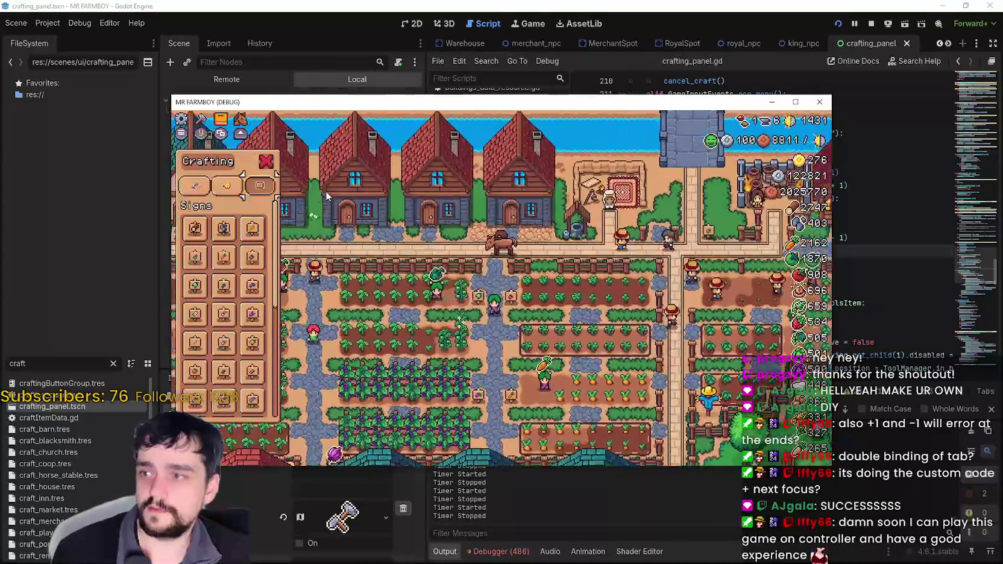
pyautogui.press('Left')
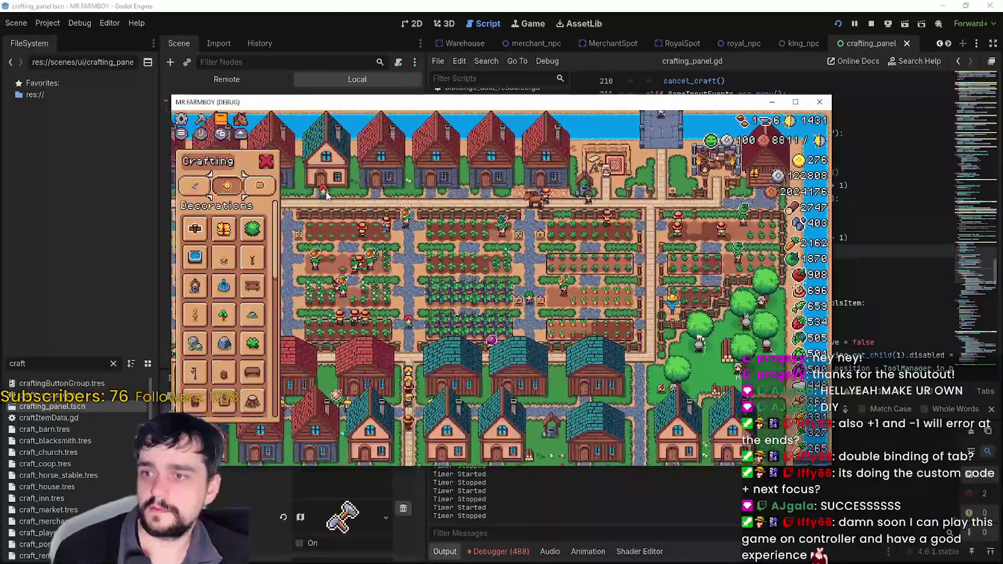
pyautogui.press('Right')
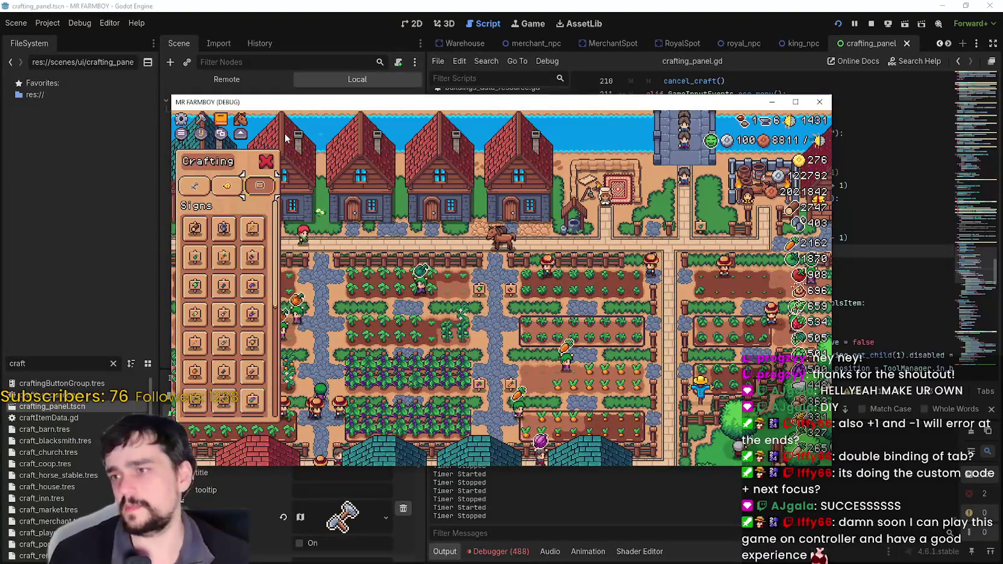
pyautogui.press('Escape')
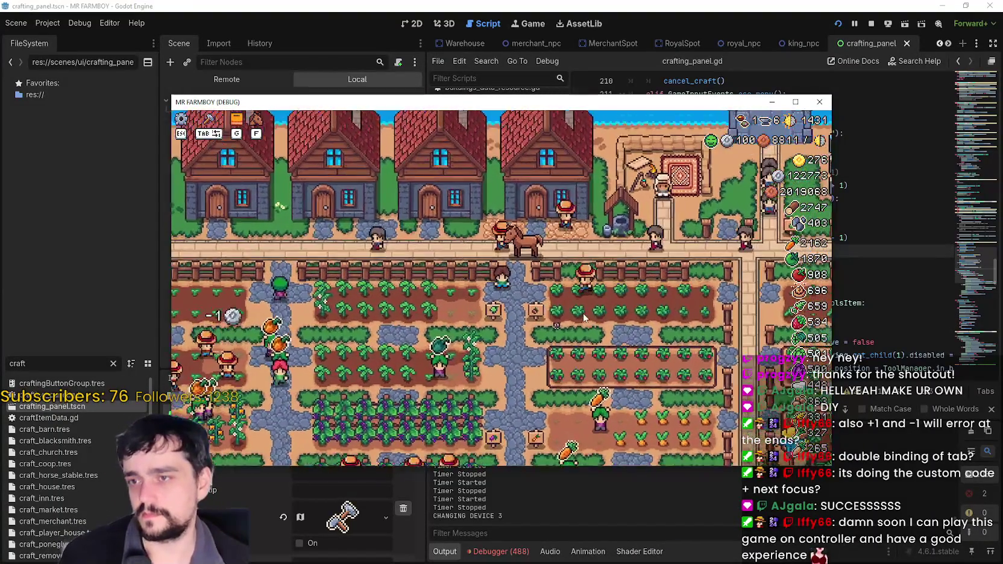
pyautogui.press('Tab')
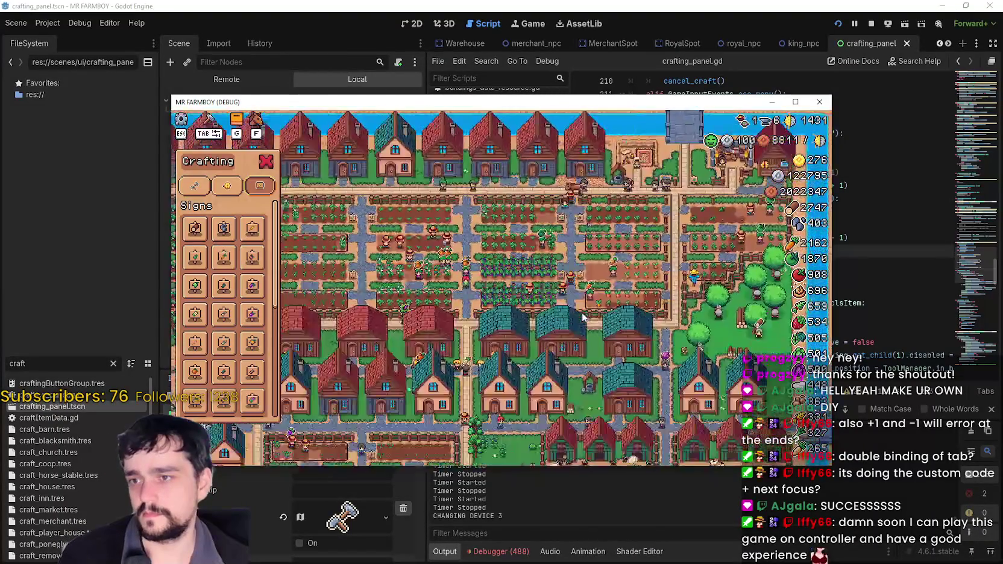
pyautogui.press('Escape')
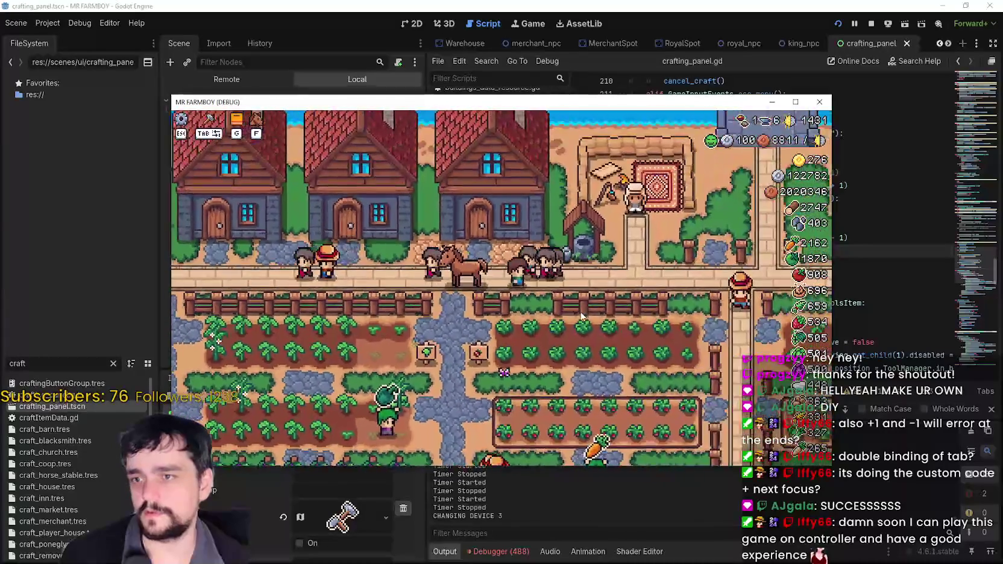
pyautogui.press('f')
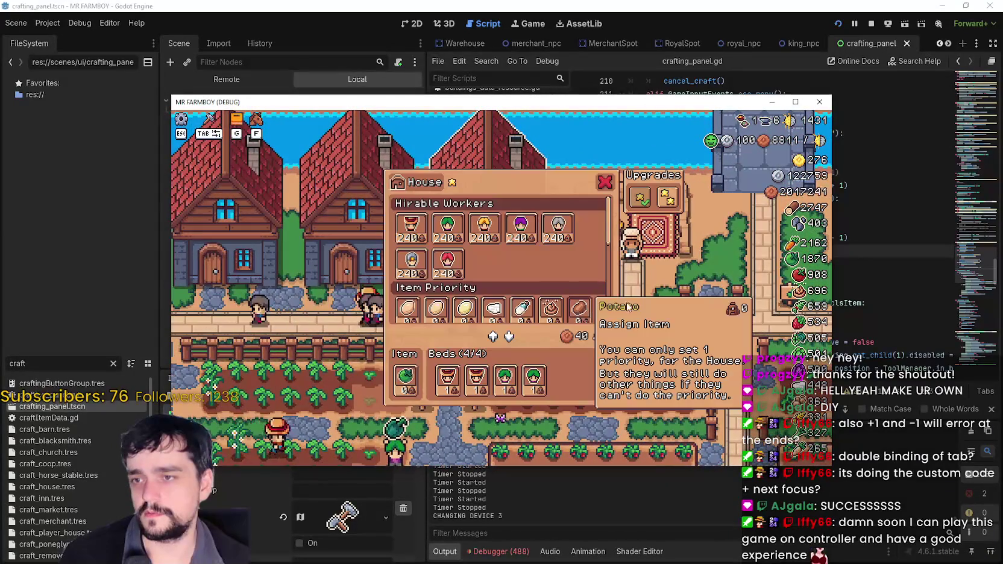
# - Reopen the House panel, scroll its Item Priority list, close it, and reopen Crafting on Signs
pyautogui.press('Escape')
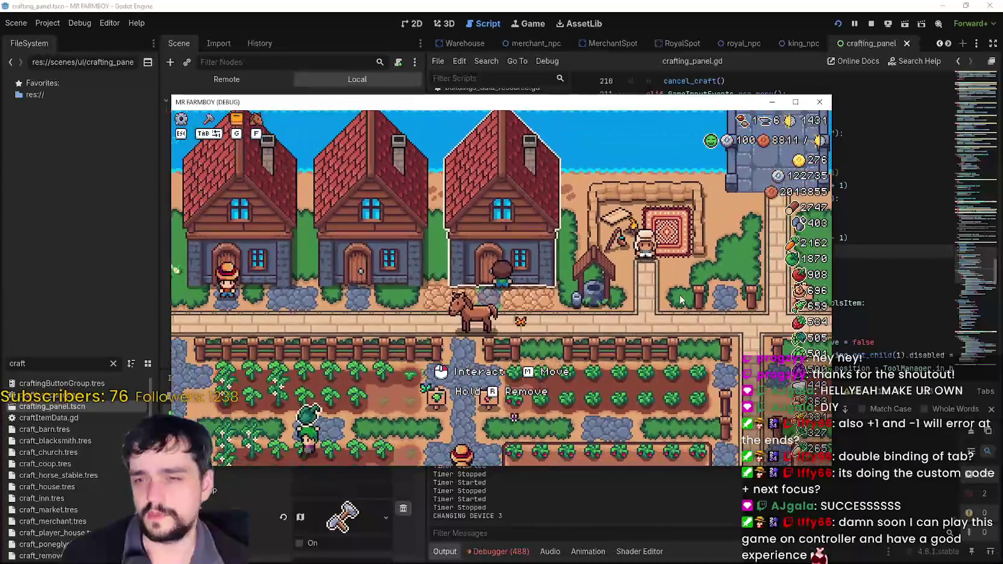
pyautogui.press('f')
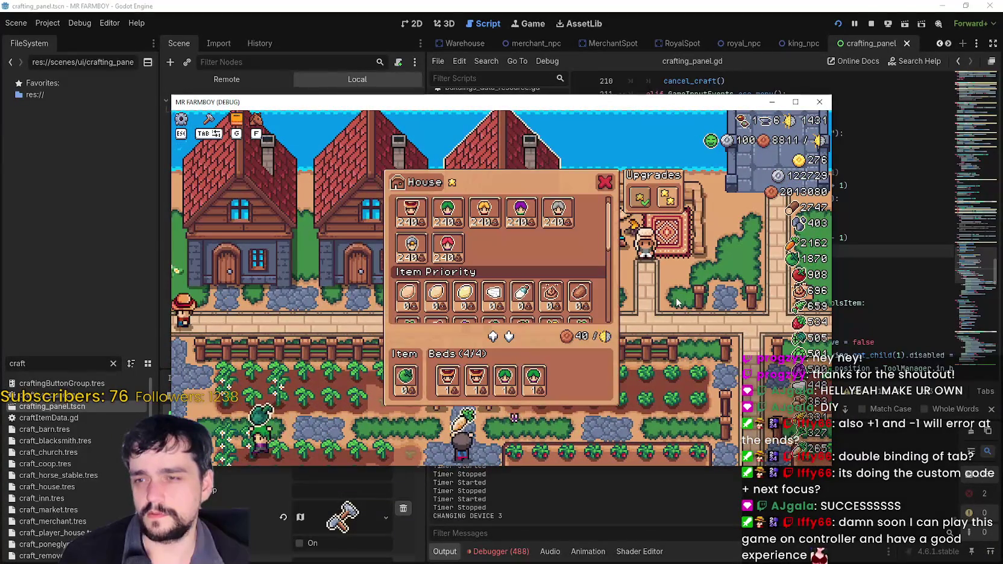
pyautogui.scroll(-2, 613, 311)
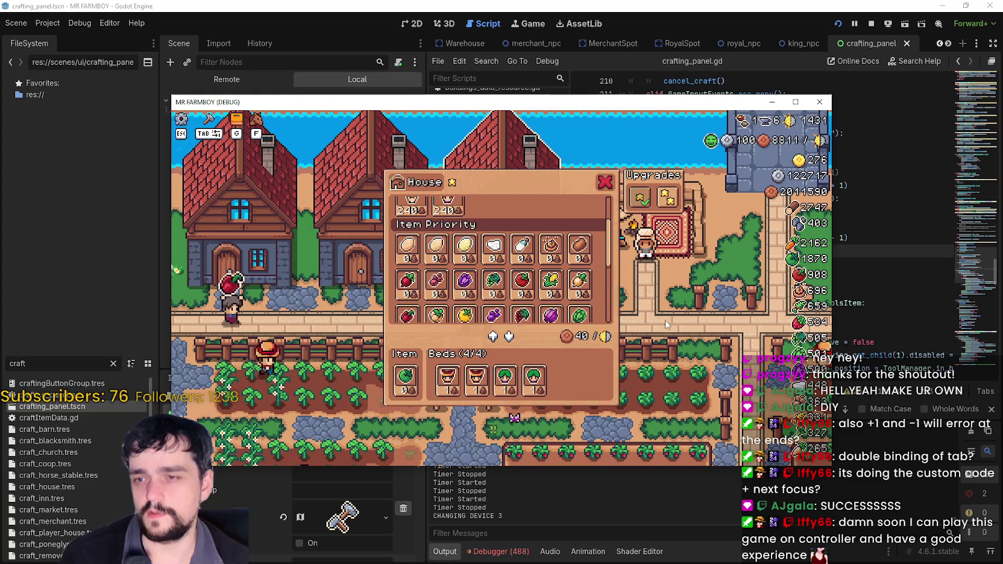
pyautogui.press('Escape')
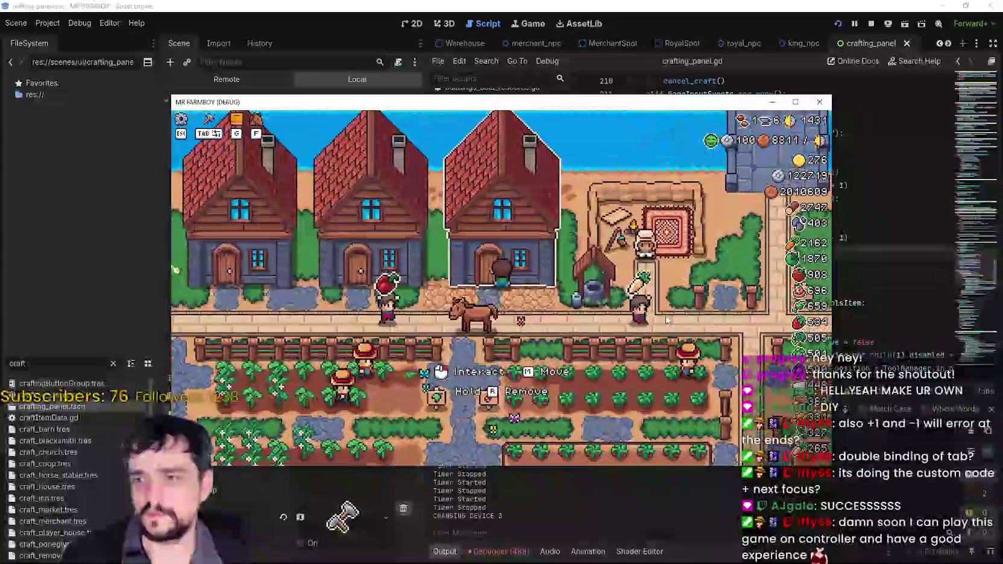
pyautogui.press('Tab')
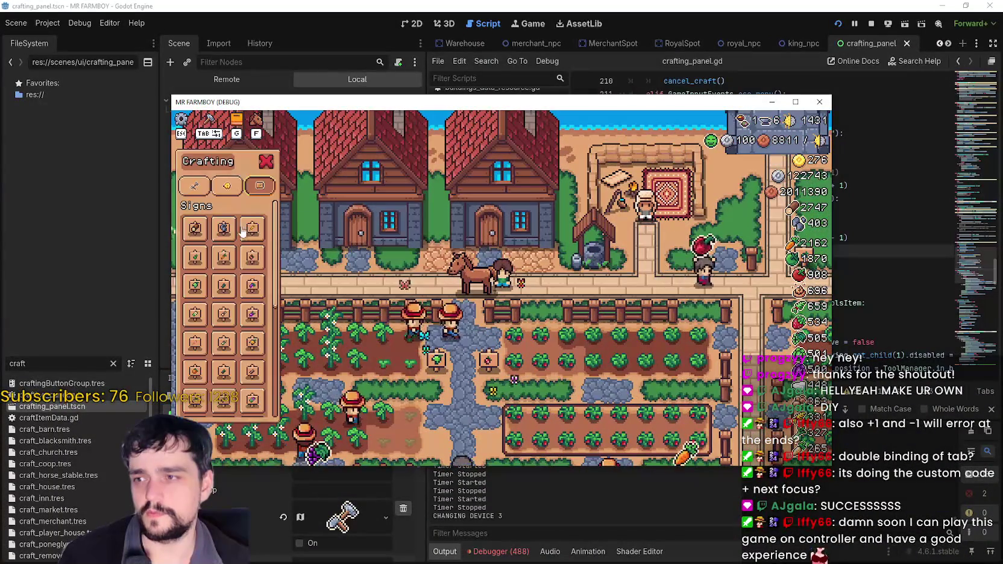
# - Place a land tile from the Land tab, reopen Crafting, and walk around the farm
pyautogui.click(194, 185)
pyautogui.click(194, 229)
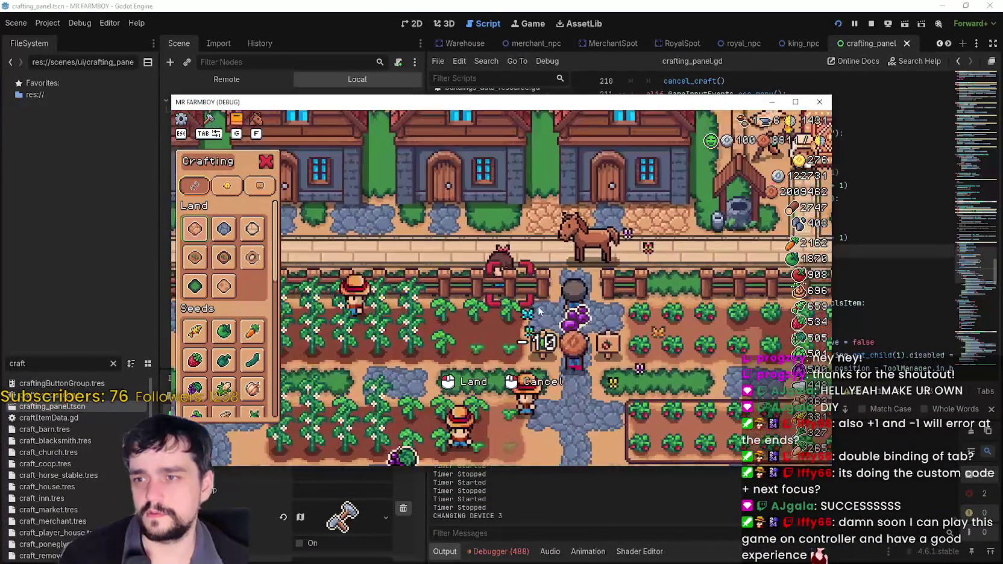
pyautogui.click(539, 310)
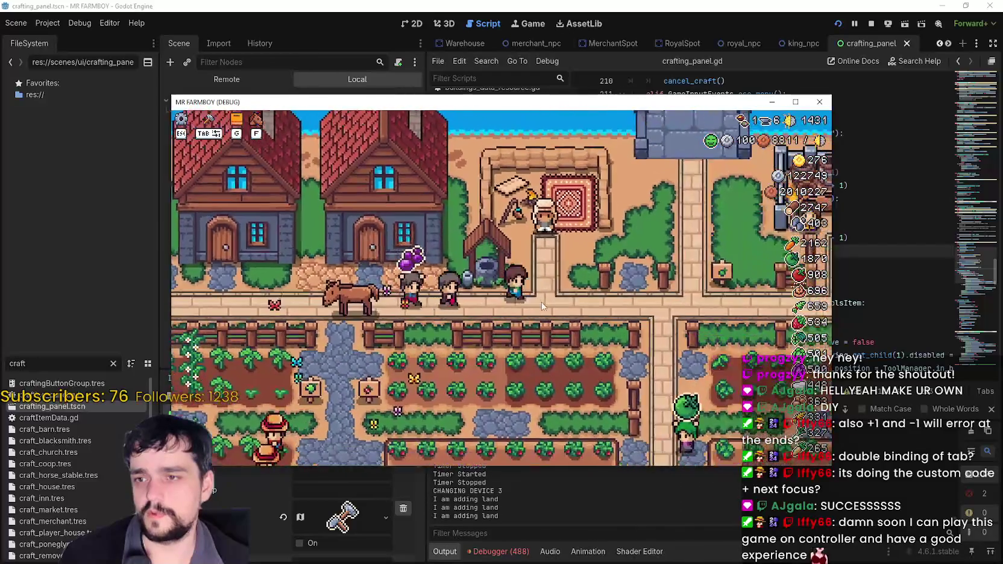
pyautogui.press('Tab')
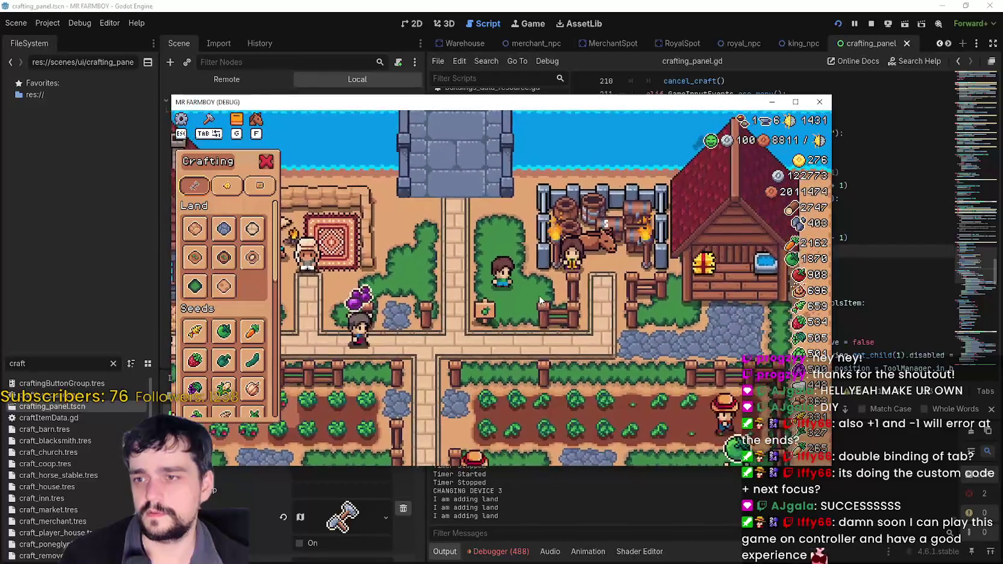
pyautogui.press('d')
pyautogui.press('s')
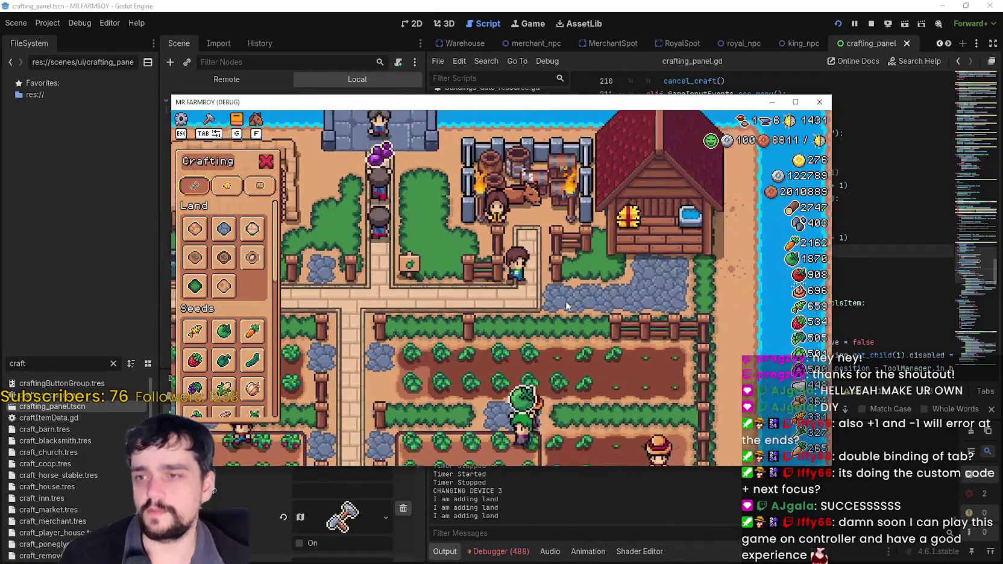
pyautogui.press('a')
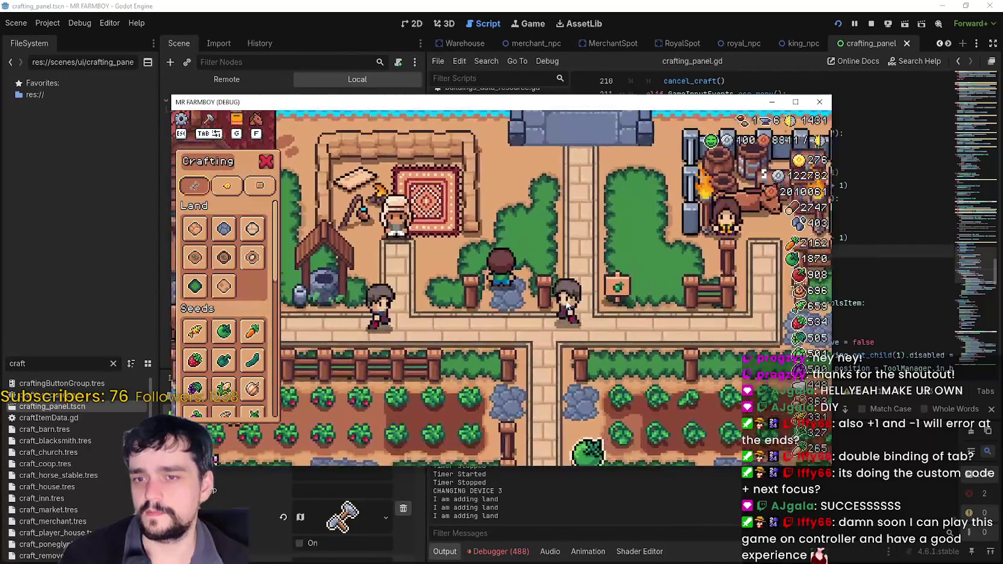
pyautogui.press('s')
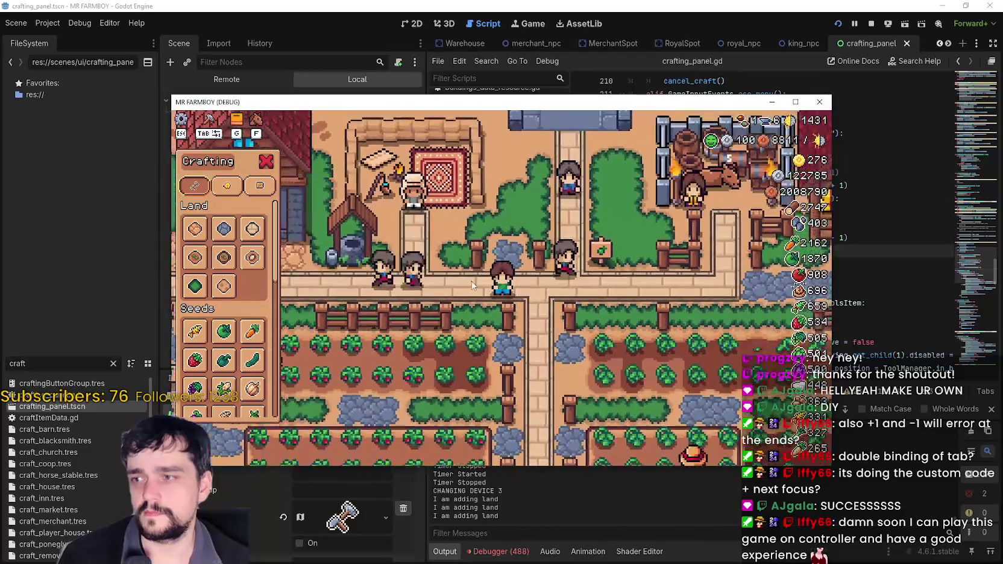
# - Cycle the crafting panel between its Decorations and Land tabs
pyautogui.press('w')
pyautogui.press('Tab')
pyautogui.press('a')
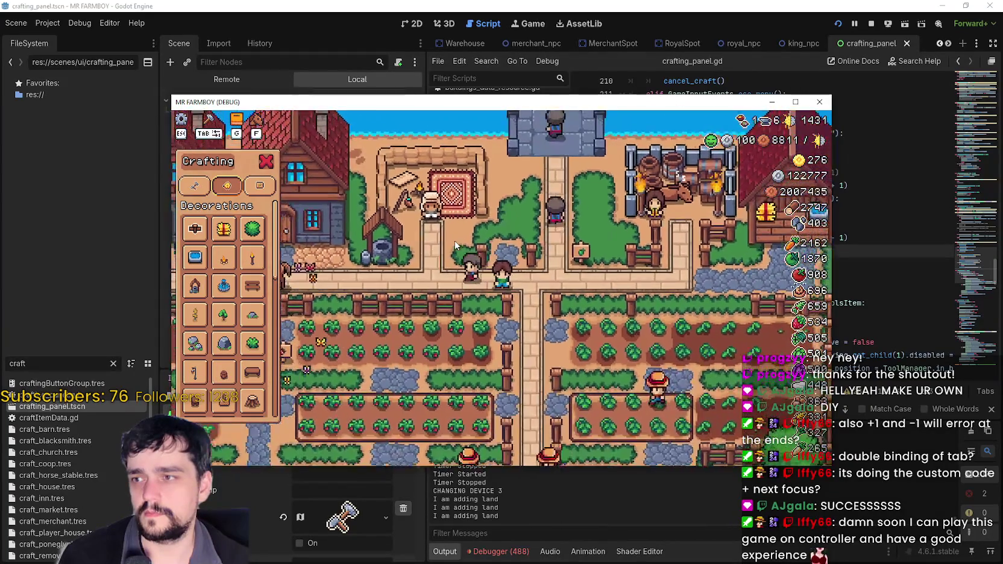
pyautogui.scroll(2, 455, 245)
pyautogui.hotkey('shift', 'Tab')
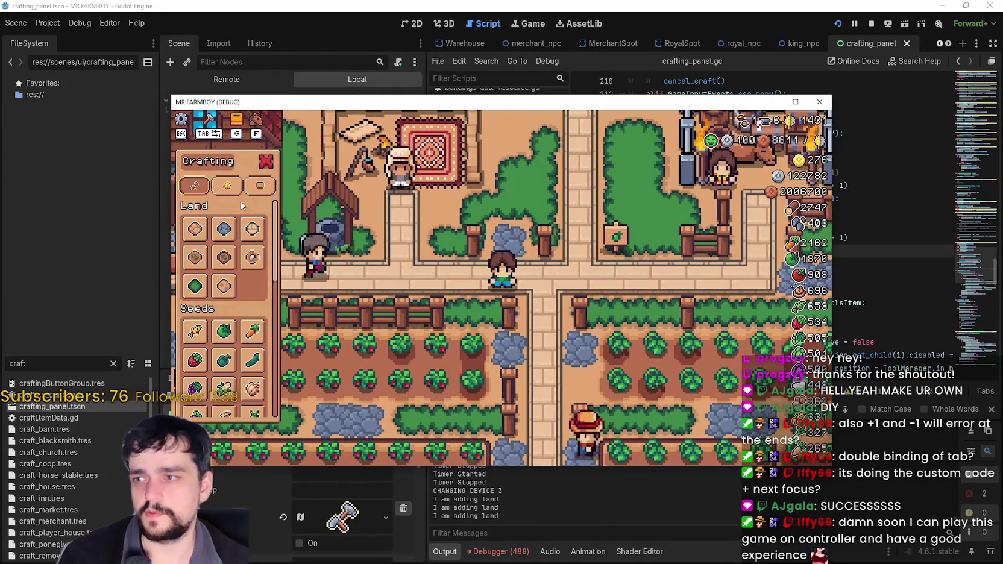
pyautogui.press('Tab')
pyautogui.press('w')
pyautogui.press('a')
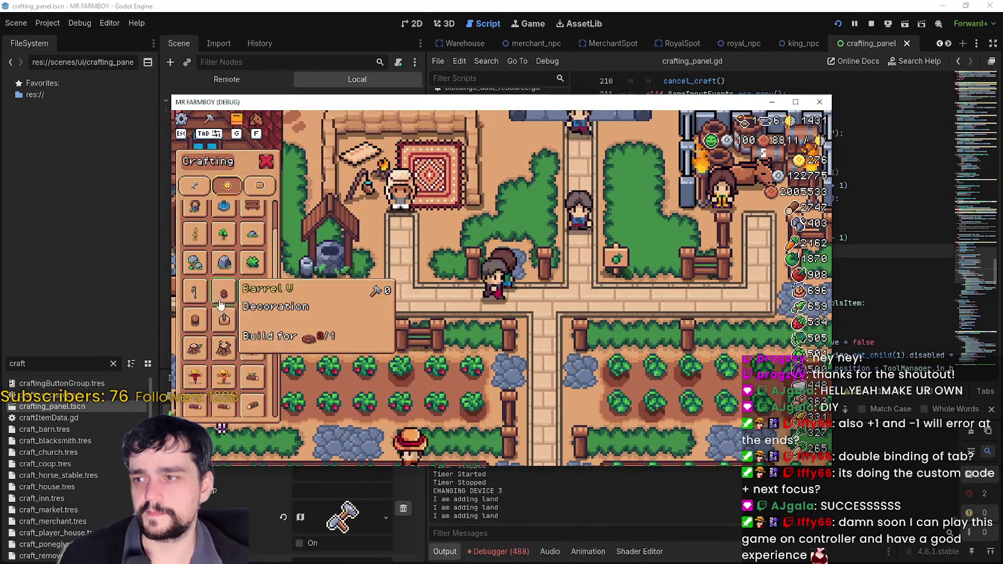
# - Return to Land, choose the Enchanted Farm Tile, then cancel placement with a right-click
pyautogui.scroll(-10, 223, 308)
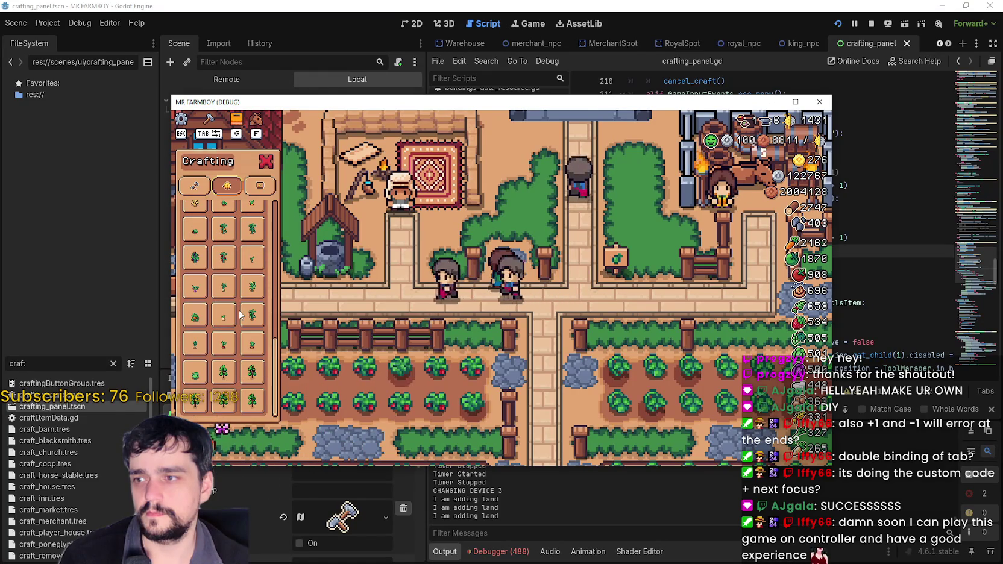
pyautogui.press('d')
pyautogui.scroll(3, 197, 223)
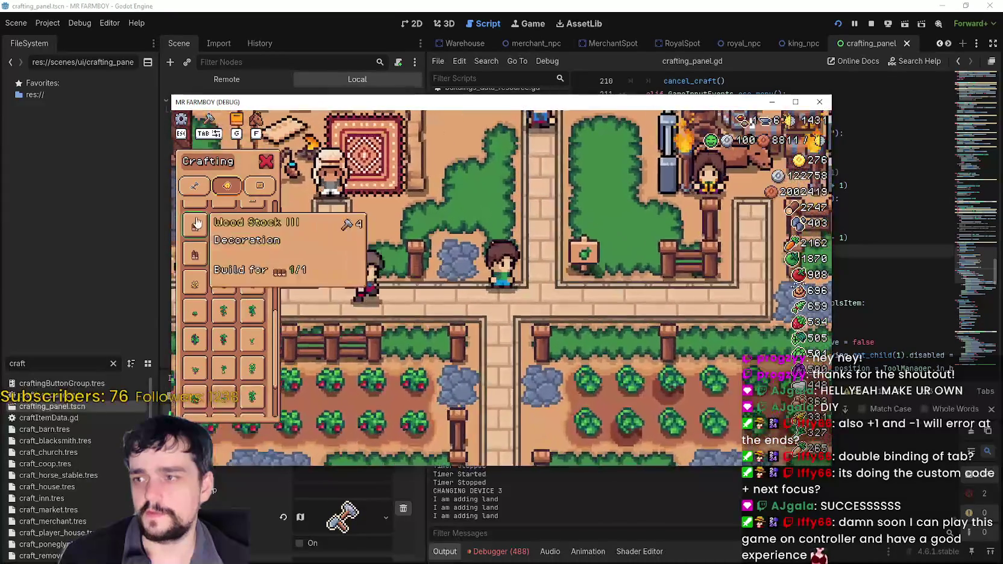
pyautogui.hotkey('shift', 'Tab')
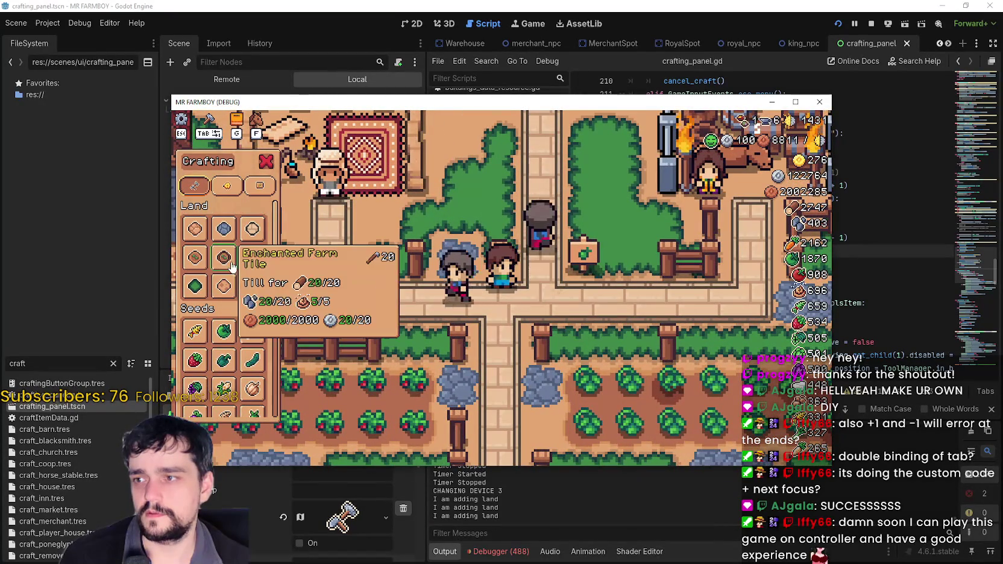
pyautogui.click(232, 267)
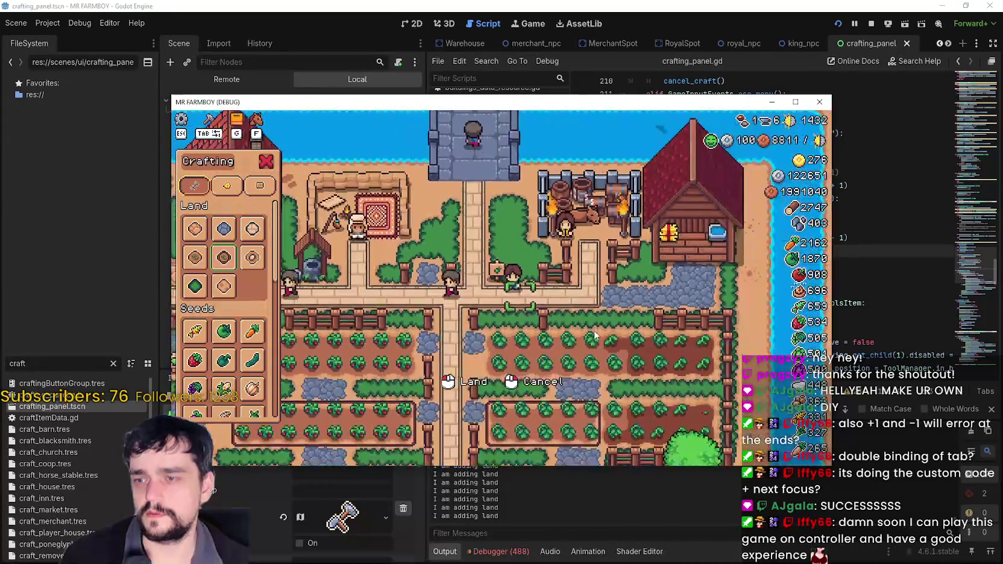
pyautogui.rightClick(594, 335)
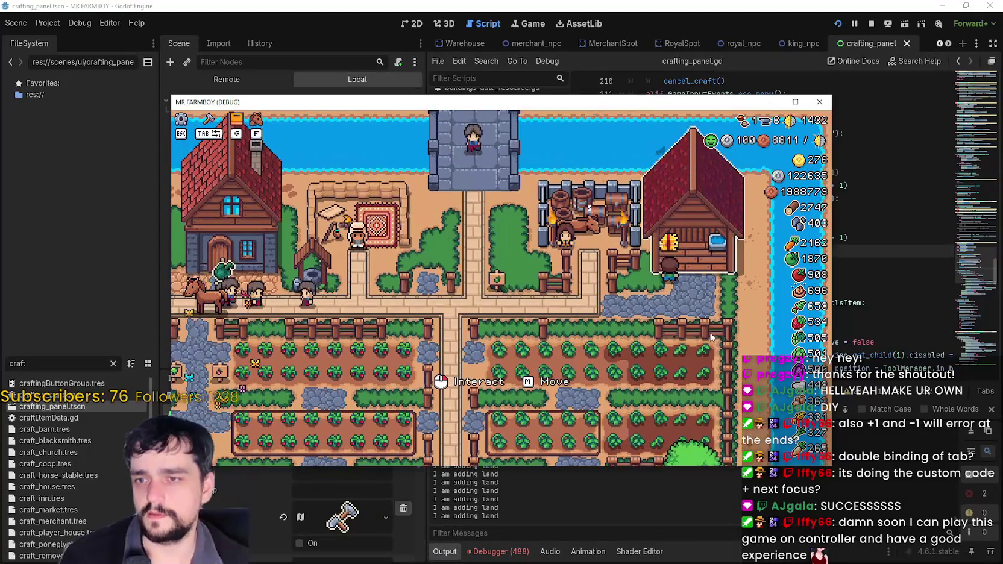
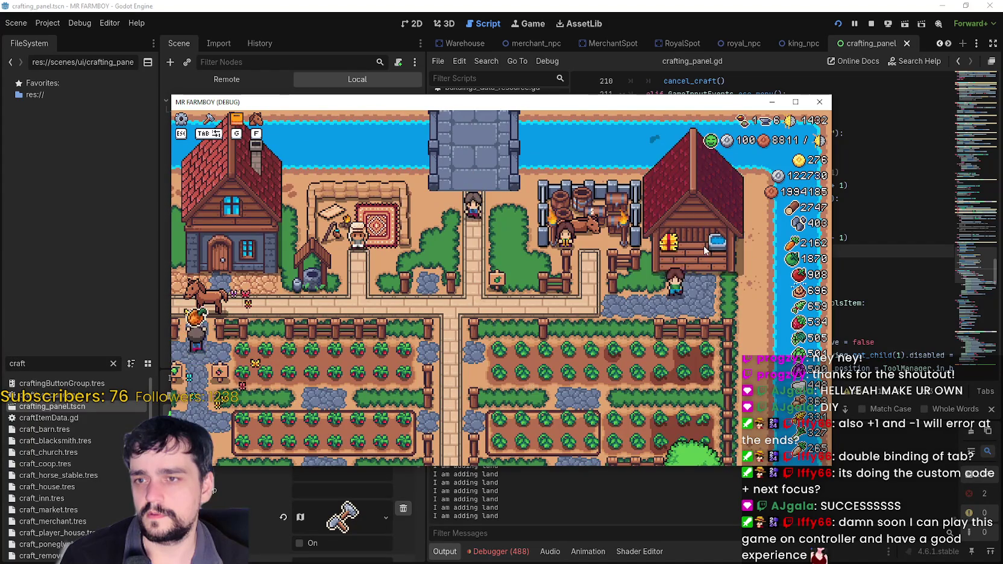
# - Walk the farmer to the barn and through the village, toggling the crafting and pause menus
pyautogui.press('w')
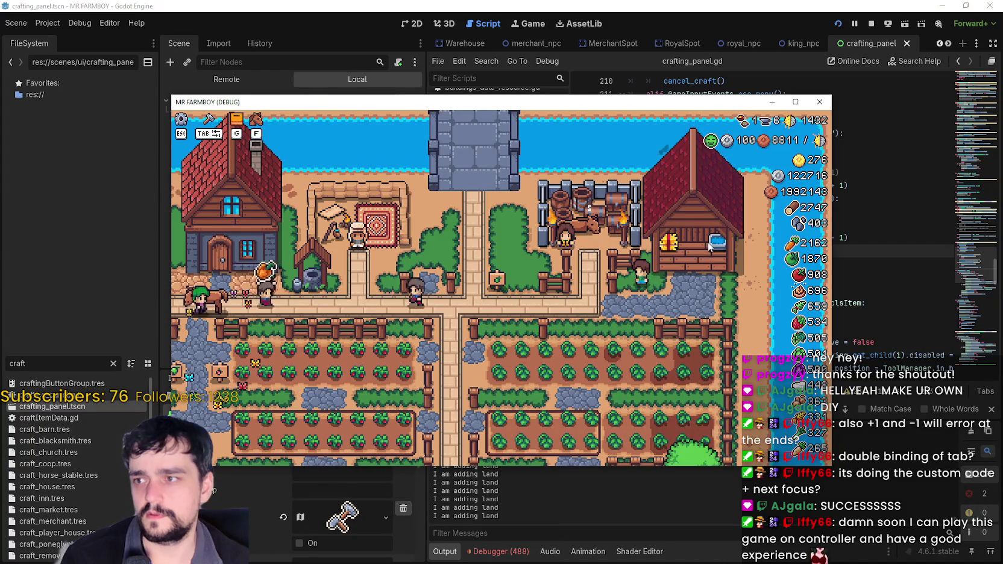
pyautogui.press('Tab')
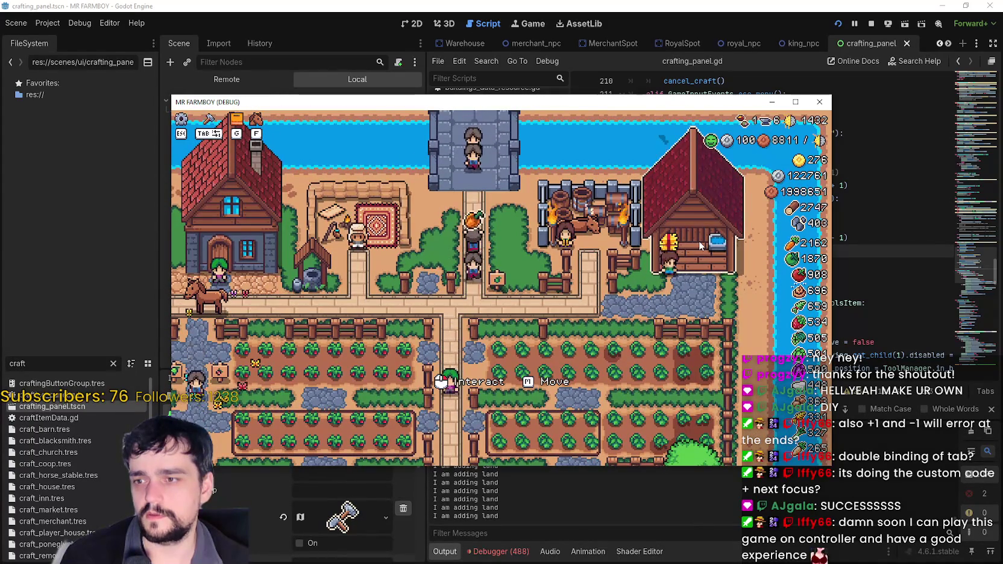
pyautogui.press('a')
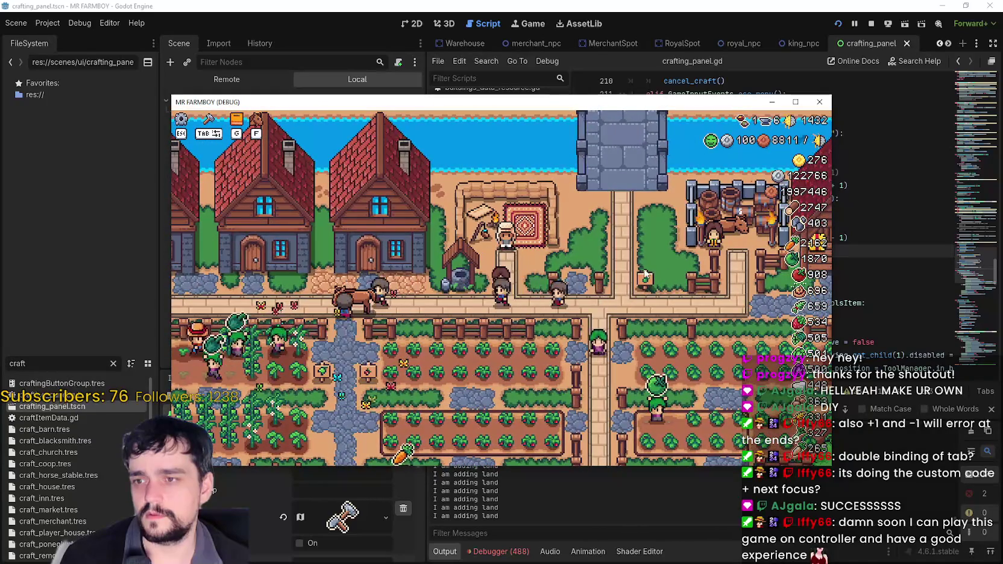
pyautogui.press('d')
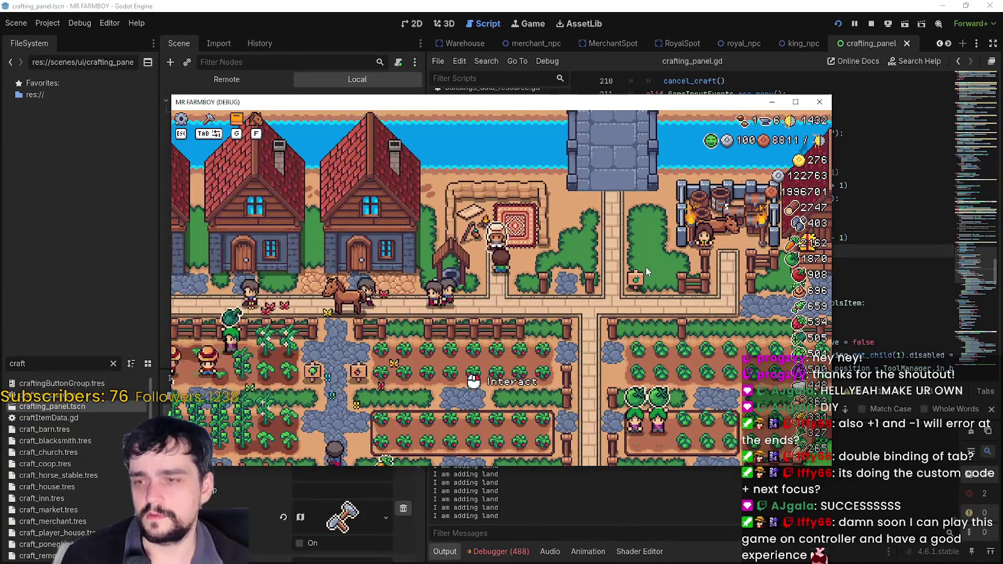
pyautogui.press('Escape')
pyautogui.press('Escape')
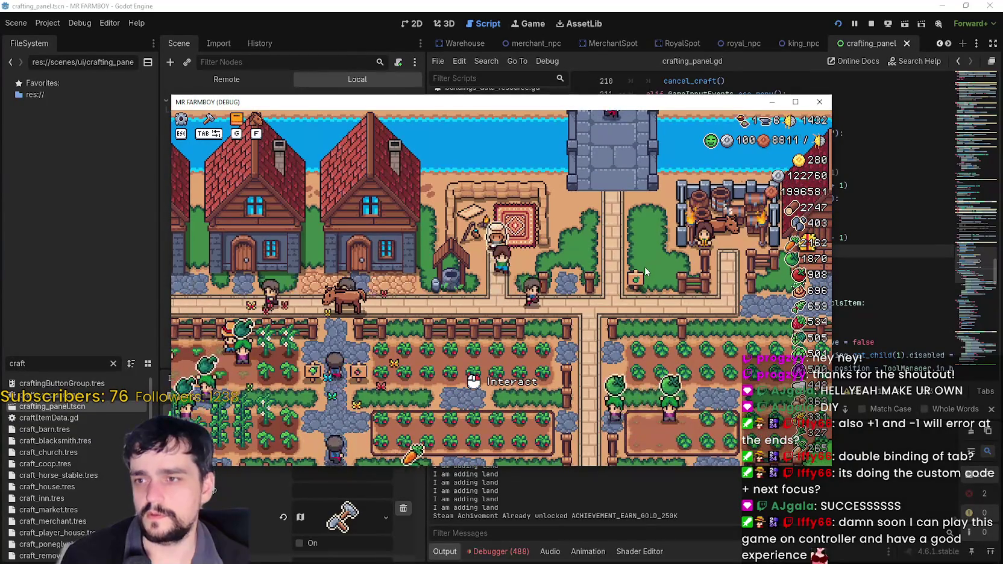
pyautogui.press('Tab')
pyautogui.press('Escape')
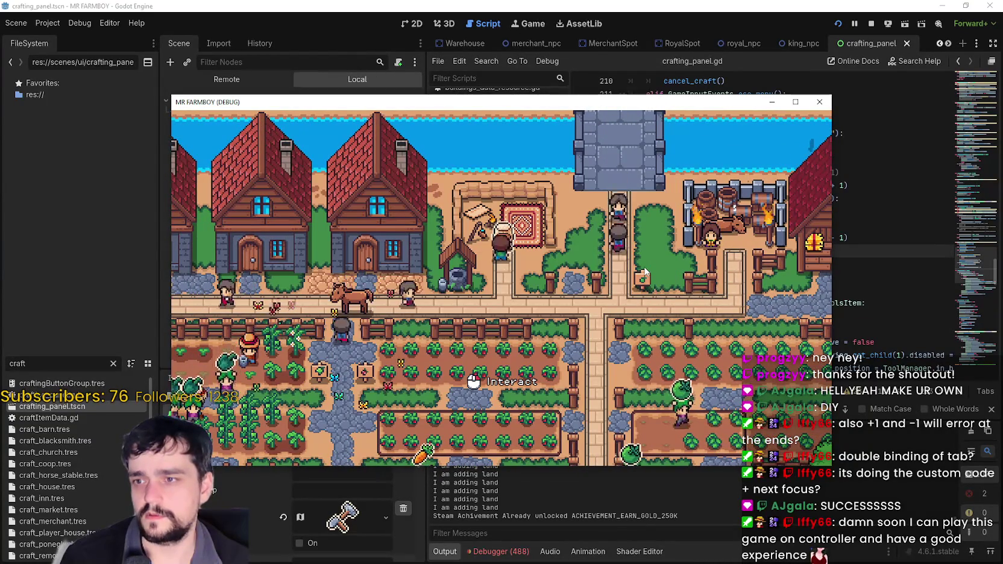
pyautogui.press('a')
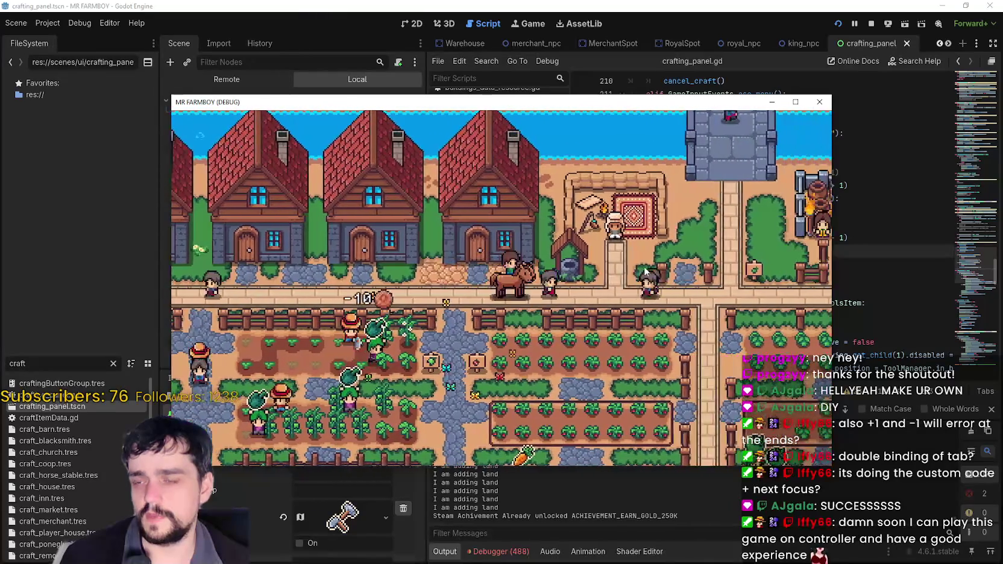
pyautogui.press('Tab')
pyautogui.press('Escape')
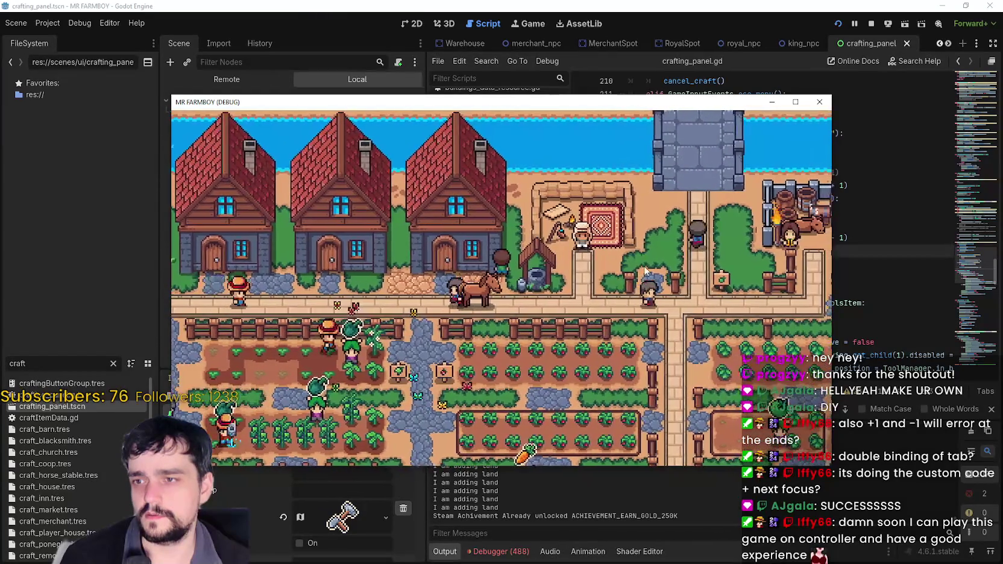
# - Walk right and left along the path toggling the crafting menu, then open the pause menu
pyautogui.press('Tab')
pyautogui.press('Escape')
pyautogui.press('d')
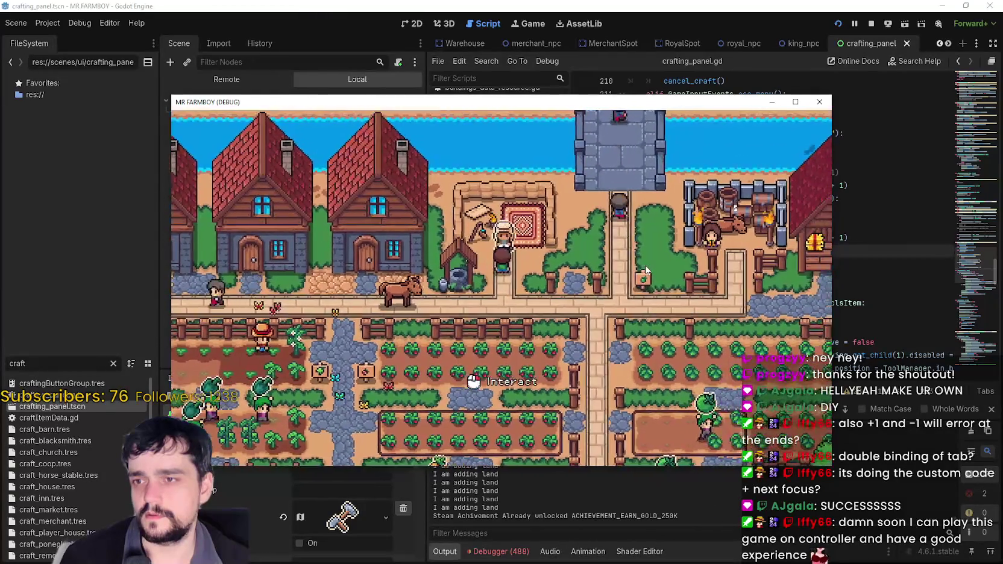
pyautogui.press('Tab')
pyautogui.press('Escape')
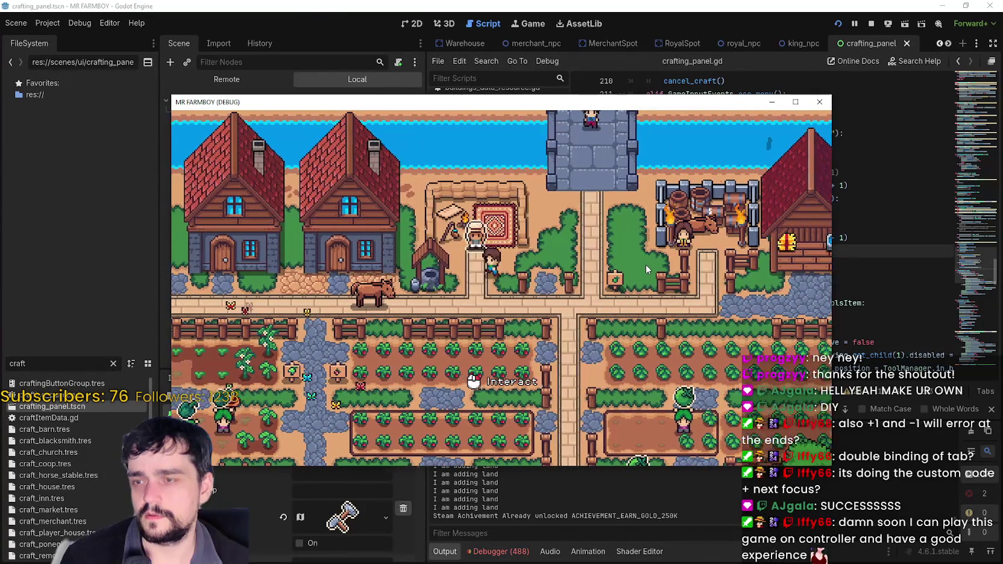
pyautogui.press('a')
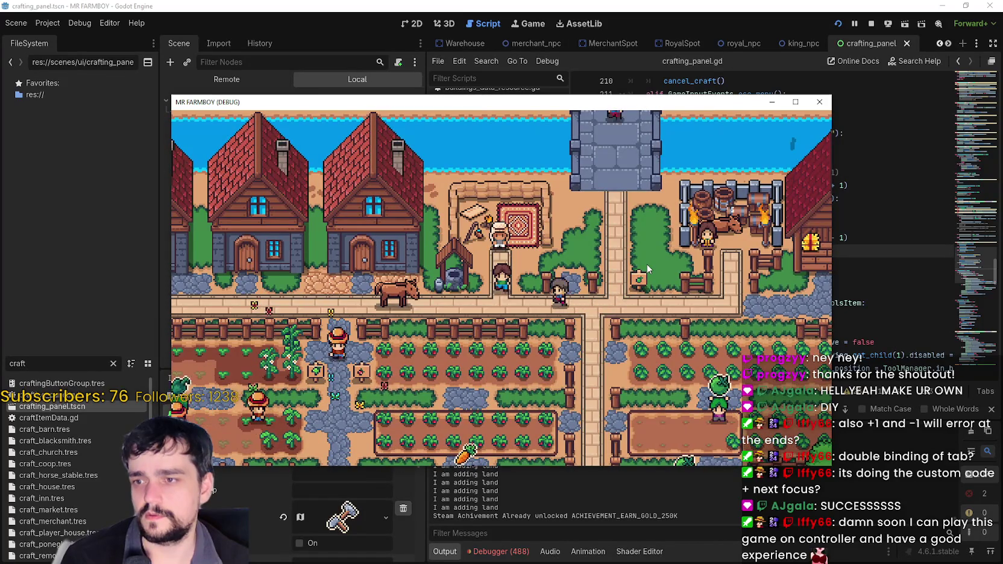
pyautogui.press('d')
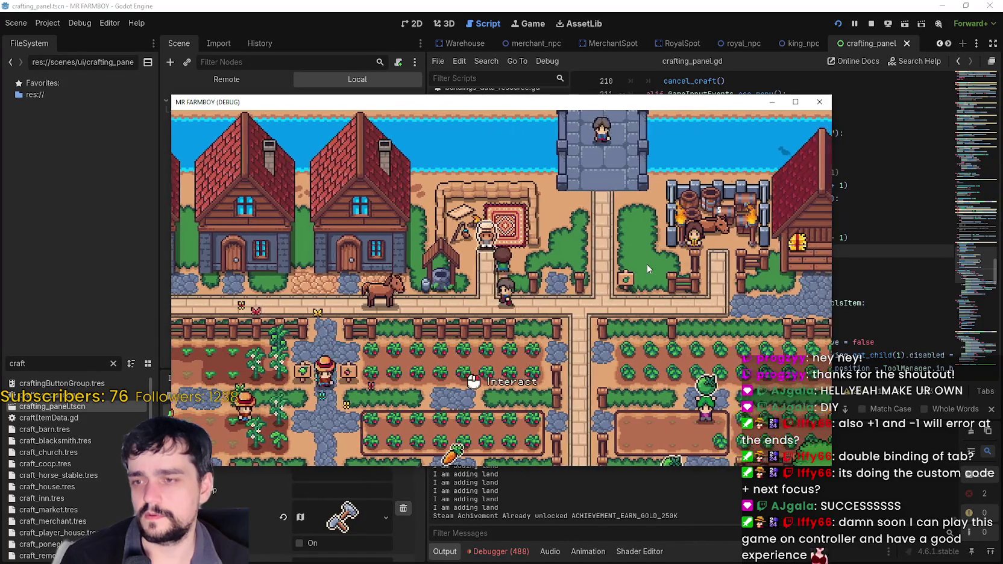
pyautogui.press('a')
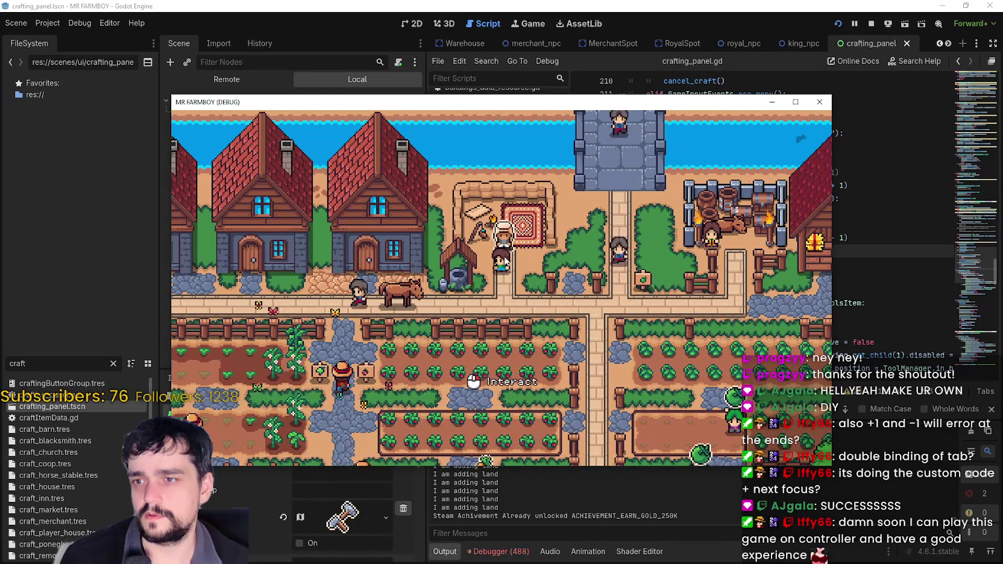
pyautogui.press('d')
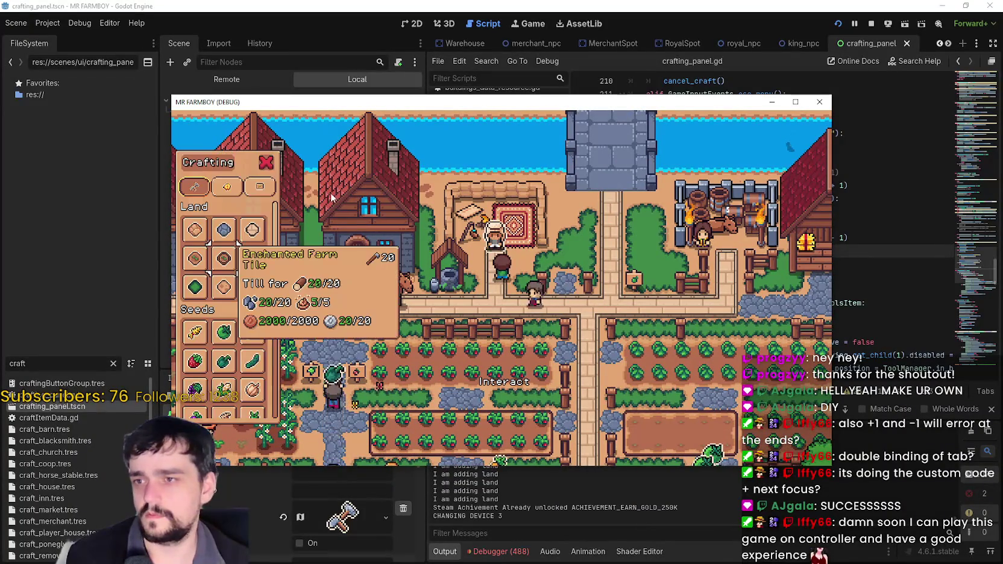
pyautogui.press('d')
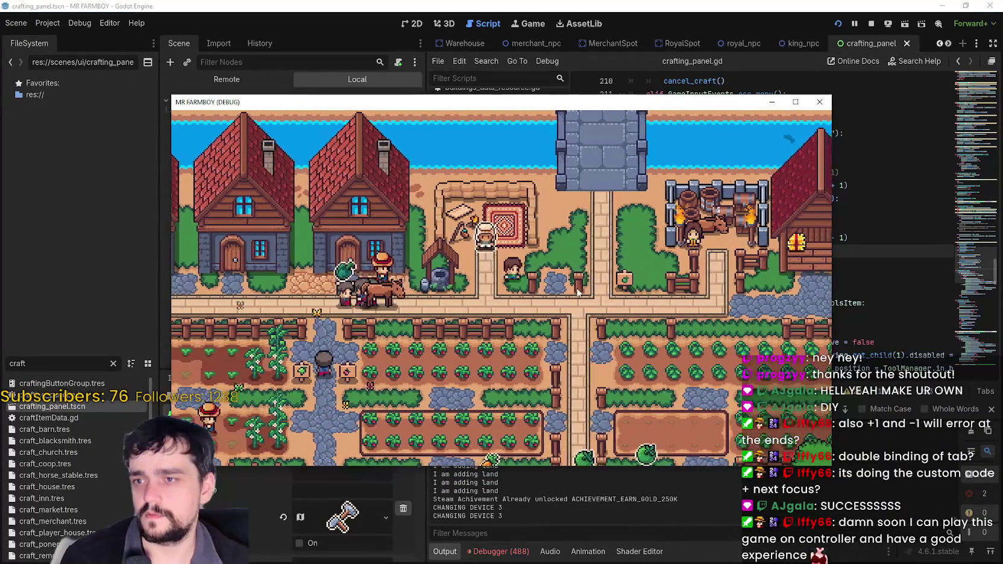
pyautogui.press('Escape')
# - View the keybind list under Options > Change Keybinds, then cancel and resume the game
pyautogui.click(524, 252)
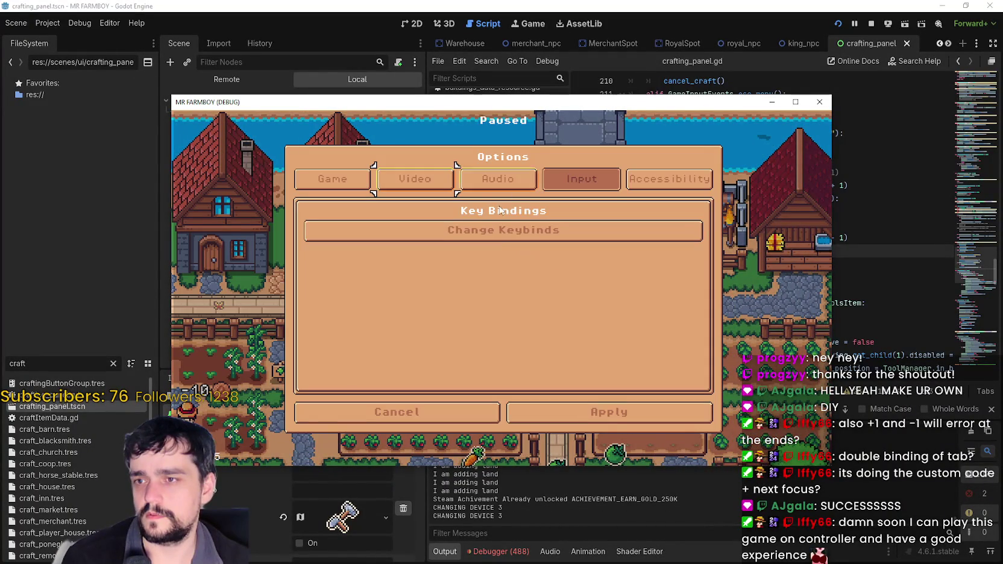
pyautogui.click(502, 231)
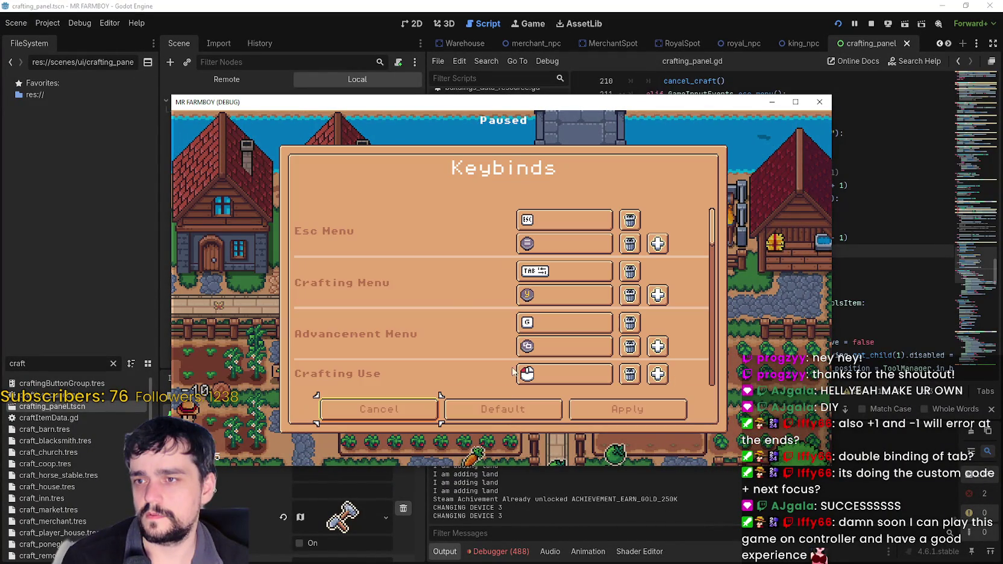
pyautogui.click(622, 398)
pyautogui.click(601, 427)
pyautogui.press('Escape')
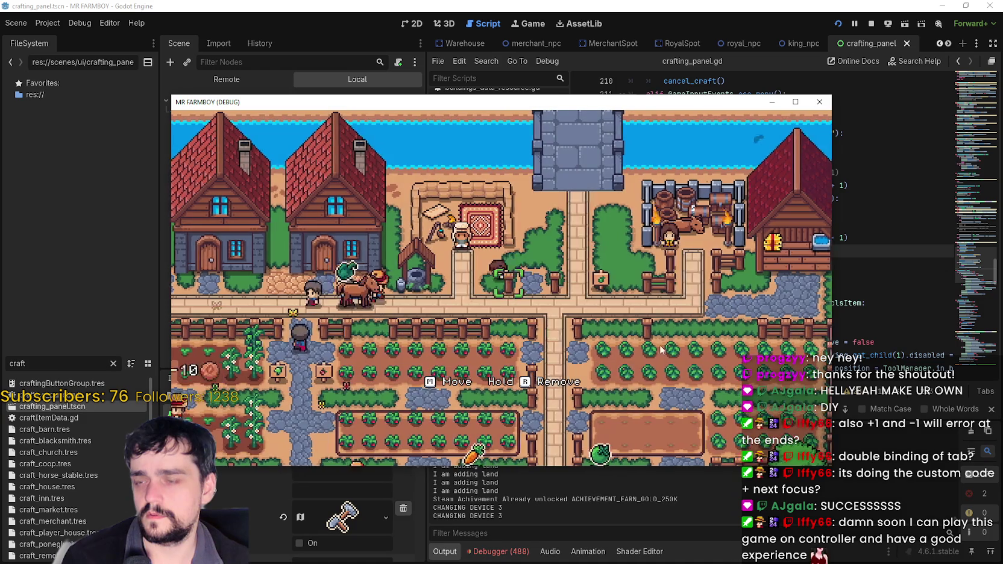
# - Walk the farmer down into the field, then stop the running game with F8
pyautogui.press('d')
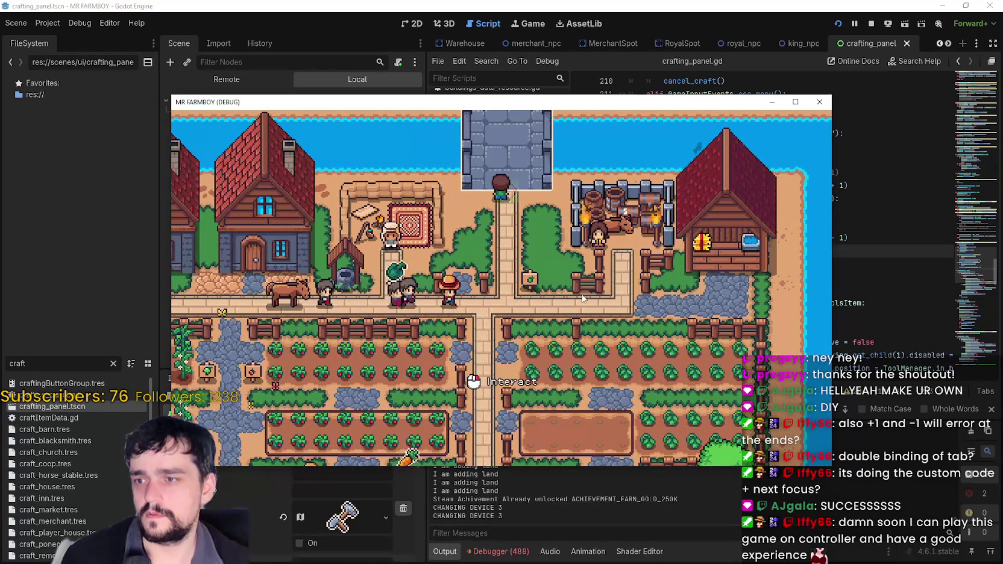
pyautogui.press('s')
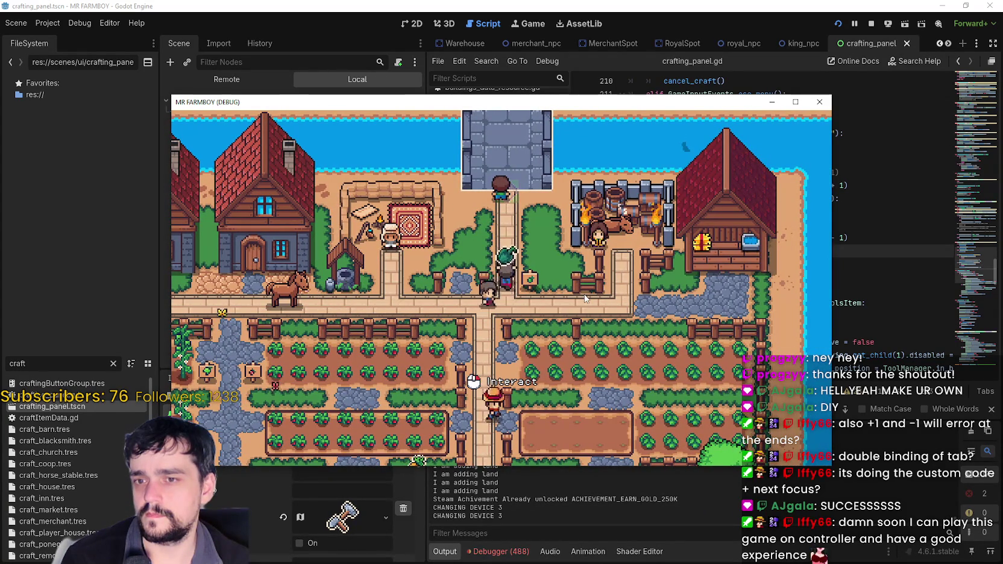
pyautogui.press('d')
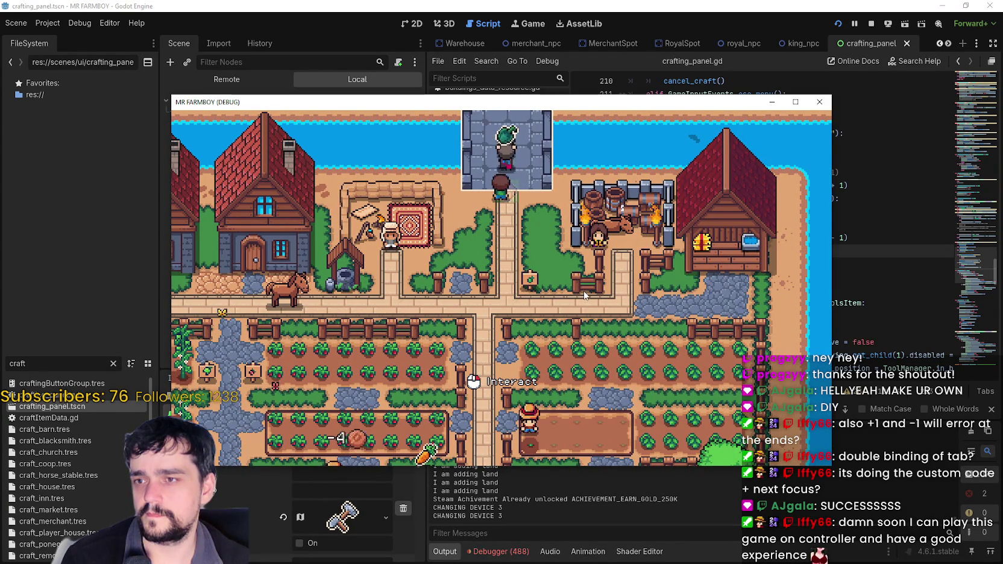
pyautogui.press('w')
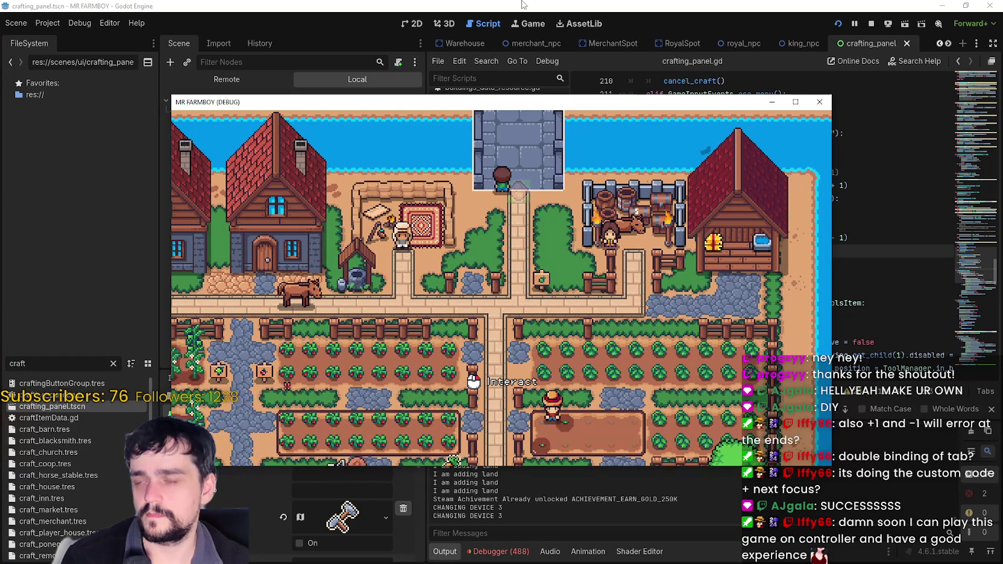
pyautogui.press('F8')
# - Open bridge.tscn, scroll bridge.gd to _input, and run the game to hit the line 76 breakpoint
pyautogui.write('bridge')
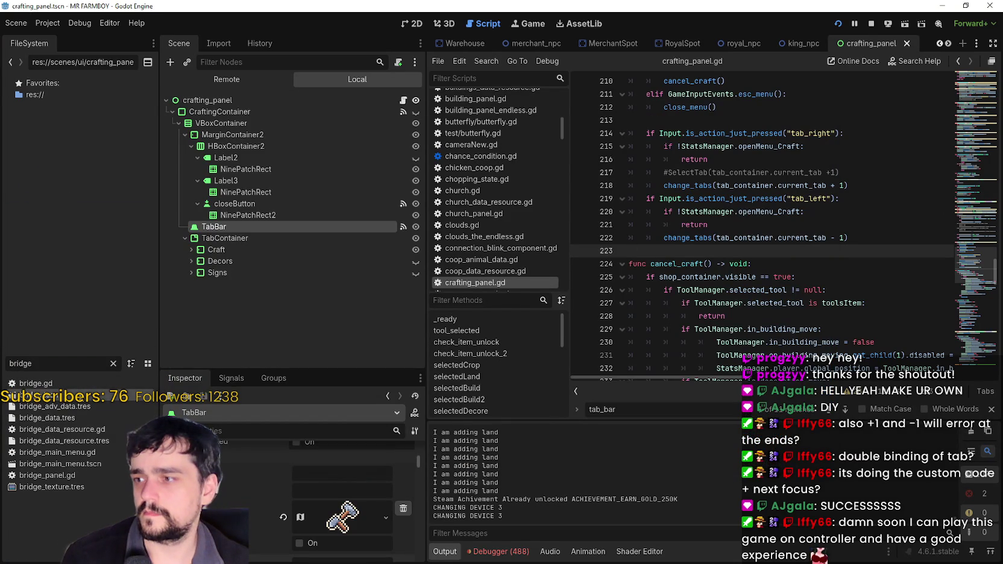
pyautogui.press('Return')
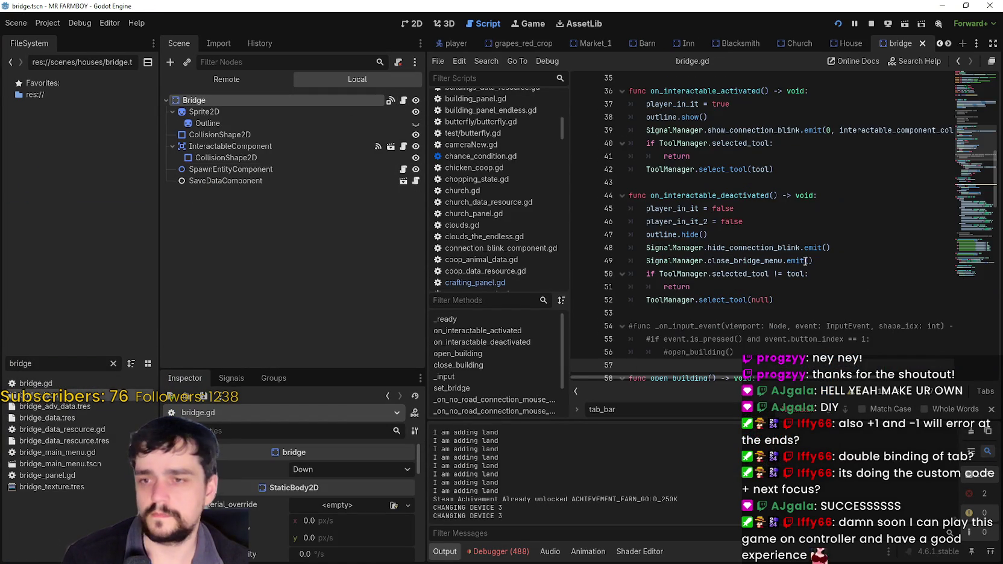
pyautogui.scroll(-5, 804, 261)
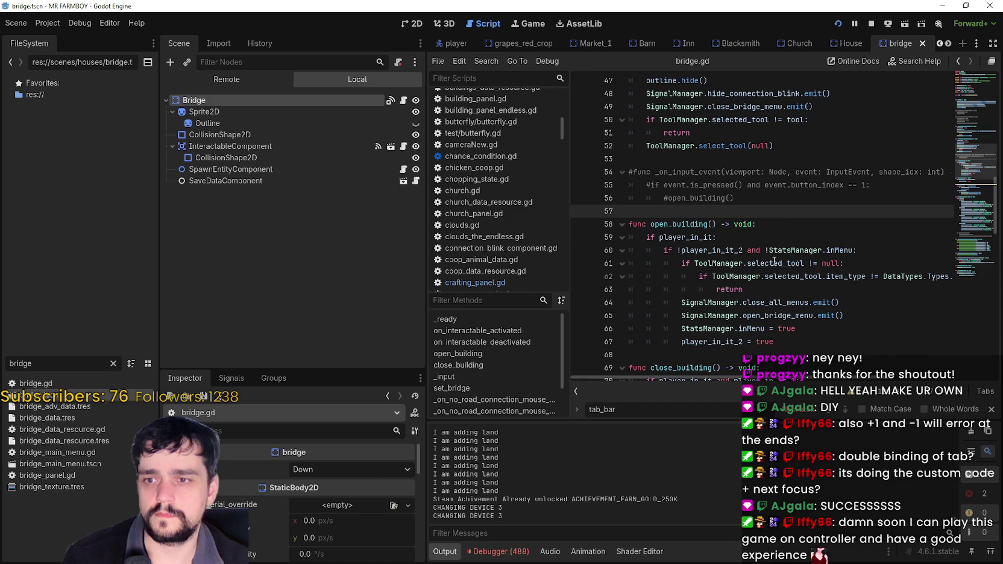
pyautogui.click(762, 261)
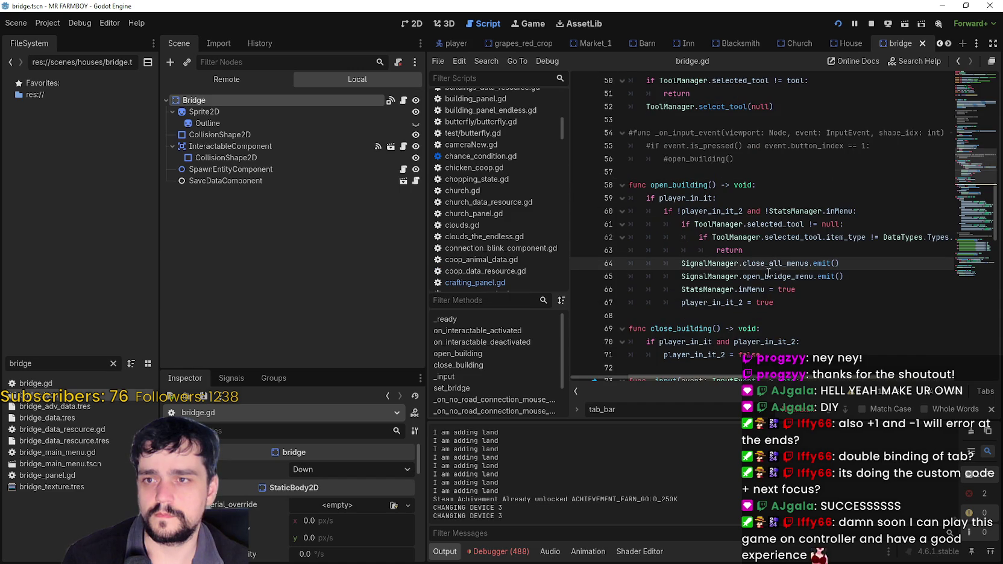
pyautogui.scroll(-5, 768, 273)
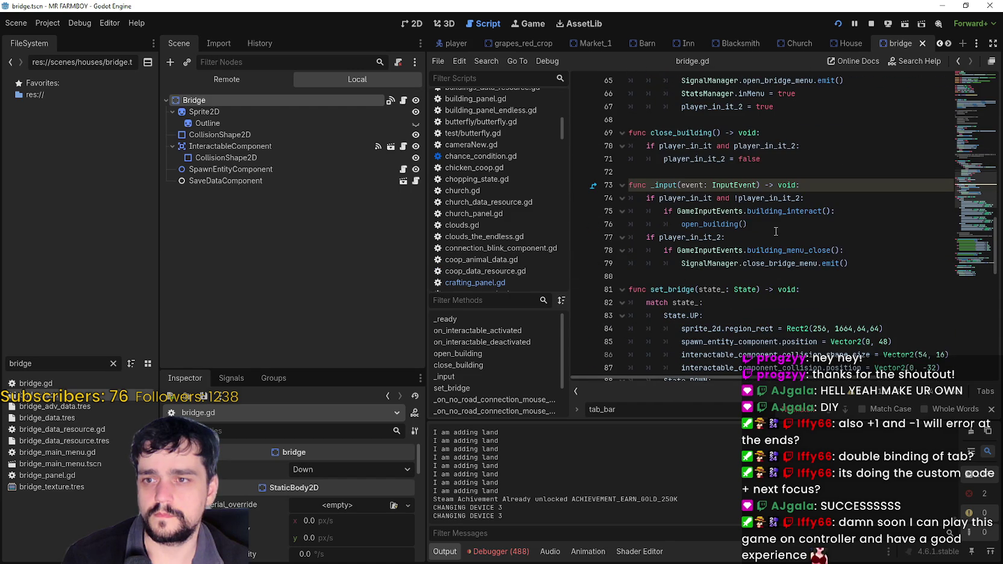
pyautogui.press('F5')
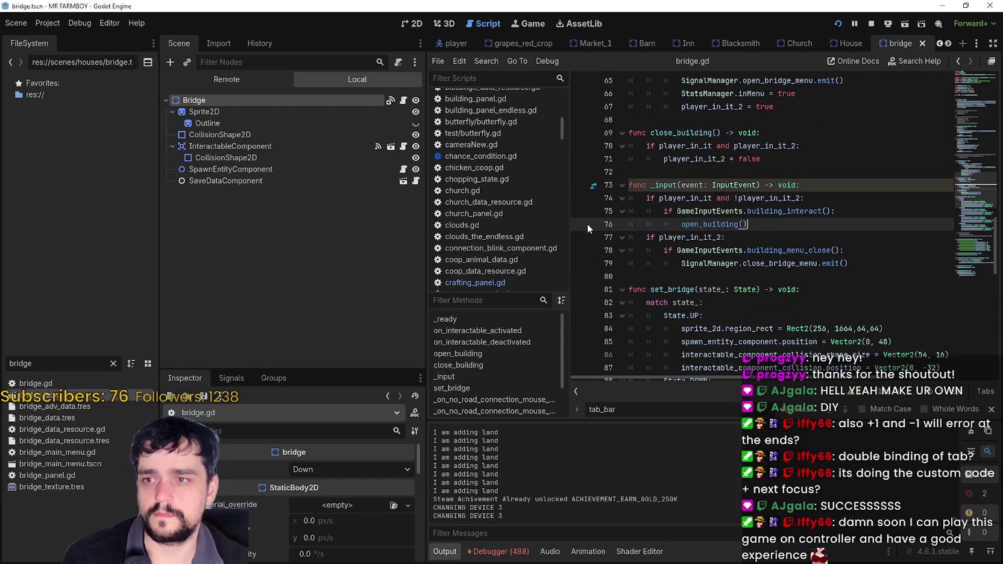
pyautogui.press('e')
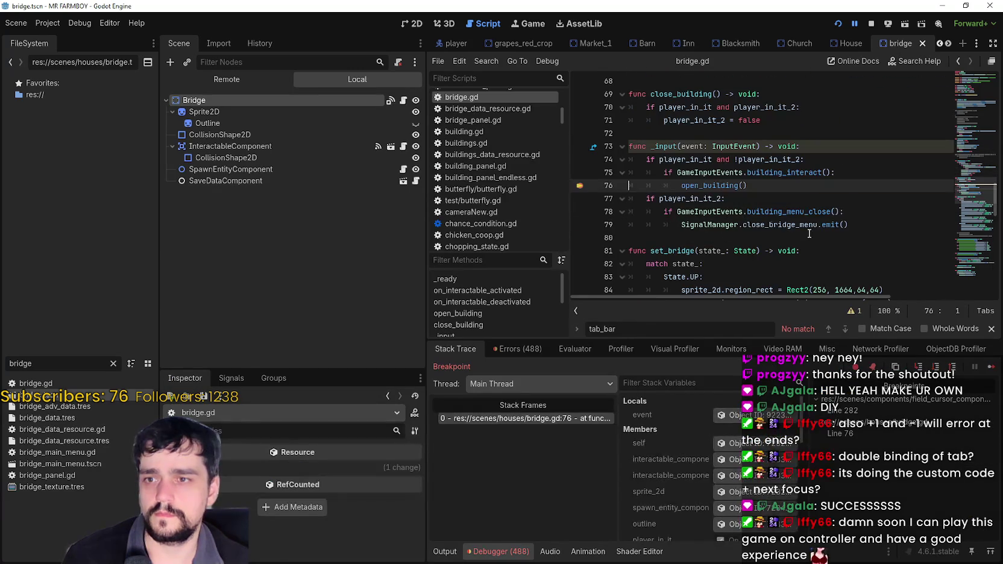
# - Continue past line 76, break on line 79's close_bridge_menu.emit(), and select line 77's condition
pyautogui.click(988, 367)
pyautogui.click(696, 26)
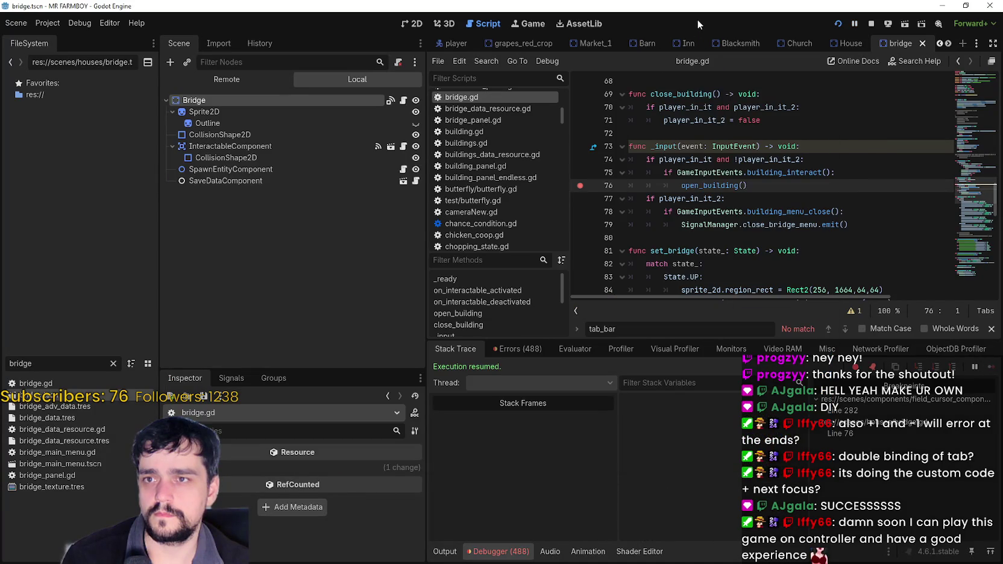
pyautogui.click(640, 225)
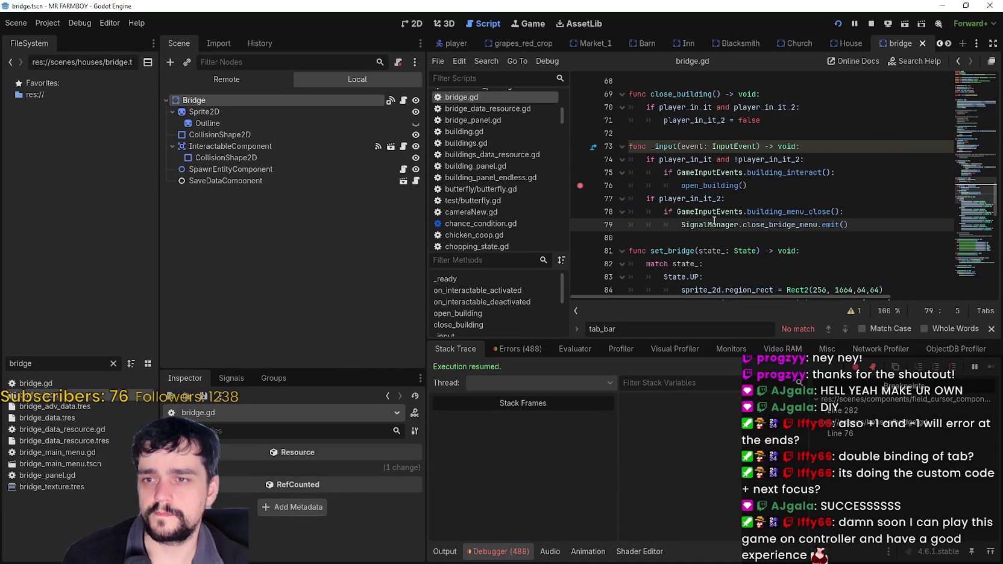
pyautogui.hotkey('alt', 'Tab')
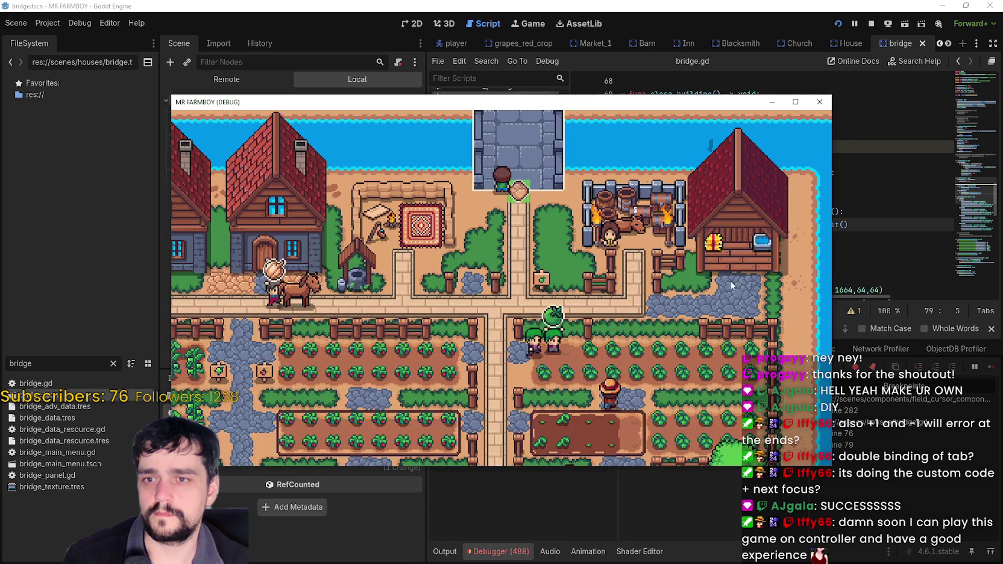
pyautogui.press('e')
pyautogui.click(989, 368)
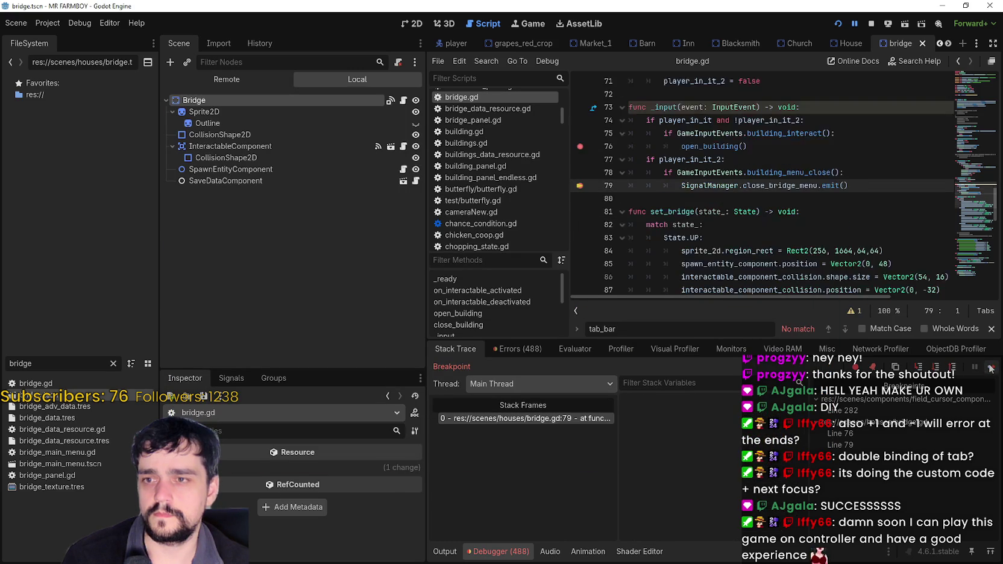
pyautogui.doubleClick(707, 158)
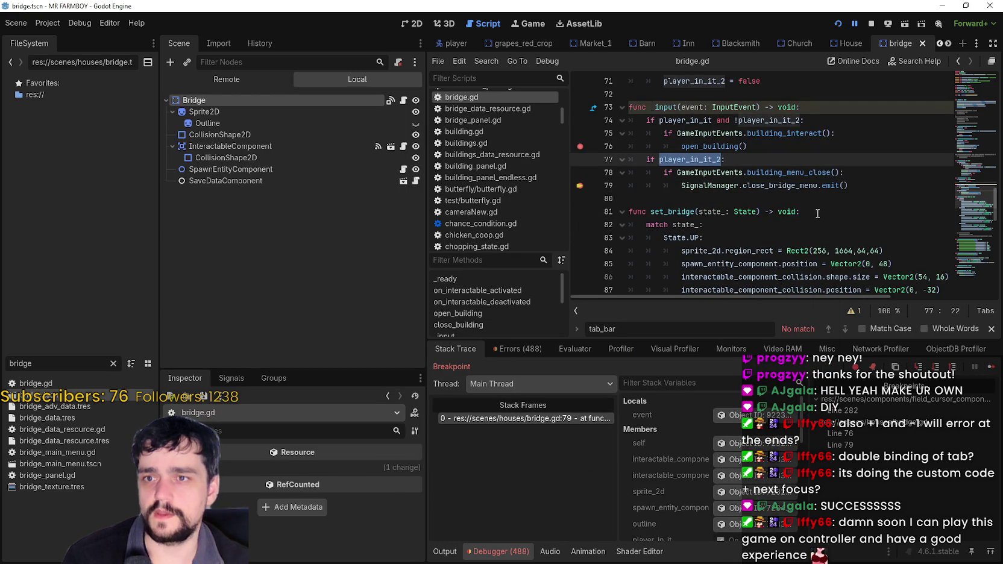
pyautogui.scroll(2, 650, 257)
pyautogui.write('e')
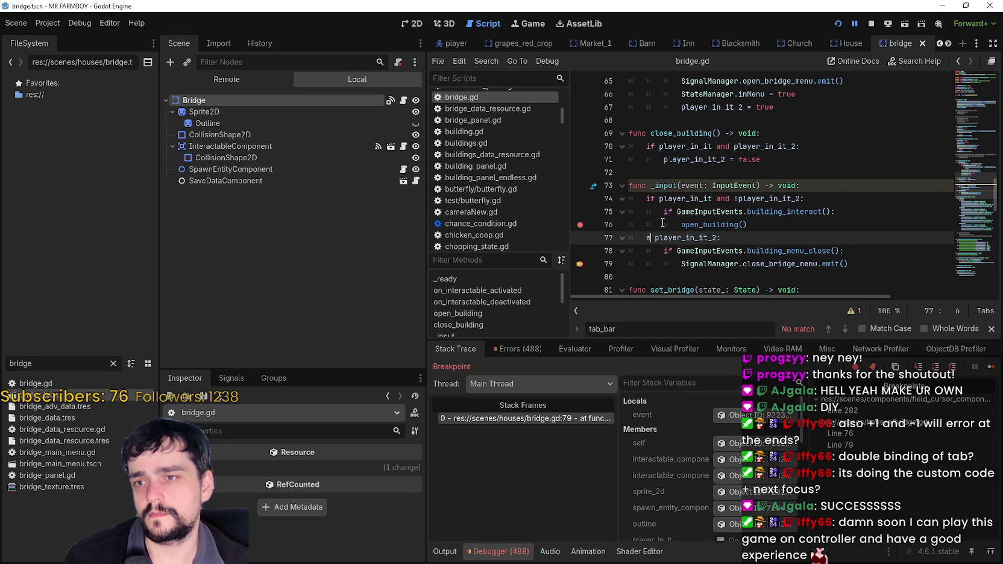
# - Change line 77 to 'elif player_in_it_2:' and save bridge.gd
pyautogui.write('lif')
pyautogui.hotkey('ctrl', 's')
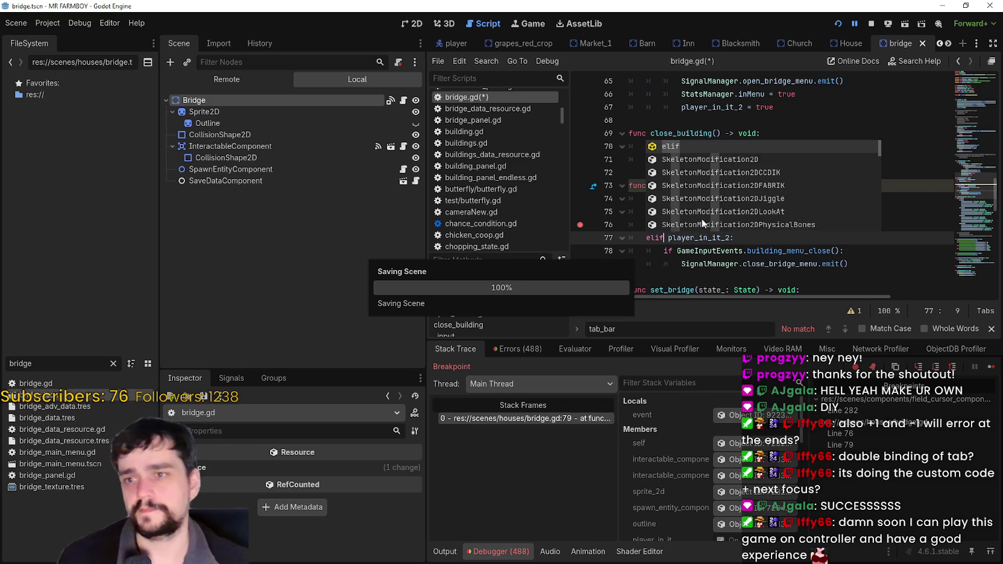
pyautogui.click(748, 251)
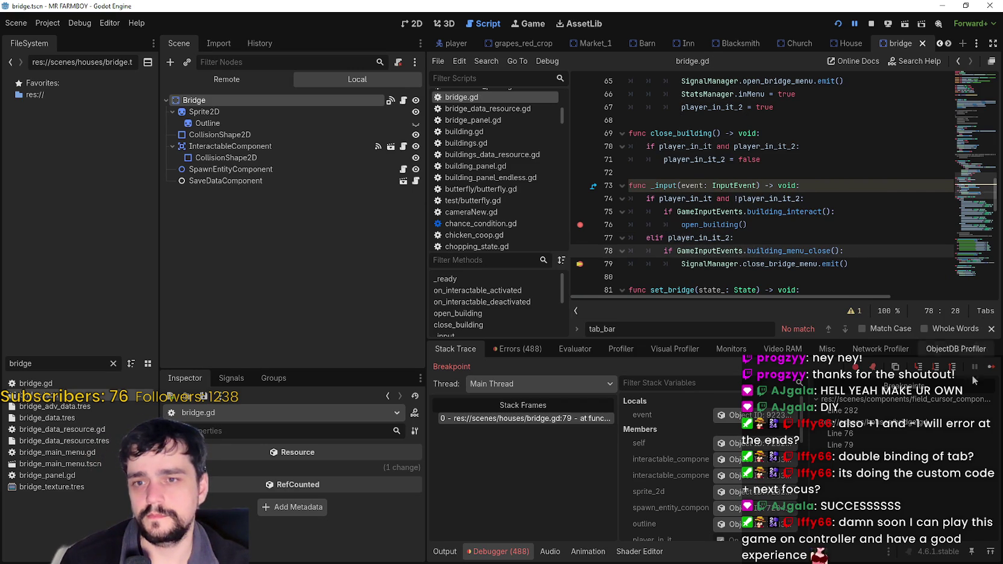
# - Resume the debugger and interact with the bridge to check the Bridge panel opens and closes
pyautogui.click(991, 367)
pyautogui.click(991, 366)
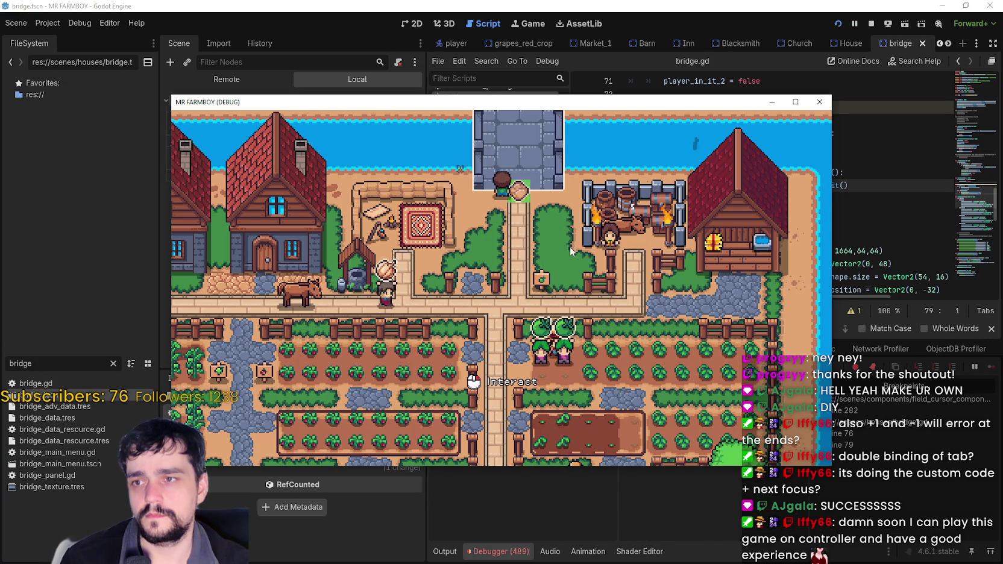
pyautogui.press('e')
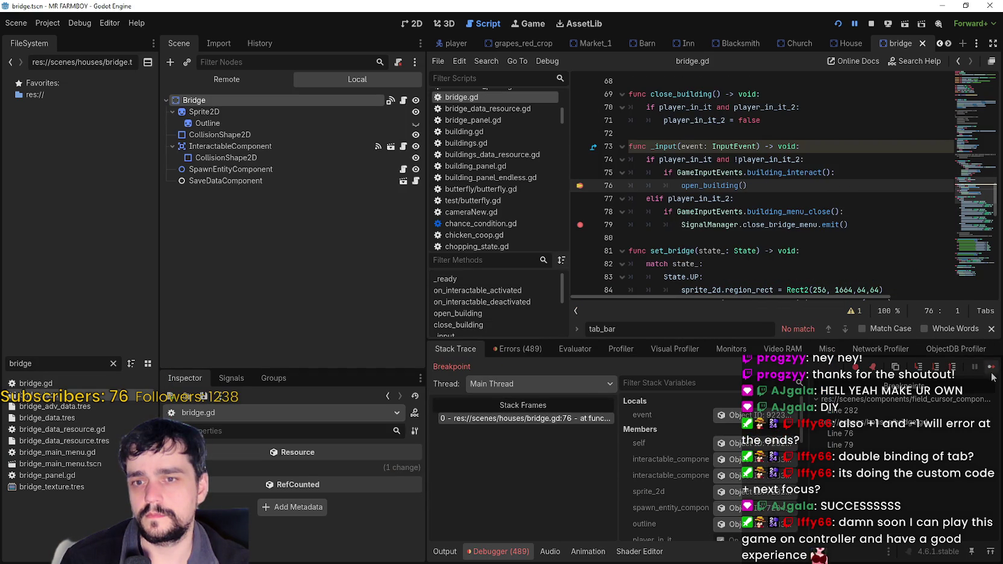
pyautogui.click(991, 368)
pyautogui.click(564, 273)
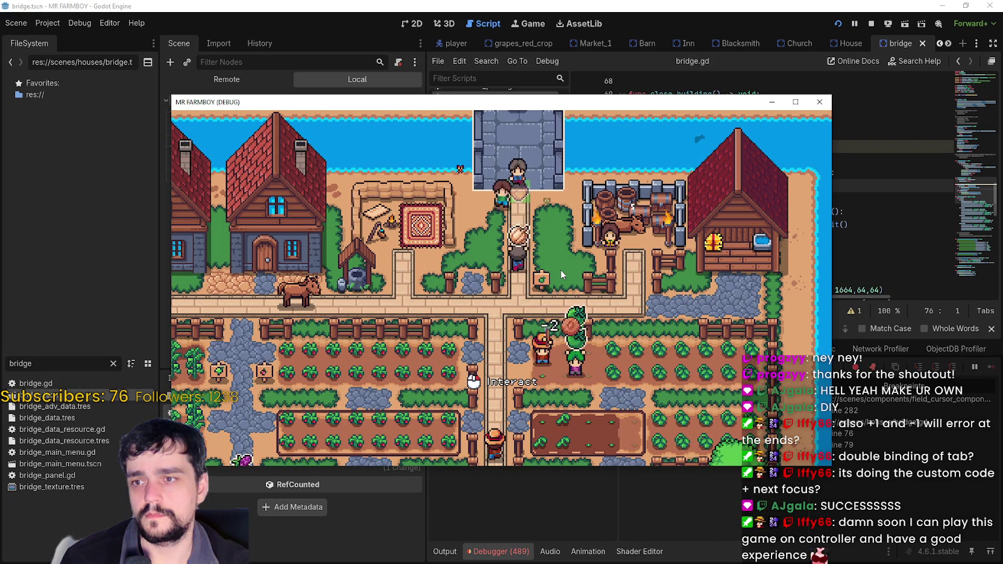
pyautogui.press('e')
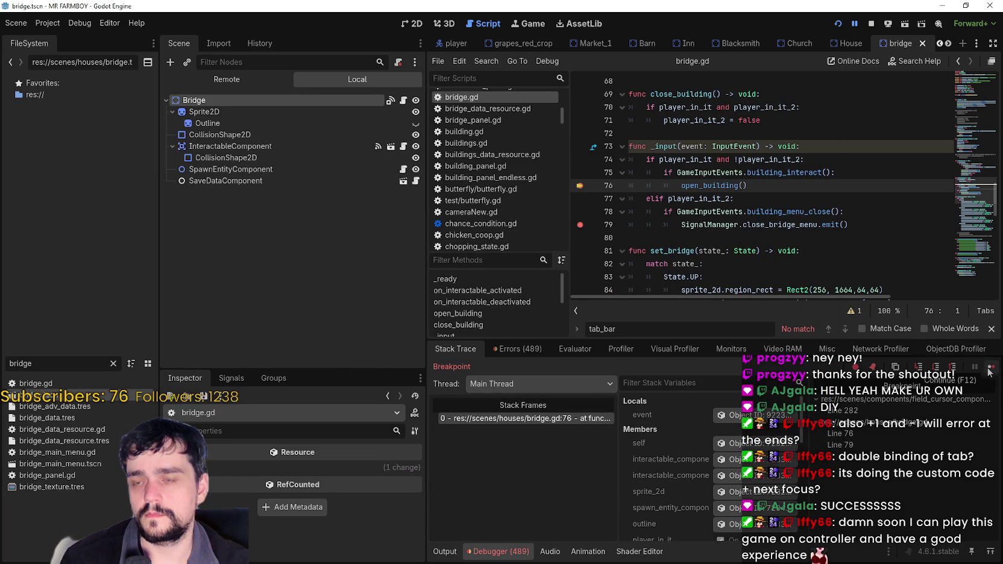
pyautogui.scroll(6, 821, 212)
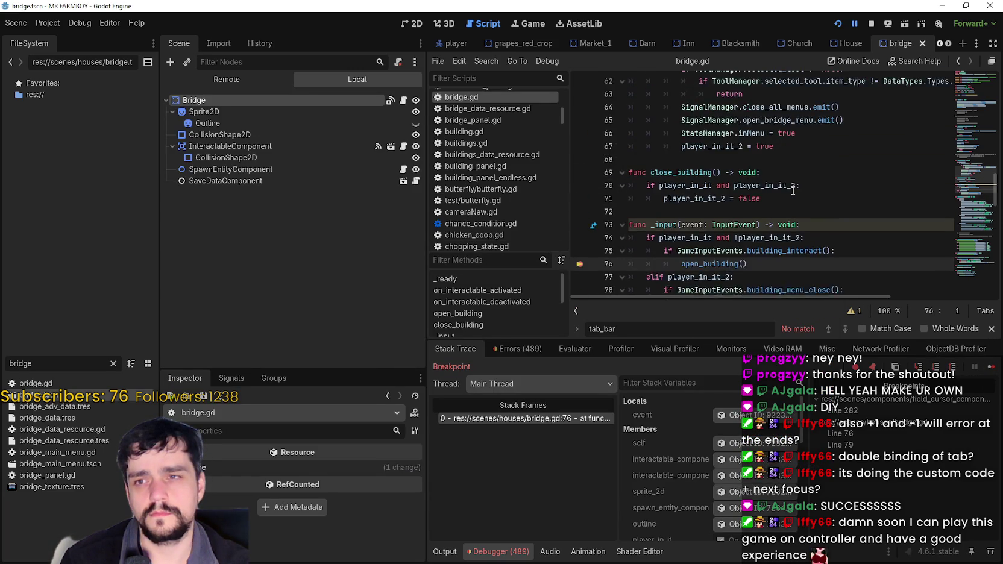
pyautogui.scroll(-5, 795, 210)
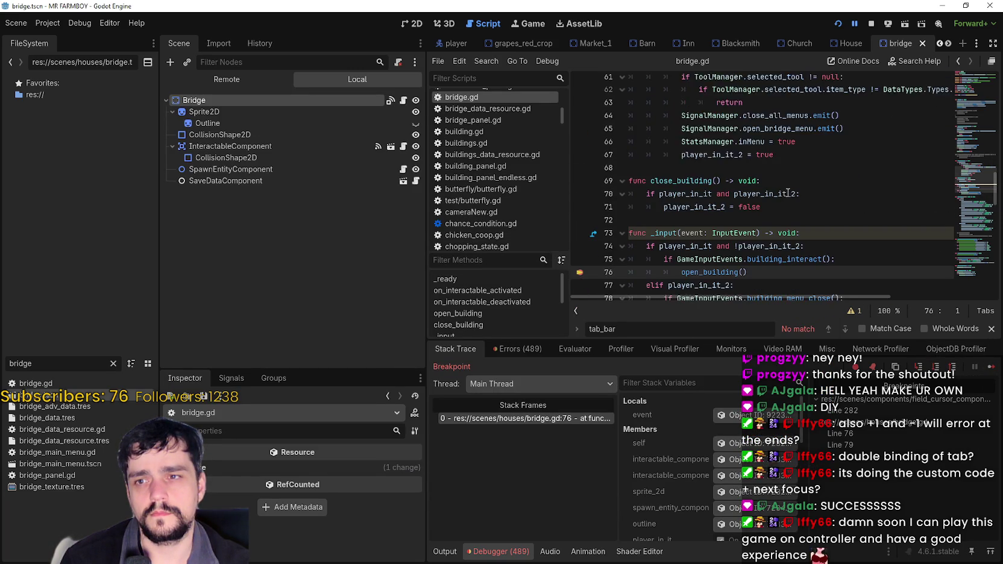
pyautogui.press('F12')
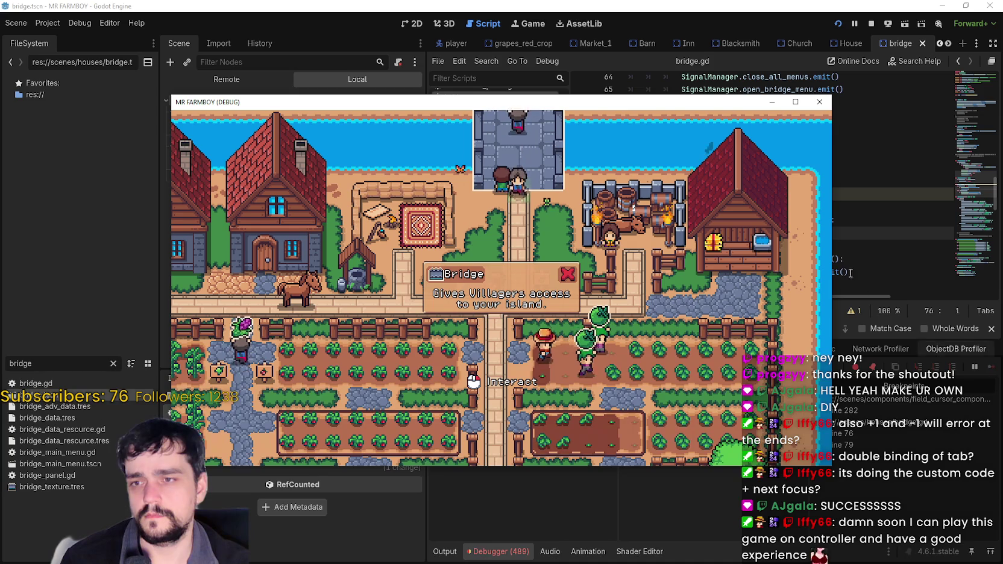
# - Clear the line 76 breakpoint and close the Bridge info panel in the game
pyautogui.click(861, 223)
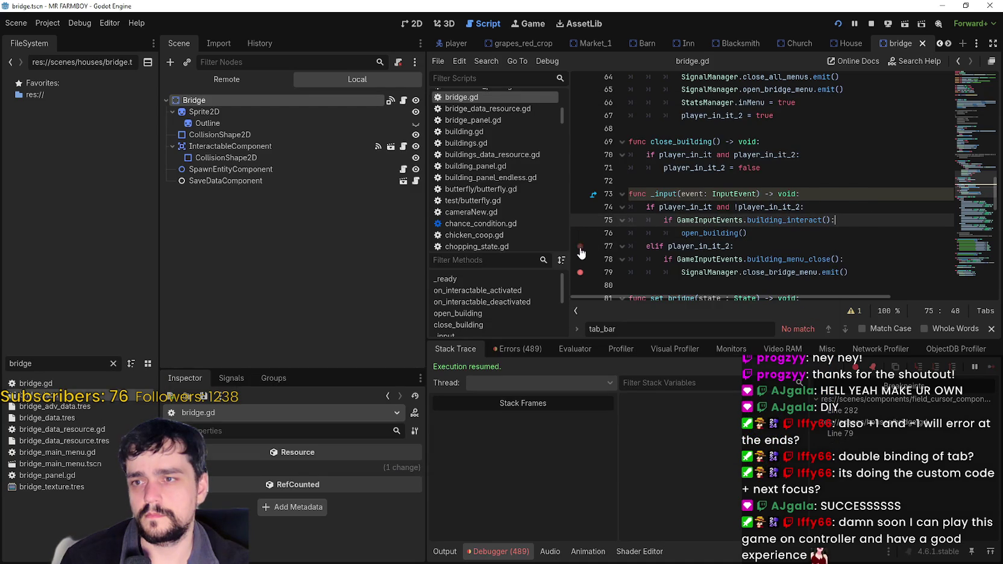
pyautogui.hotkey('alt', 'Tab')
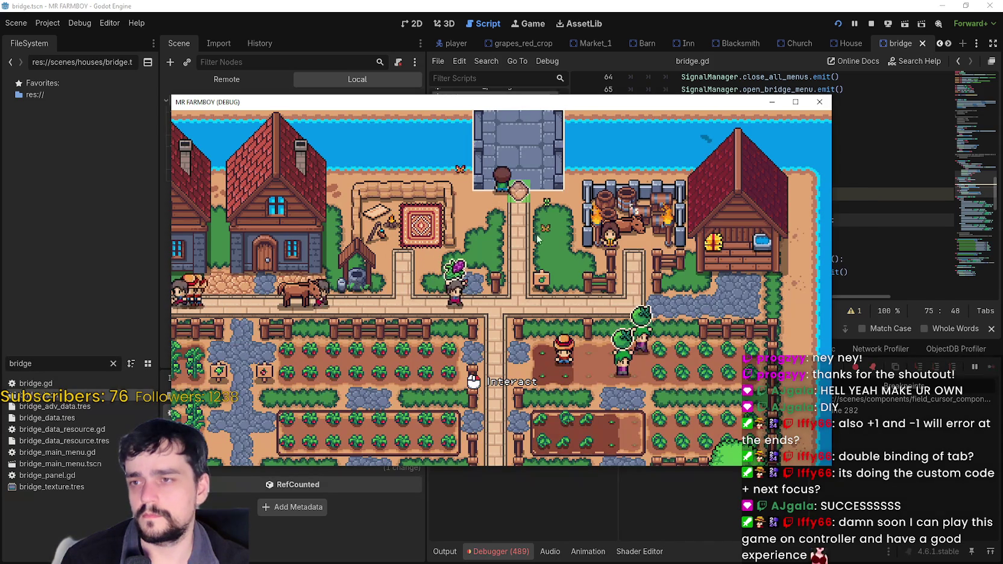
pyautogui.click(532, 237)
pyautogui.click(568, 273)
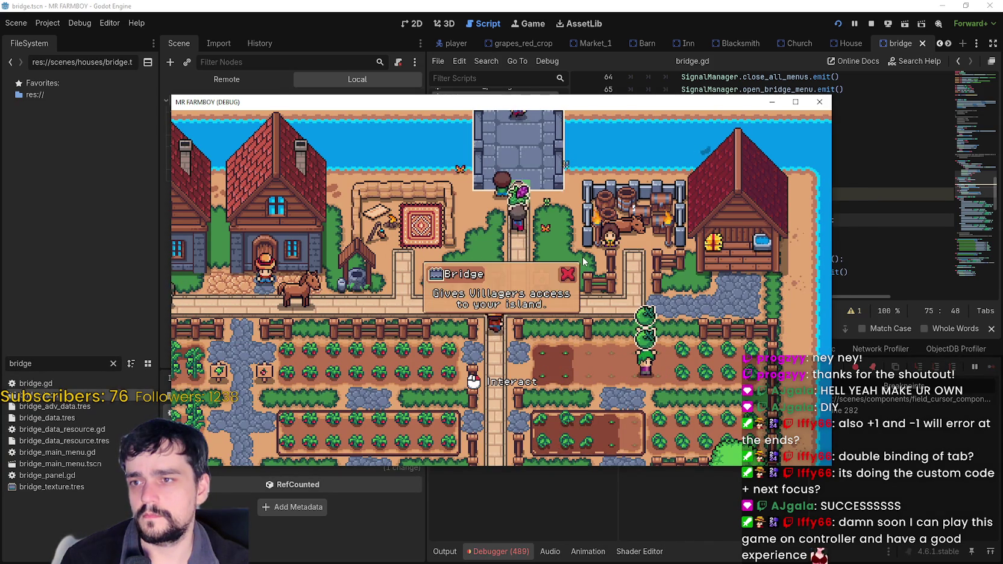
# - Visit the Merchant's Outpost and other buildings, checking their panels open and close
pyautogui.press('Tab')
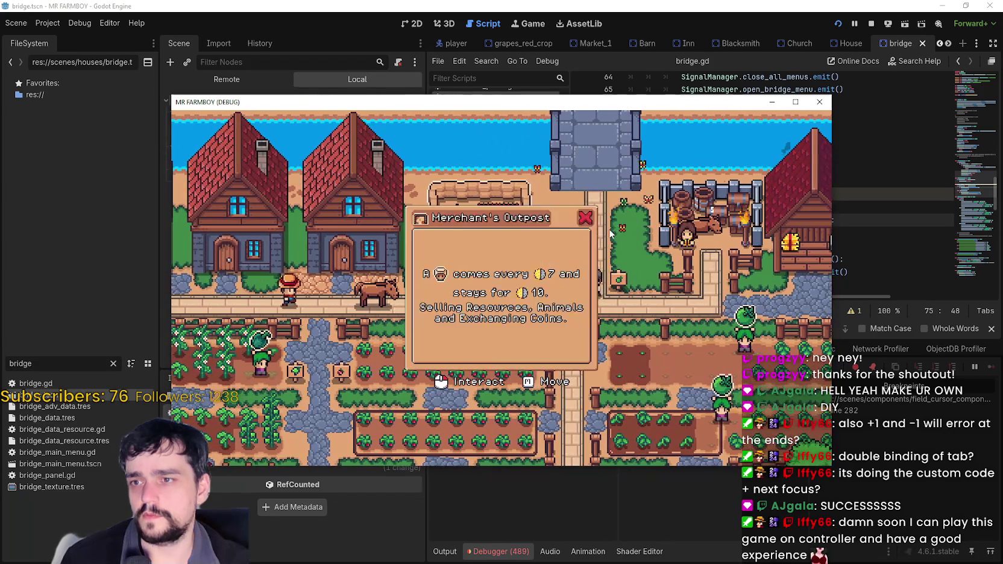
pyautogui.press('Tab')
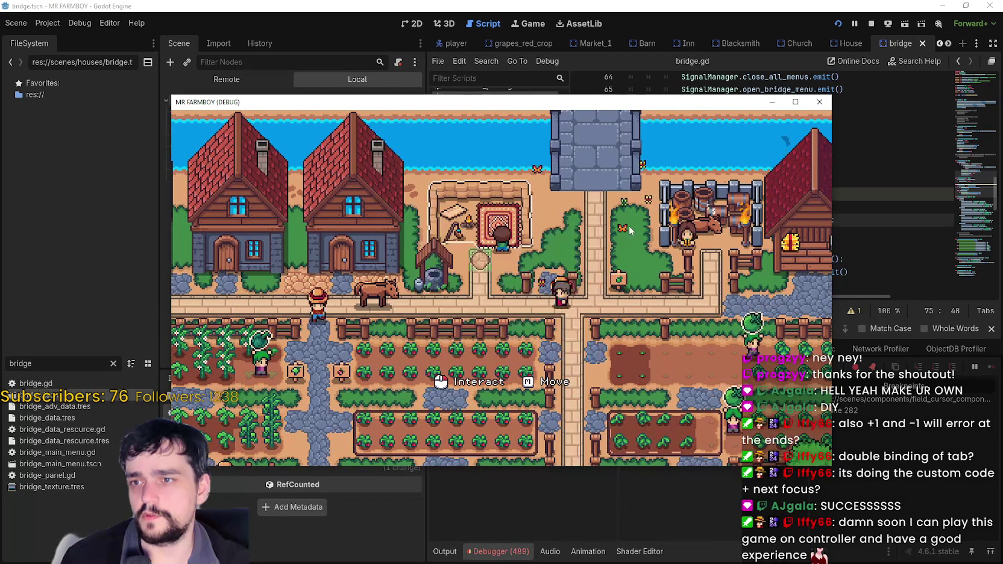
pyautogui.press('Tab')
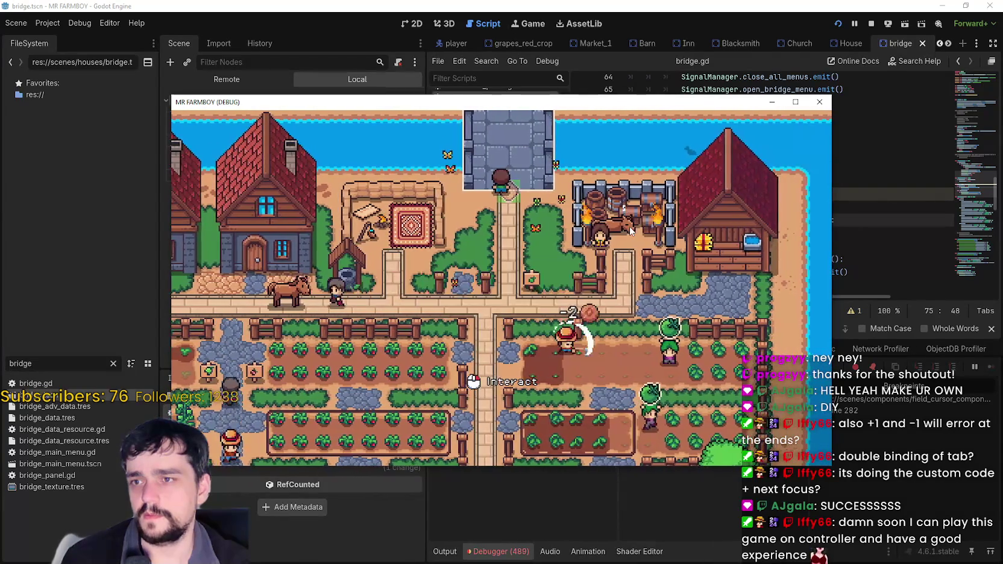
pyautogui.press('Tab')
pyautogui.press('Tab')
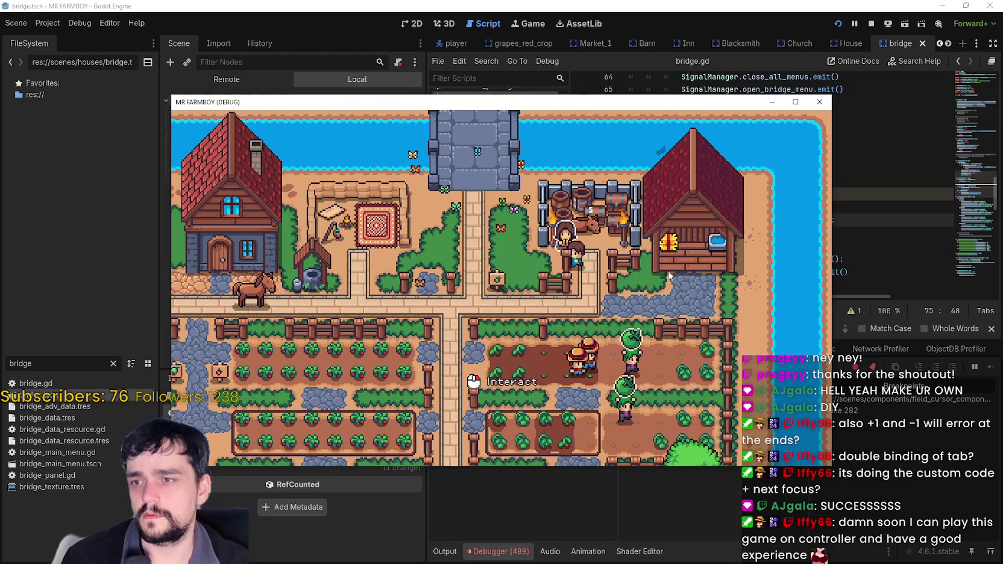
pyautogui.press('Tab')
pyautogui.press('Tab')
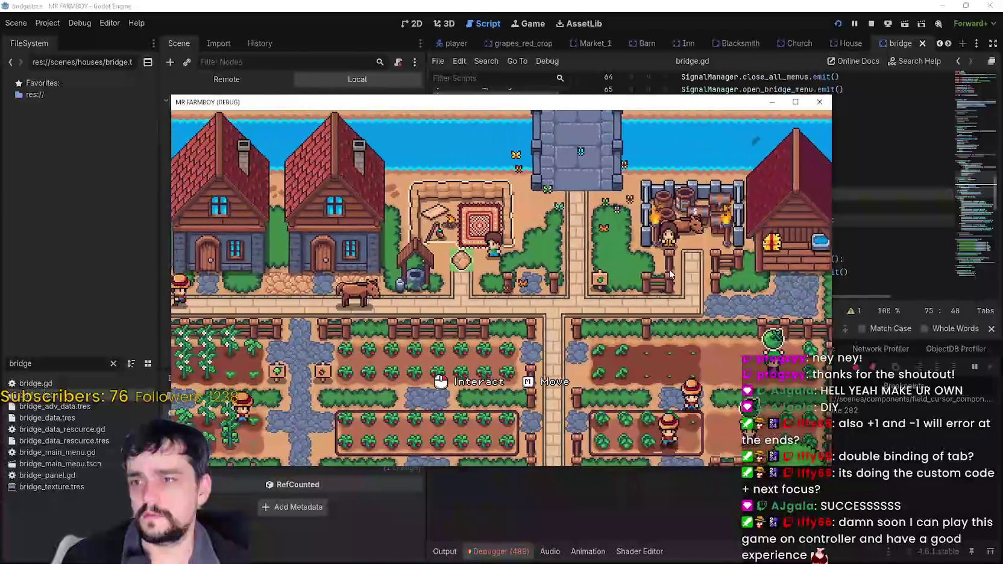
pyautogui.press('Tab')
pyautogui.press('Tab')
pyautogui.press('Tab')
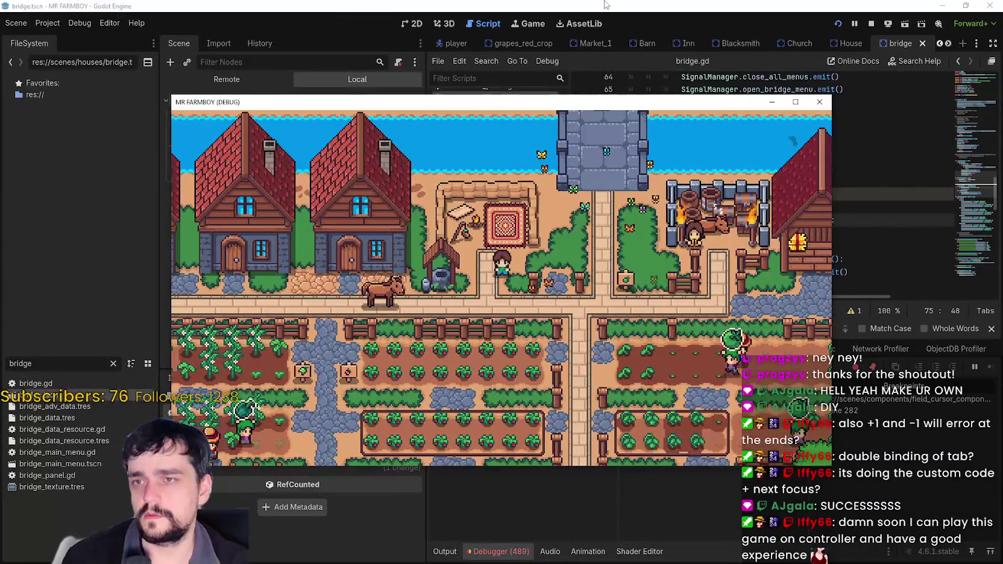
pyautogui.hotkey('alt', 'Tab')
pyautogui.doubleClick(654, 246)
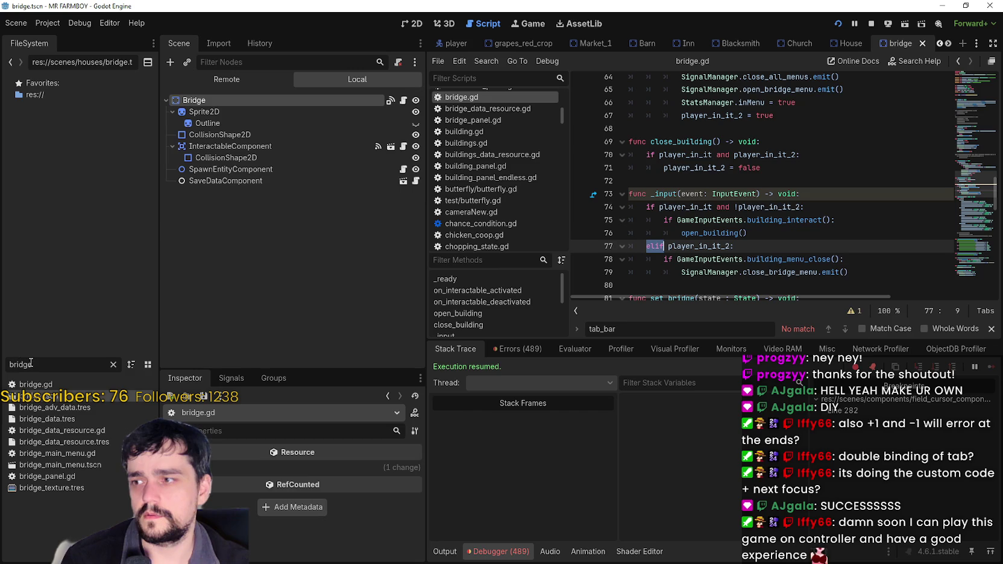
pyautogui.write('merchat')
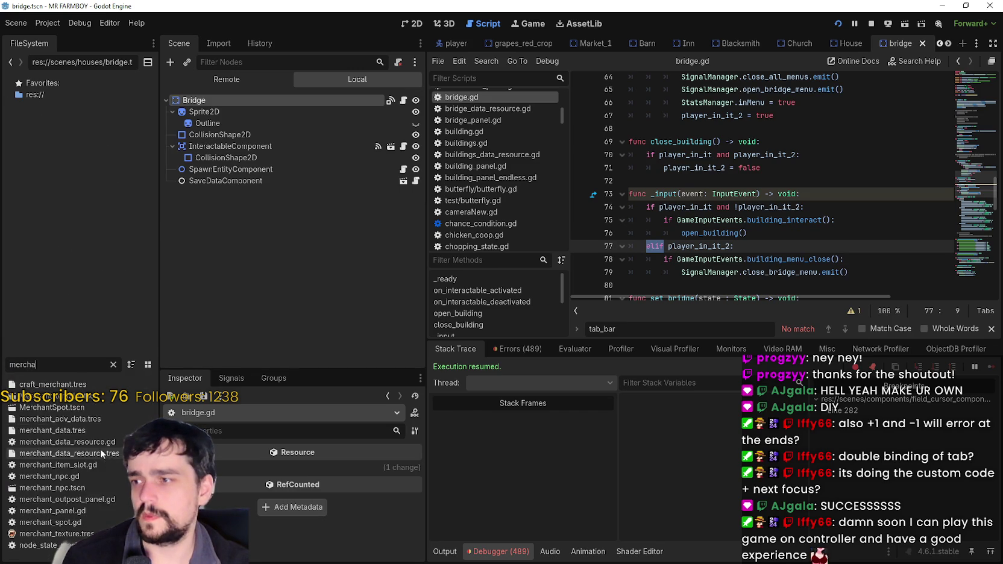
pyautogui.press('BackSpace')
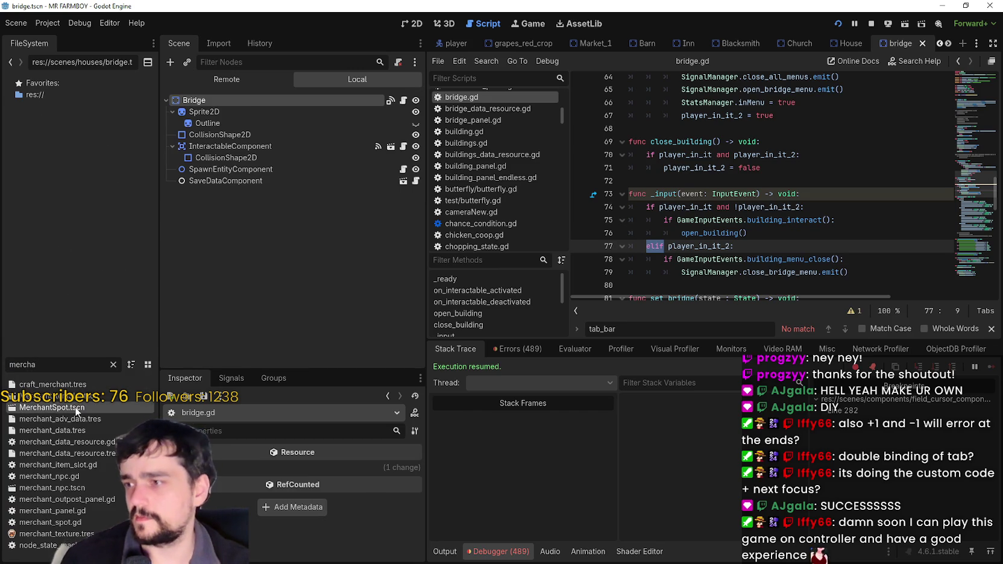
pyautogui.doubleClick(75, 408)
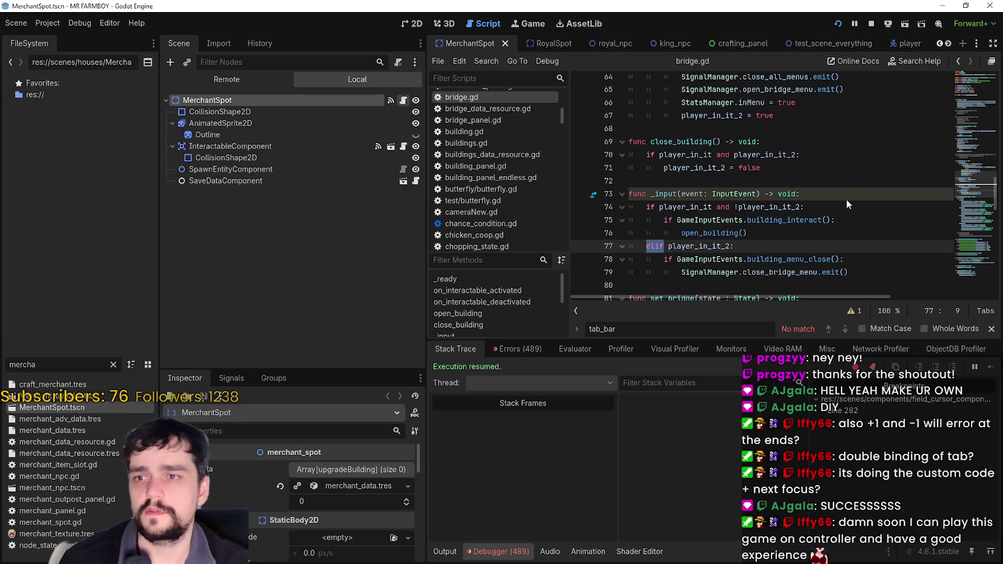
pyautogui.moveTo(736, 231); pyautogui.dragTo(822, 288)
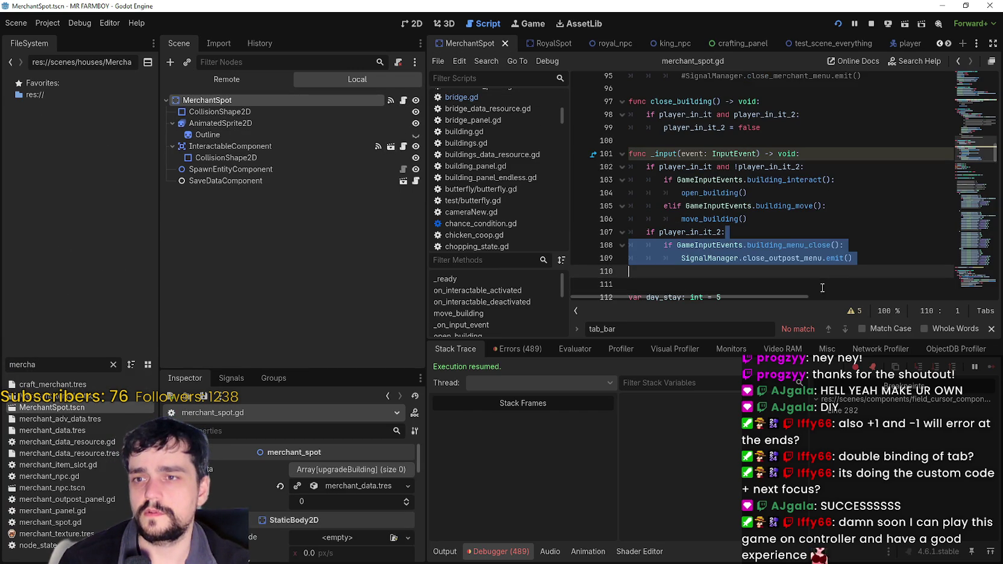
pyautogui.click(796, 245)
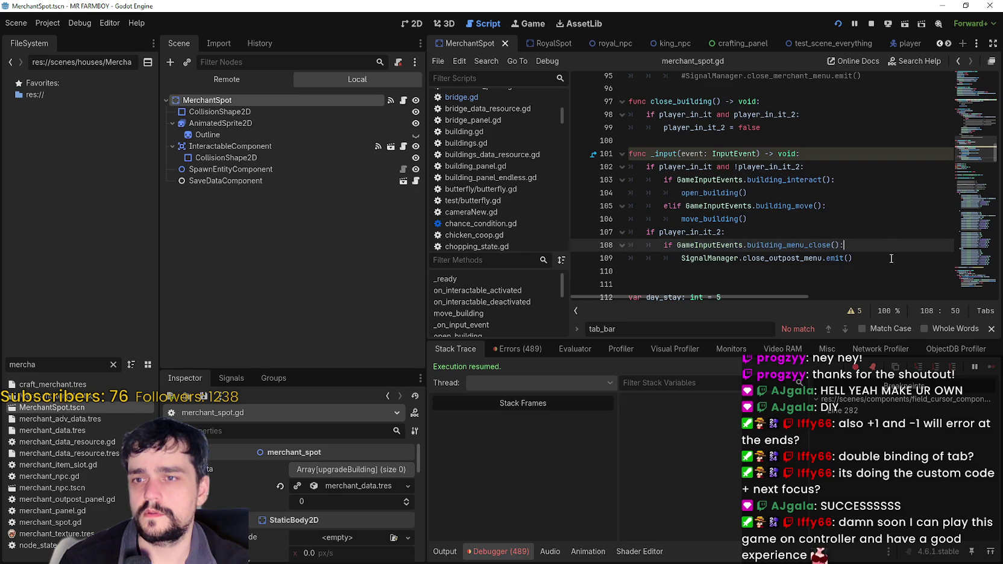
pyautogui.moveTo(891, 258)
pyautogui.mouseDown()
pyautogui.moveTo(627, 218)
pyautogui.moveTo(622, 230)
pyautogui.mouseUp()
pyautogui.doubleClick(716, 233)
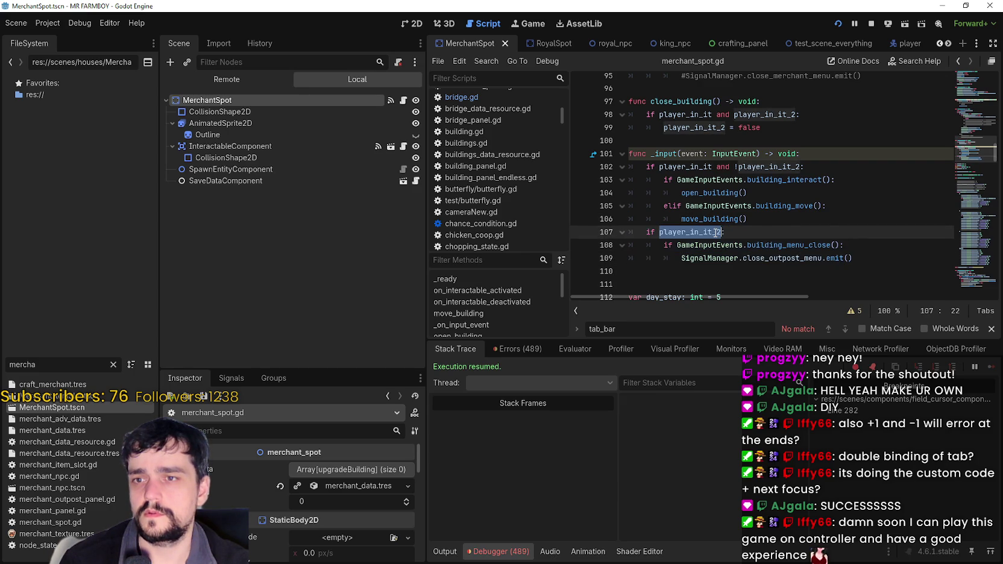
pyautogui.scroll(8, 826, 224)
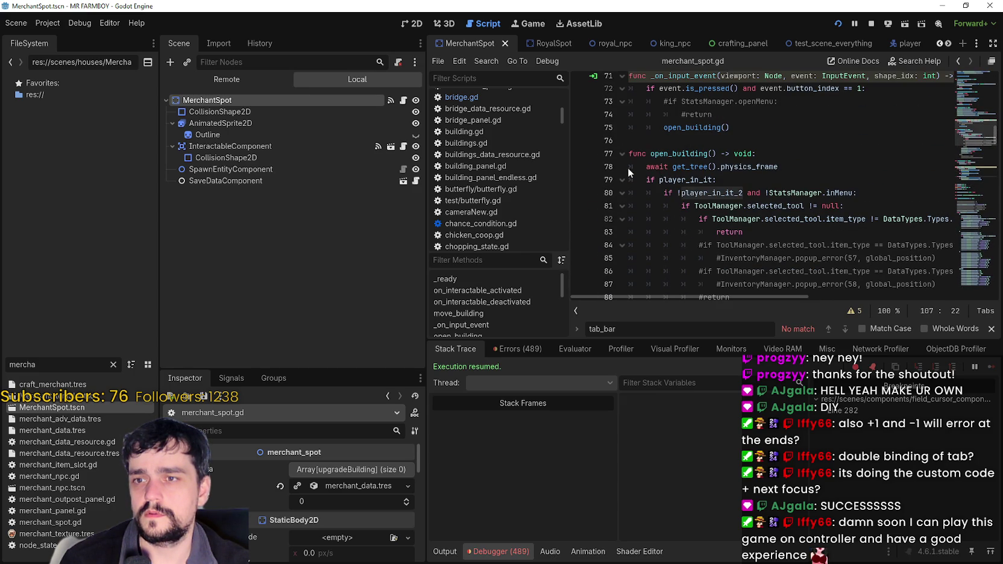
pyautogui.moveTo(639, 168); pyautogui.dragTo(806, 162)
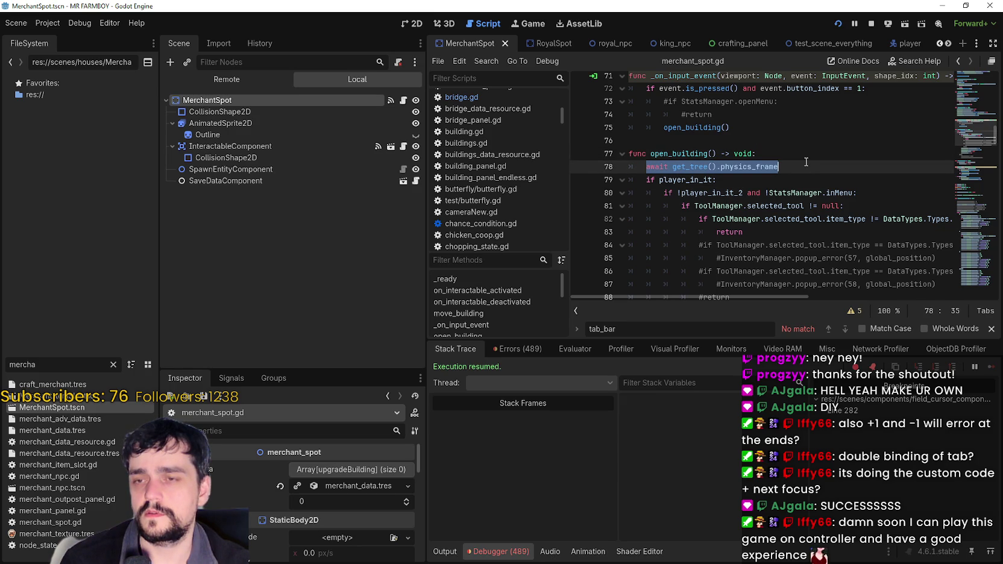
pyautogui.scroll(3, 809, 163)
pyautogui.scroll(-4, 770, 196)
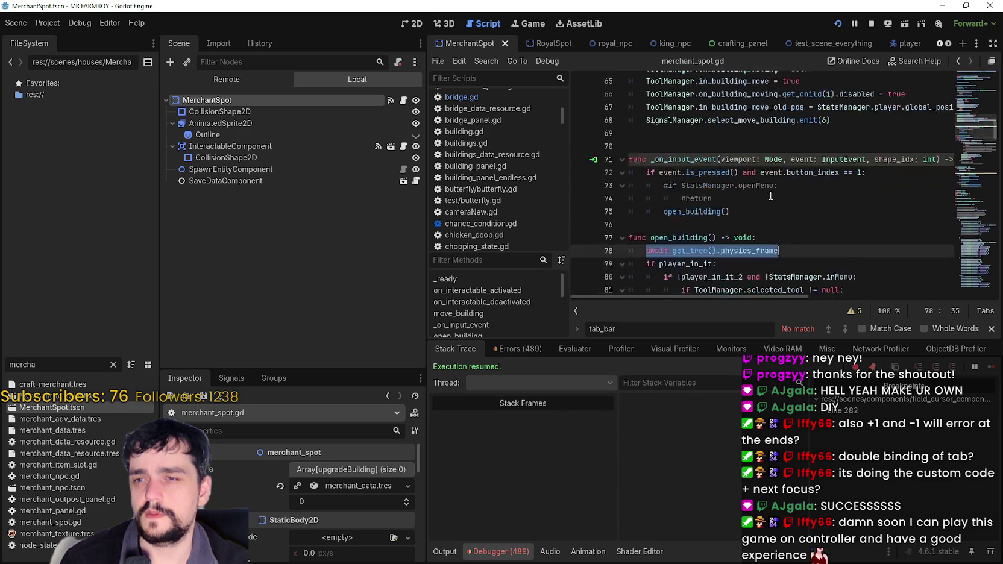
pyautogui.scroll(-3, 770, 196)
pyautogui.scroll(4, 770, 196)
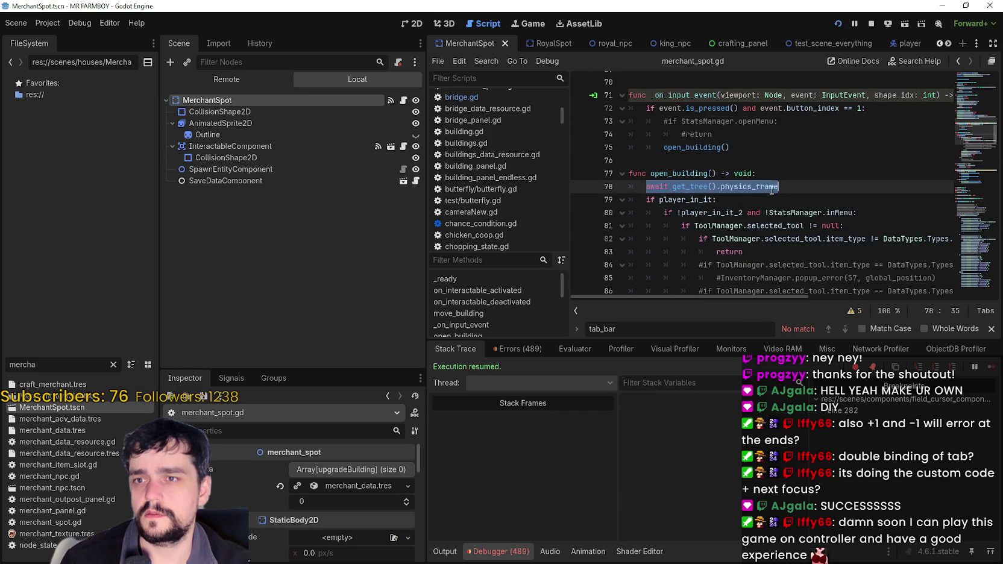
pyautogui.scroll(-4, 772, 191)
pyautogui.scroll(-6, 772, 190)
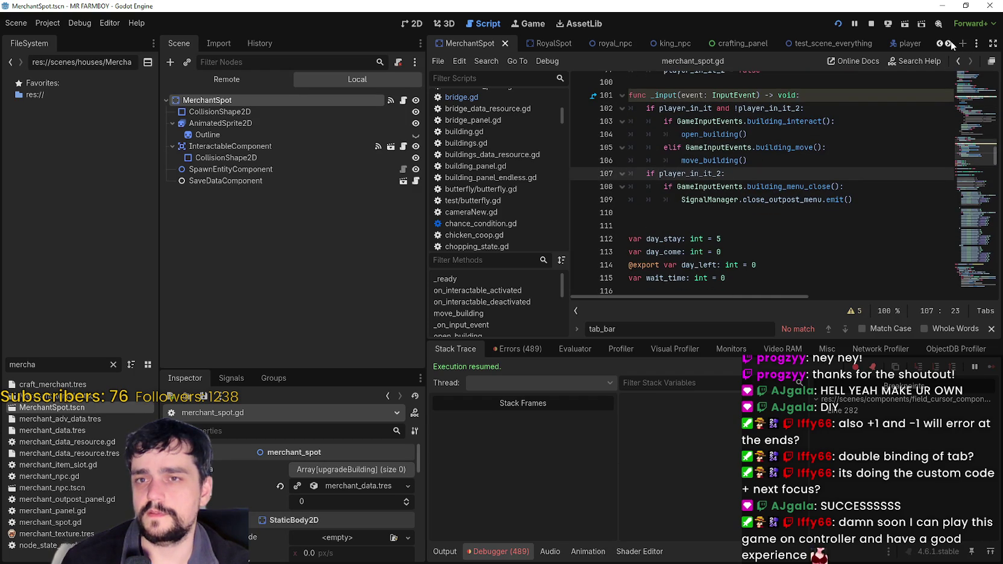
pyautogui.hotkey('alt', 'Tab')
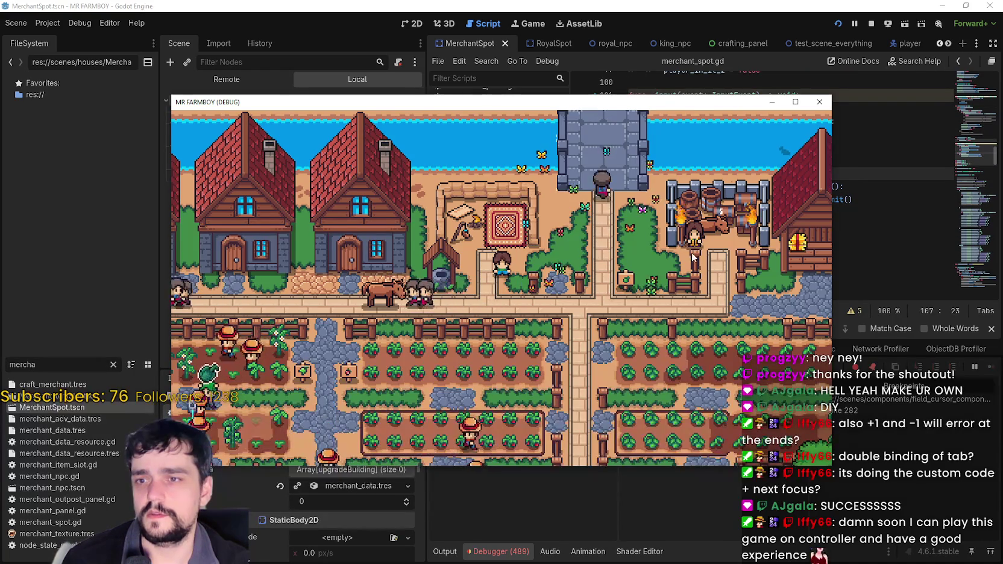
pyautogui.hotkey('alt', 'Tab')
pyautogui.hotkey('alt', 'Tab')
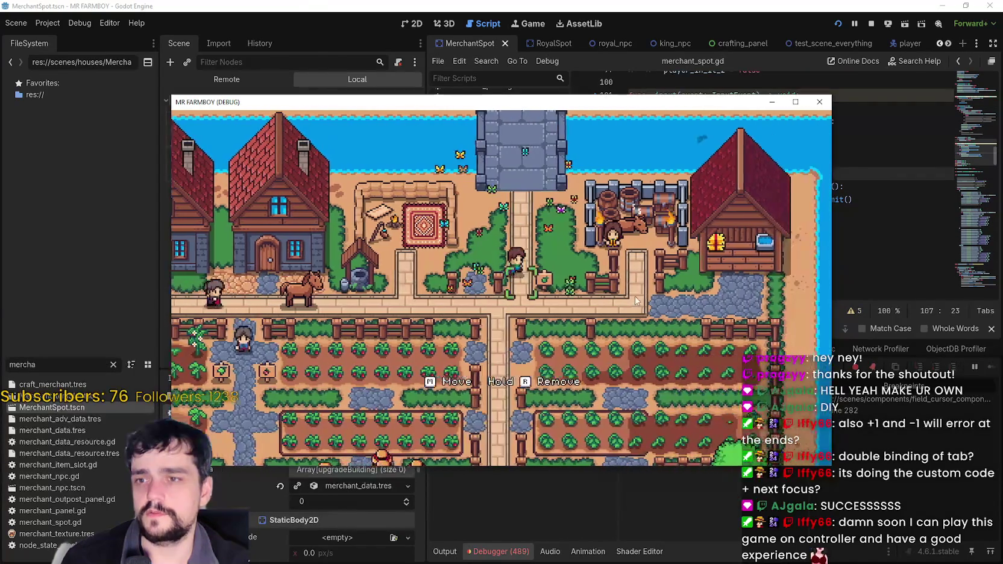
pyautogui.click(652, 8)
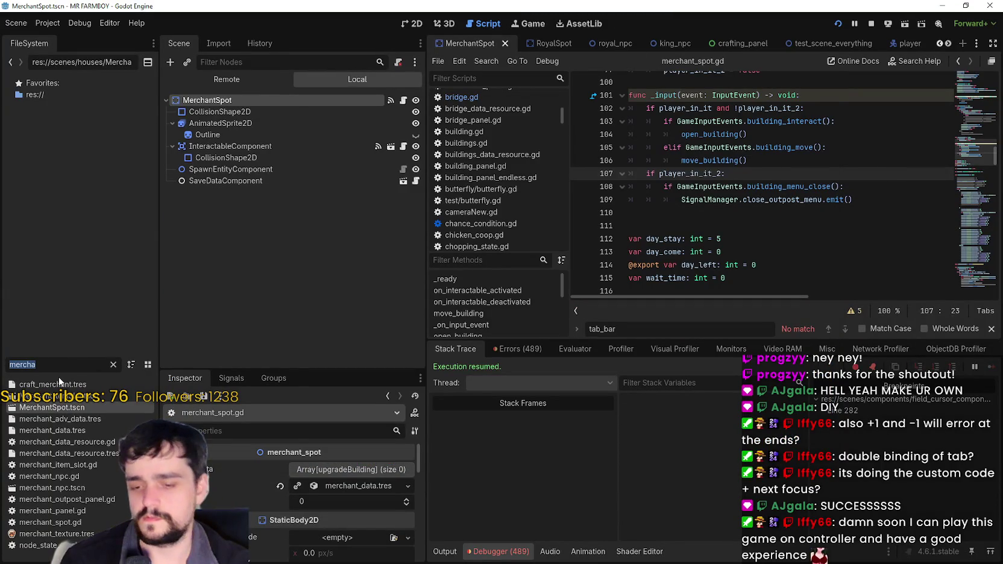
# - Open RoyalSpot.tscn and scroll royal_spot.gd to line 86's player_in_it_2 check
pyautogui.write('royal')
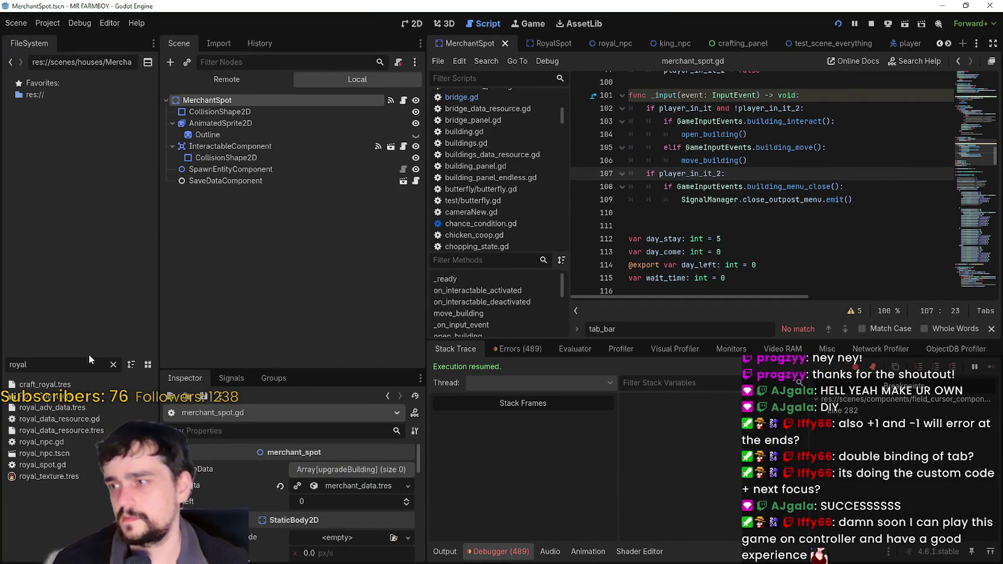
pyautogui.doubleClick(63, 400)
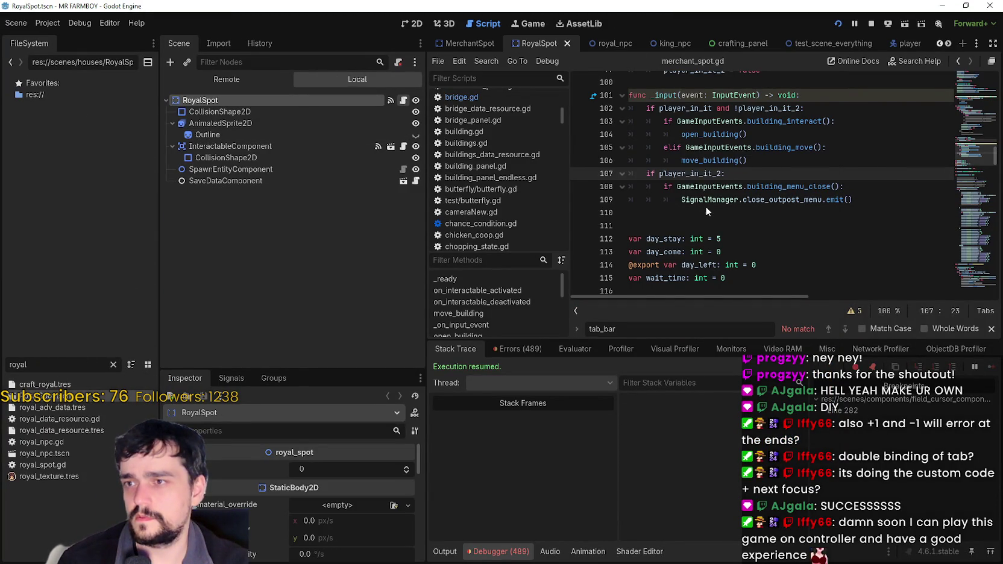
pyautogui.scroll(-4, 732, 235)
pyautogui.scroll(5, 732, 236)
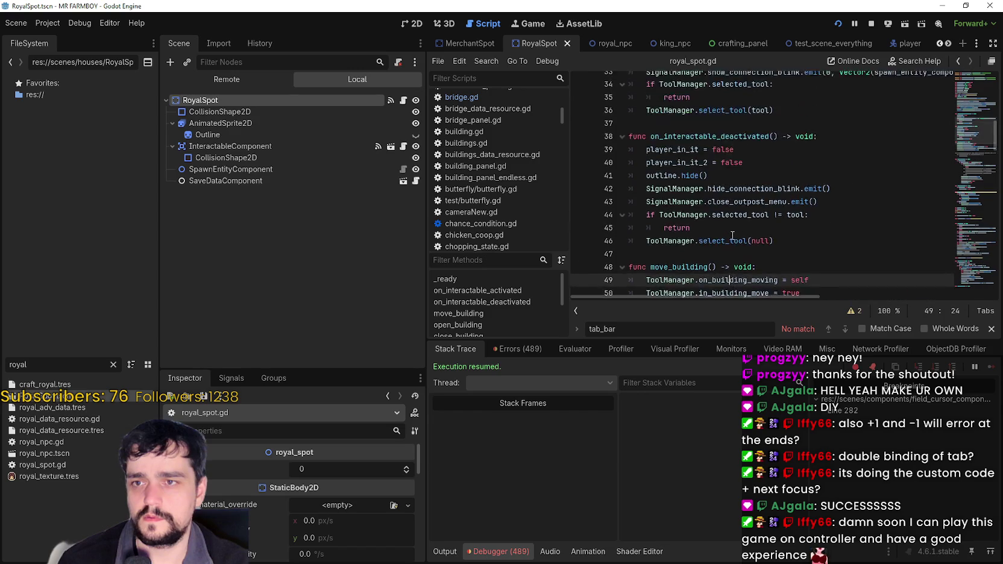
pyautogui.scroll(8, 733, 235)
pyautogui.scroll(-6, 717, 166)
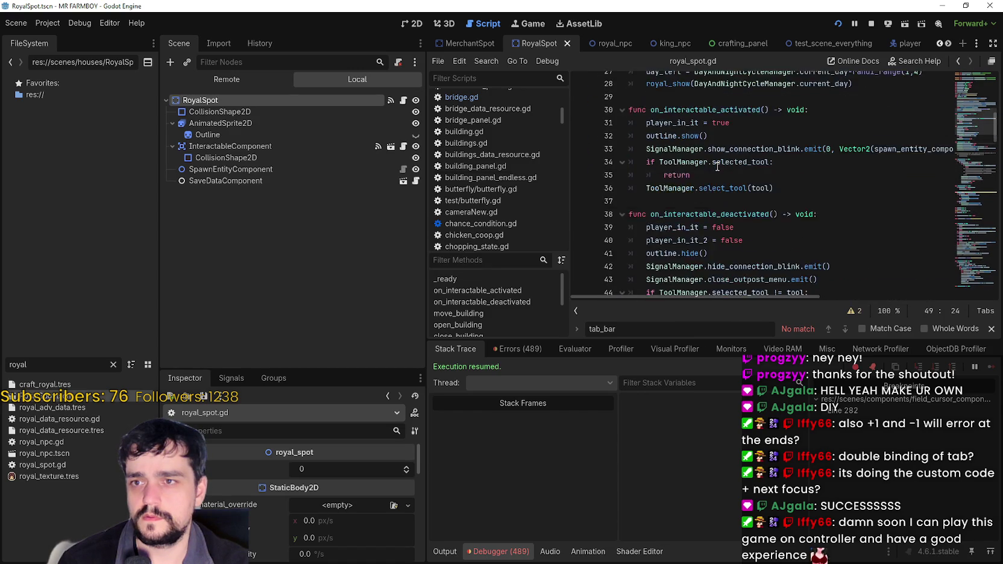
pyautogui.scroll(-12, 718, 166)
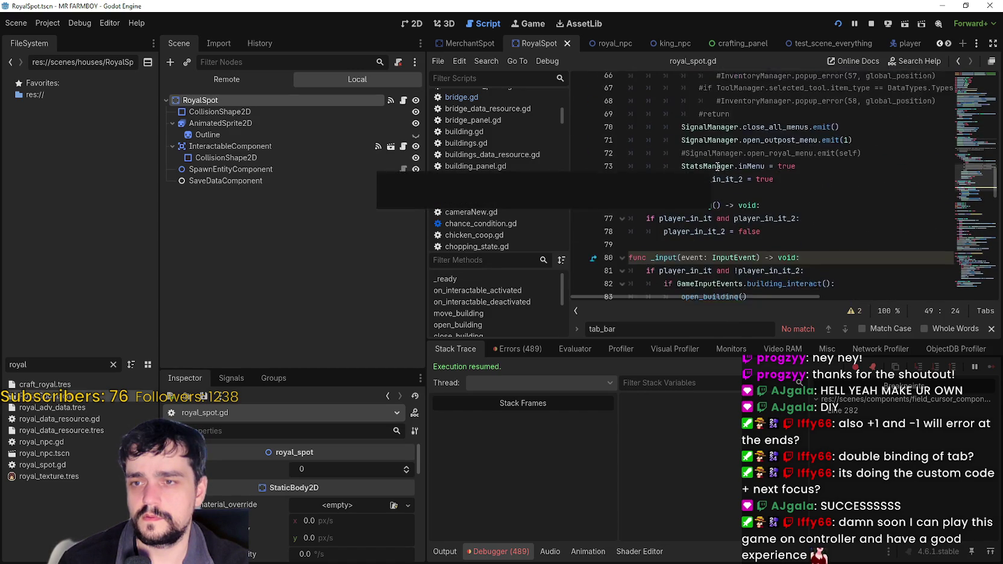
pyautogui.scroll(-4, 717, 167)
pyautogui.write('e player_in_it_2:')
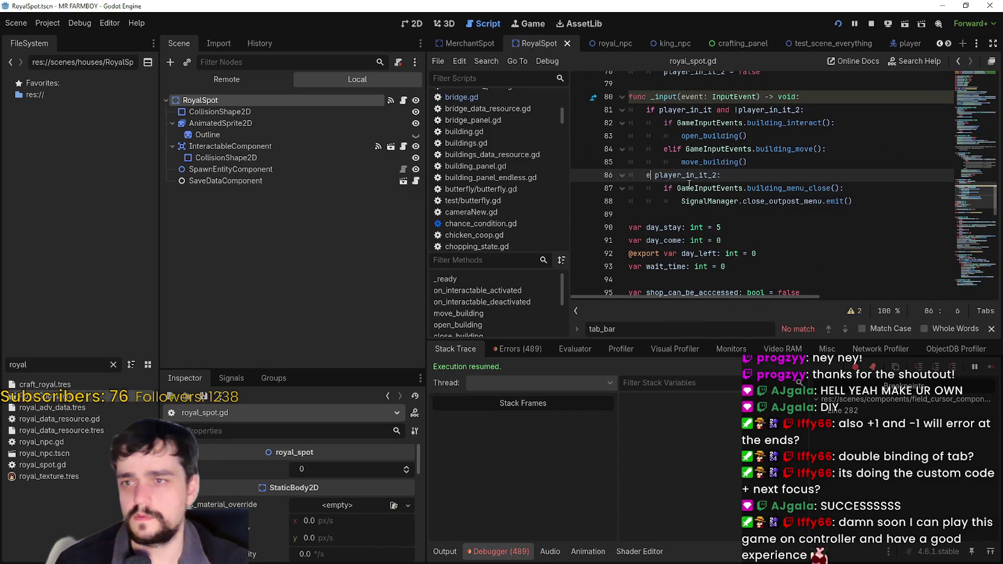
# - Change line 86 to 'elif player_in_it_2:', save, and run the game
pyautogui.write('lif')
pyautogui.hotkey('ctrl', 's')
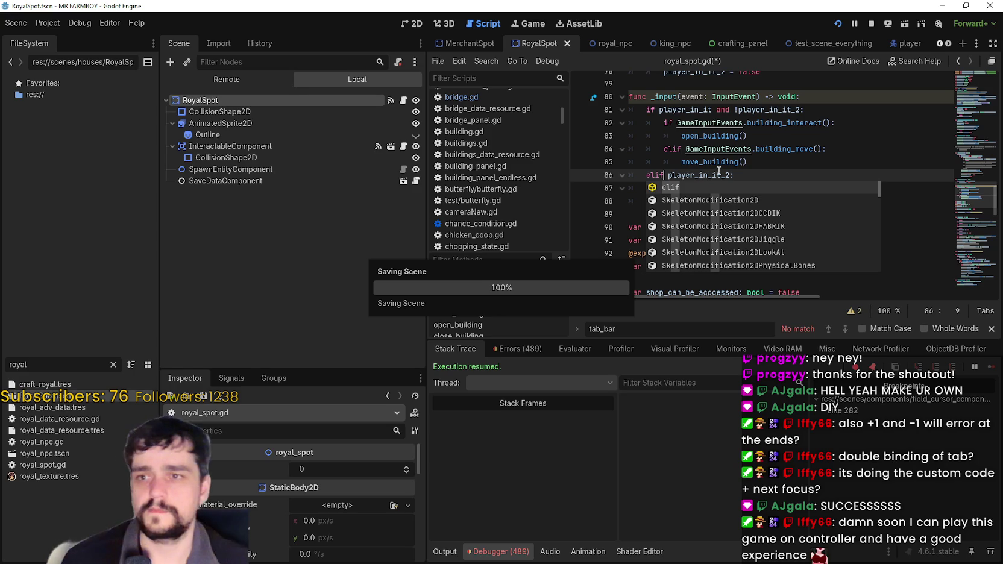
pyautogui.click(752, 161)
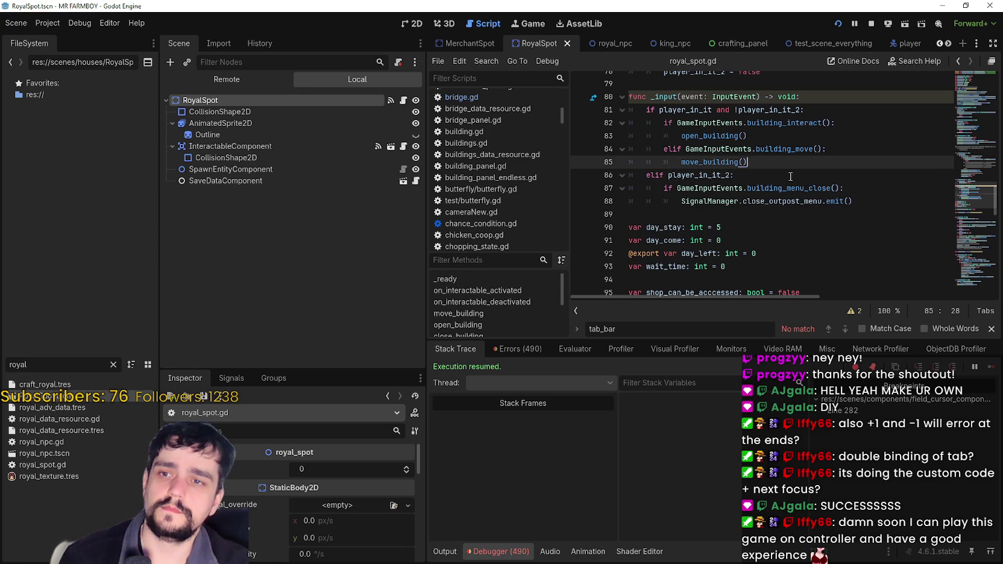
pyautogui.hotkey('alt', 'Tab')
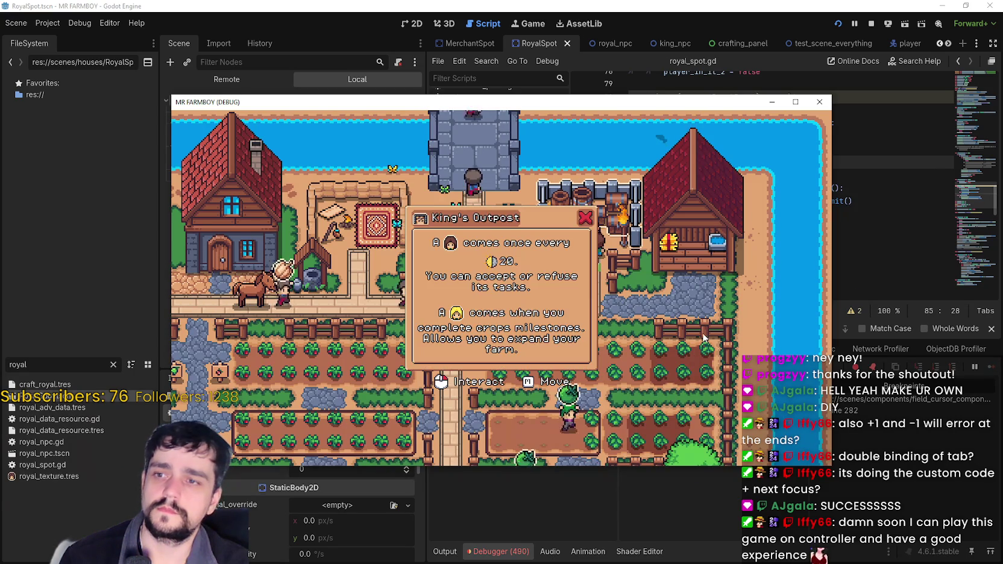
# - Toggle the King's Outpost info panel open and closed several times in the game
pyautogui.press('Tab')
pyautogui.press('Tab')
pyautogui.press('Tab')
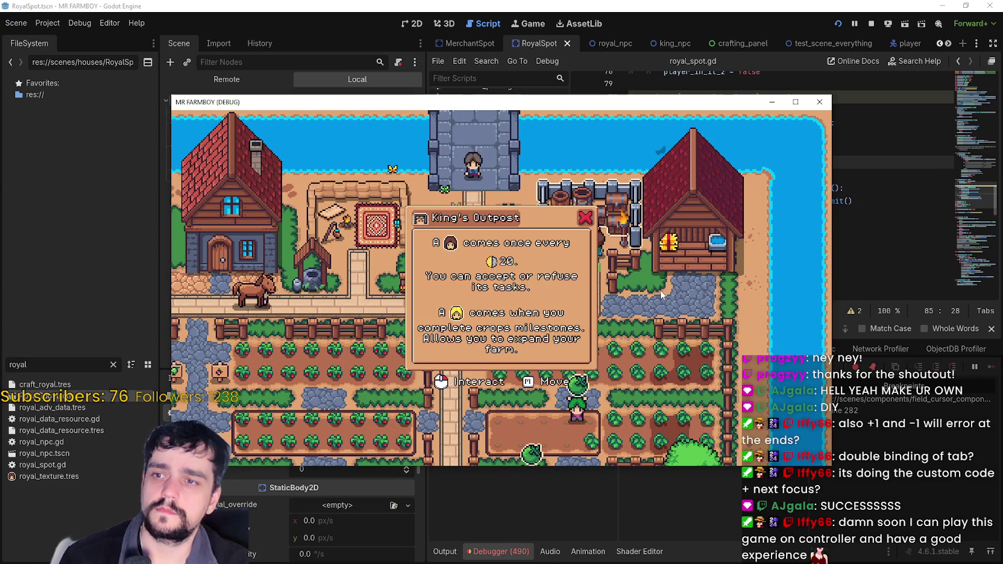
pyautogui.press('Tab')
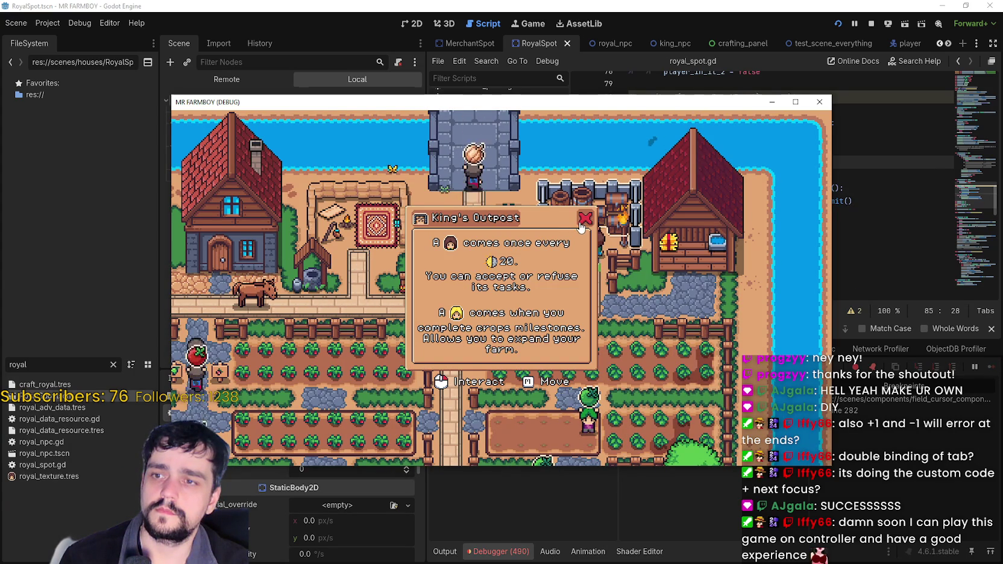
pyautogui.press('Tab')
pyautogui.press('Tab')
pyautogui.press('Tab')
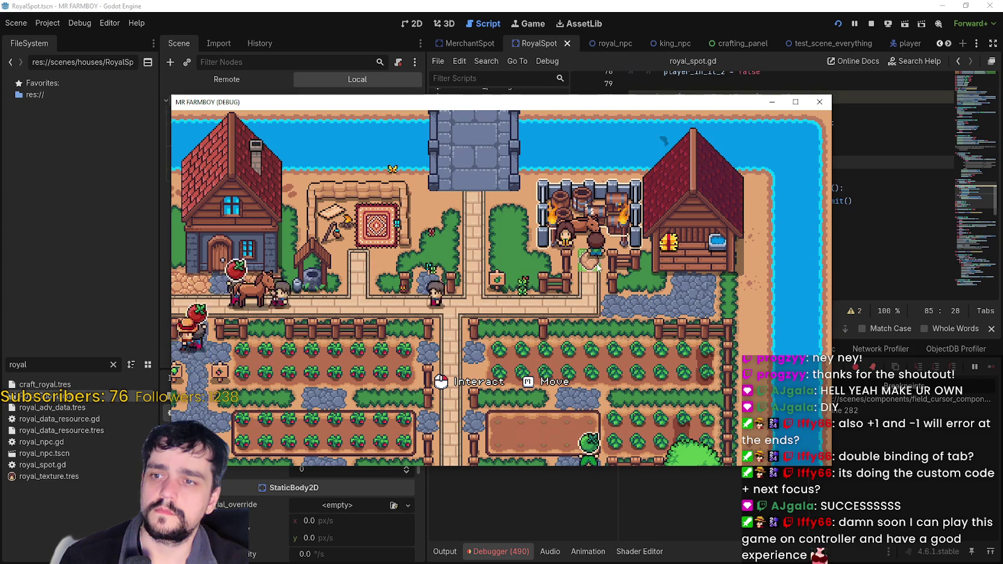
pyautogui.press('Tab')
pyautogui.press('Tab')
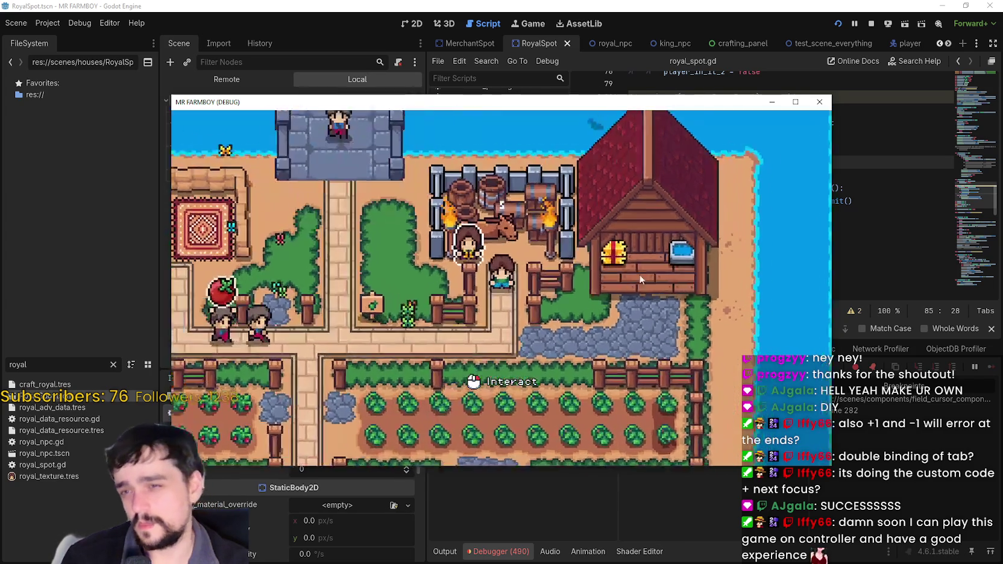
pyautogui.press('Tab')
pyautogui.press('Tab')
pyautogui.press('Escape')
pyautogui.press('Escape')
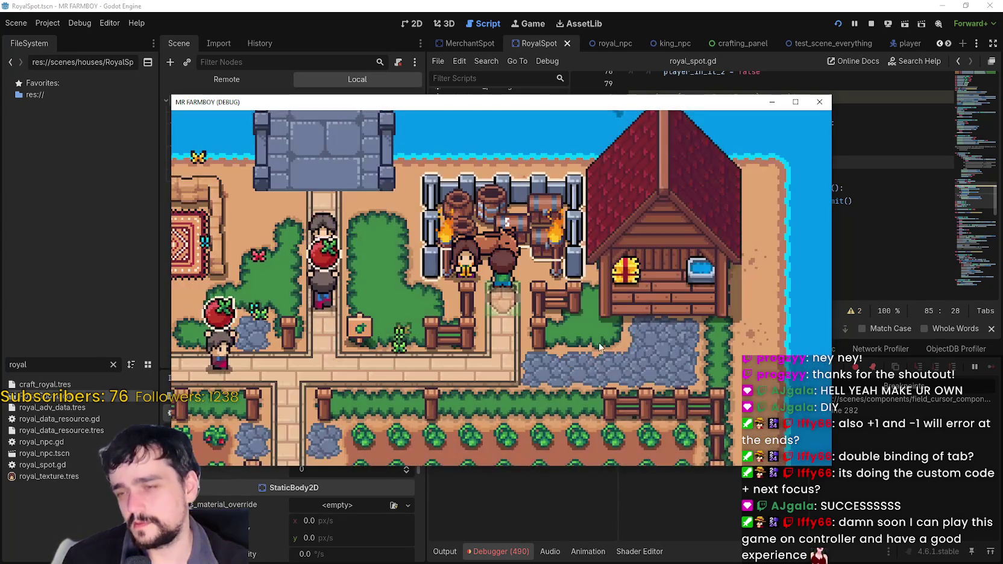
pyautogui.press('Tab')
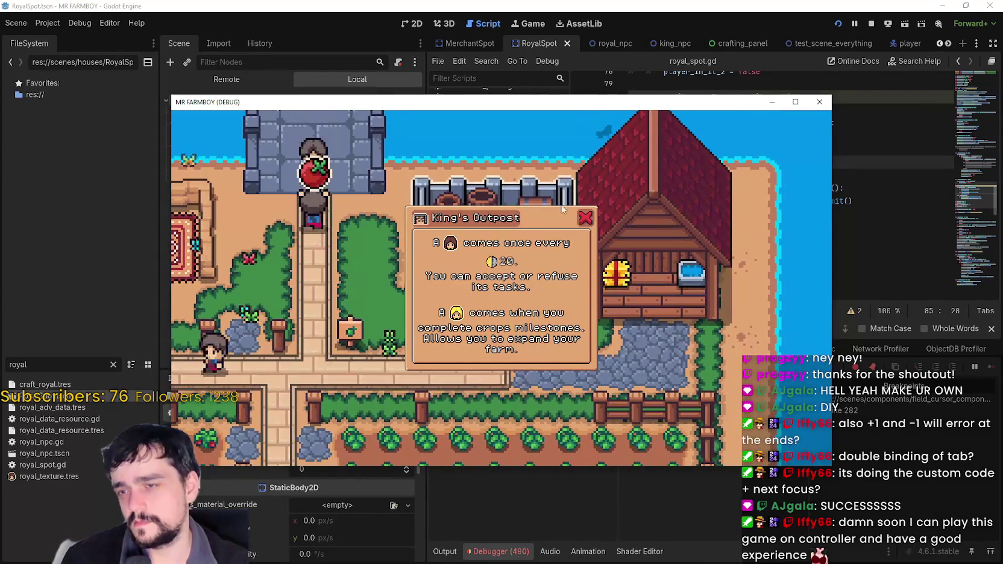
pyautogui.press('Tab')
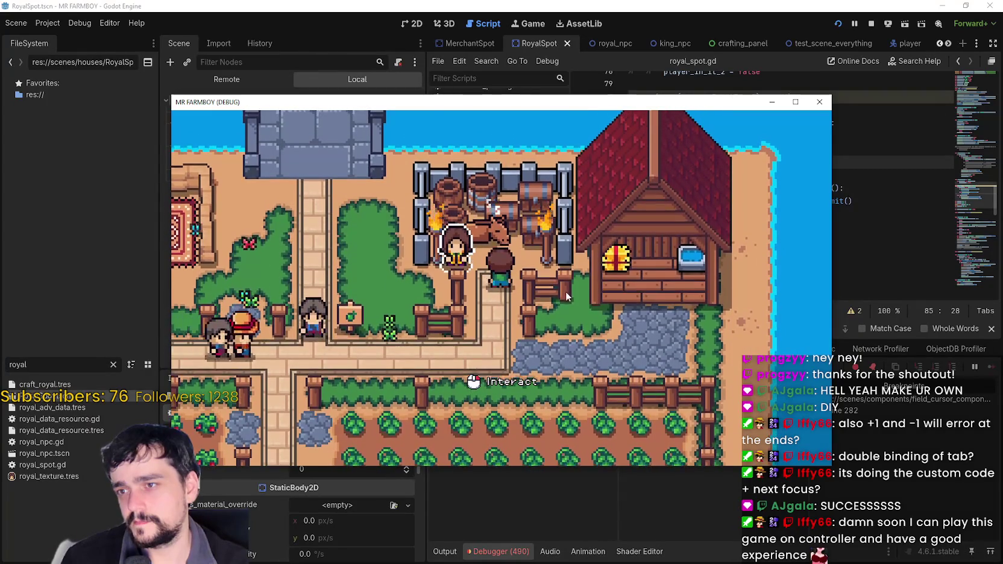
# - Interact with the outpost NPC, dismiss its info dialog, and return to the editor
pyautogui.click(517, 319)
pyautogui.click(560, 278)
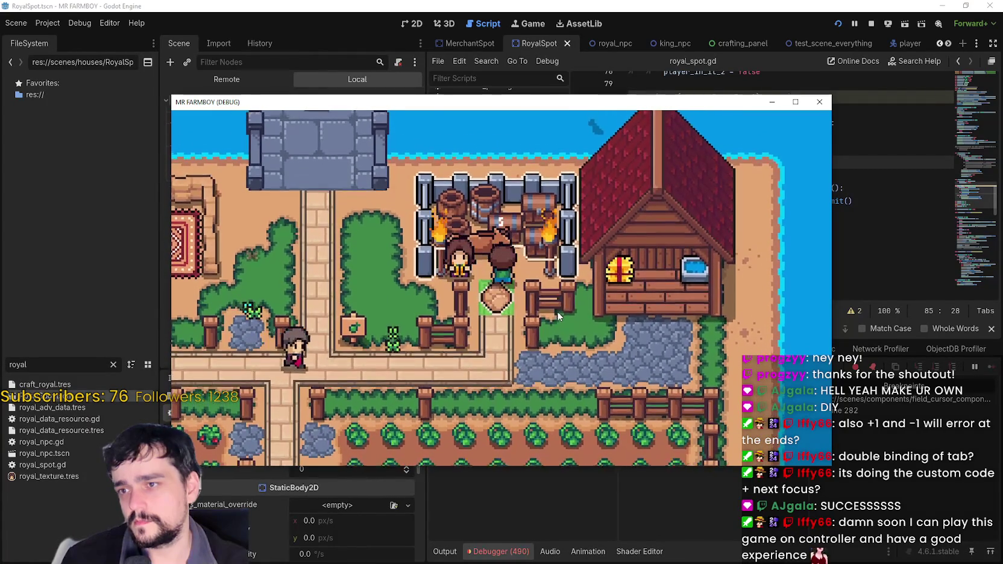
pyautogui.click(556, 312)
pyautogui.click(614, 328)
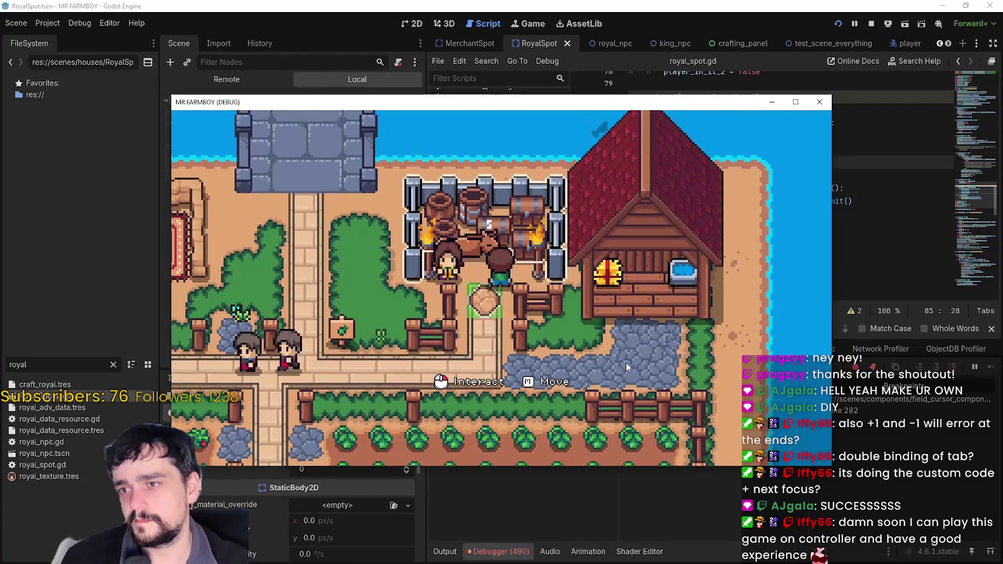
pyautogui.click(624, 363)
pyautogui.click(626, 357)
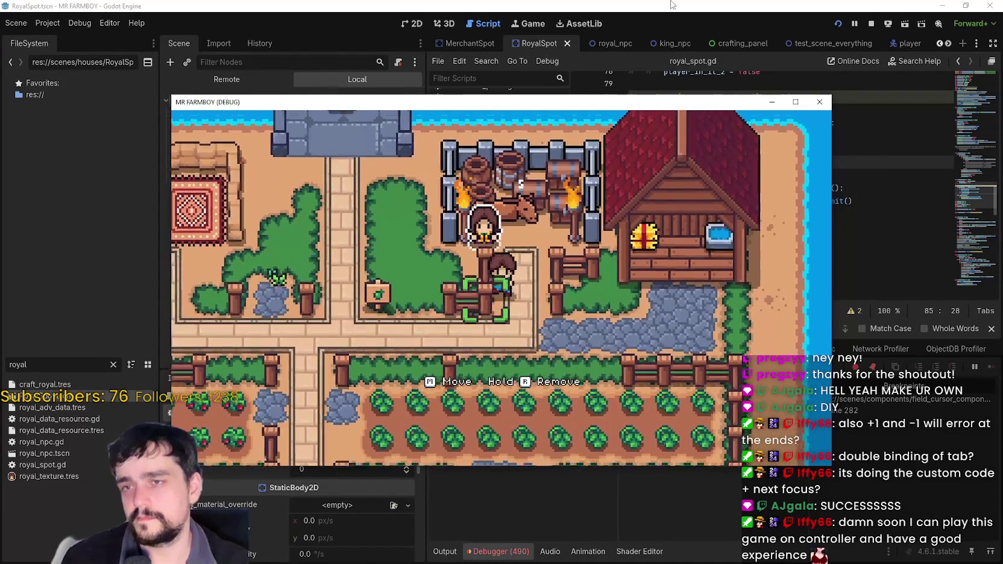
pyautogui.click(134, 307)
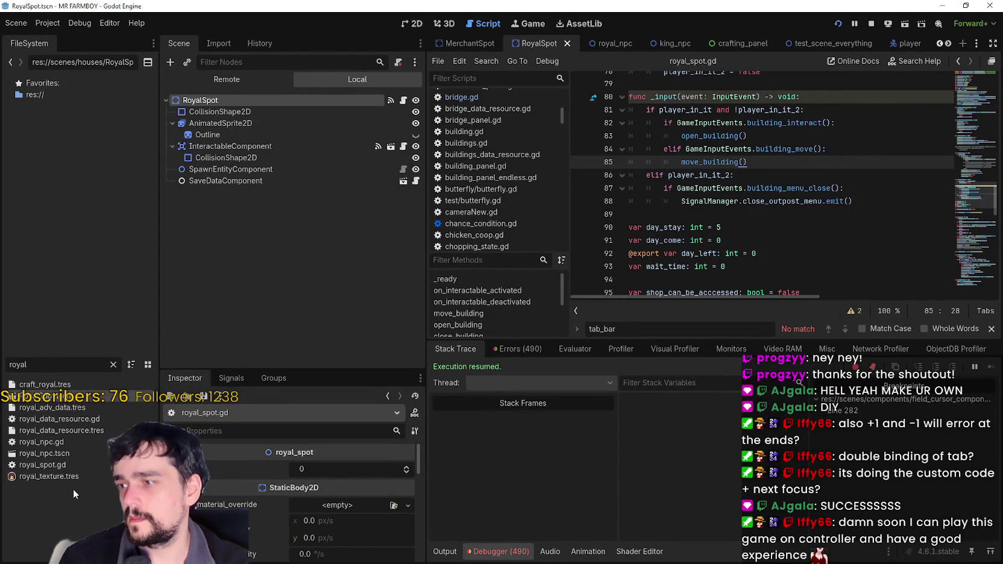
# - Open royal_npc.tscn, change line 109 to 'elif player_in_it_2:', save, and run with F5
pyautogui.doubleClick(79, 454)
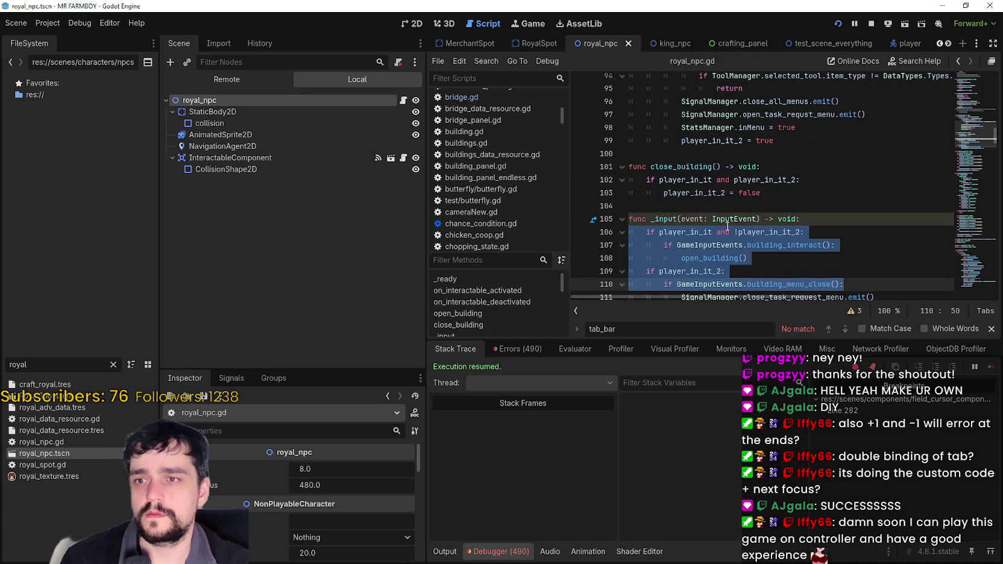
pyautogui.scroll(-2, 727, 226)
pyautogui.click(651, 191)
pyautogui.write('e')
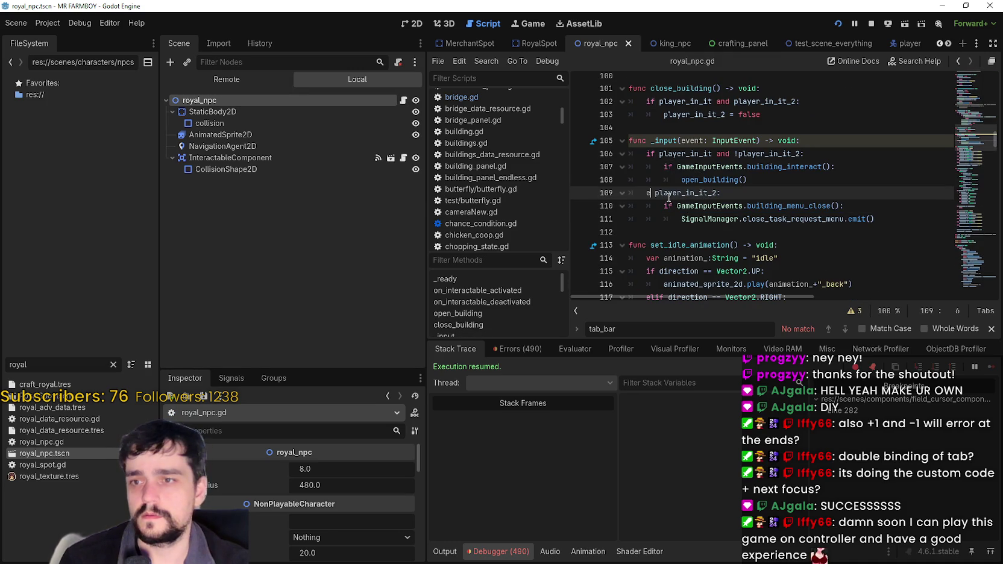
pyautogui.write('lif')
pyautogui.hotkey('ctrl', 's')
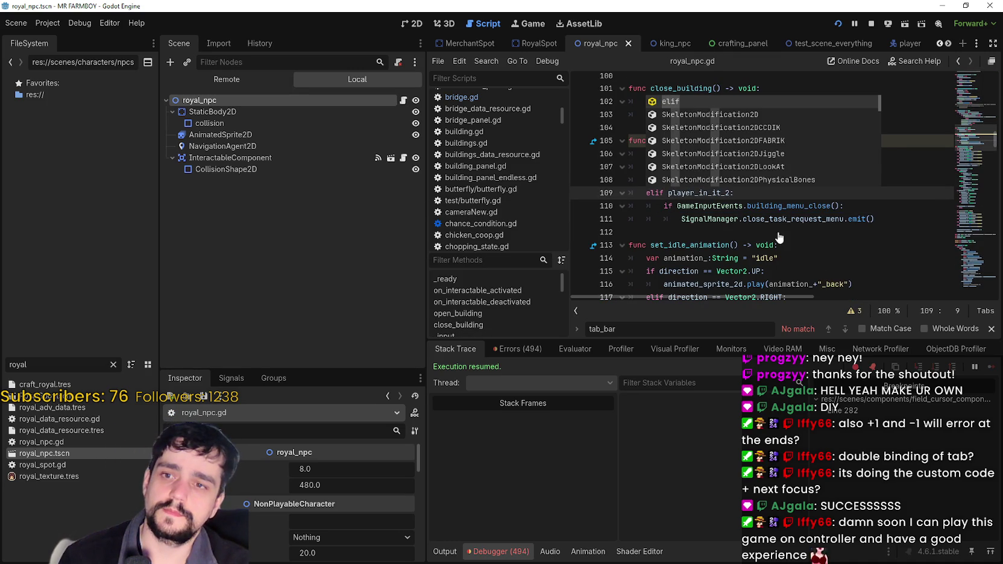
pyautogui.click(779, 237)
pyautogui.press('F5')
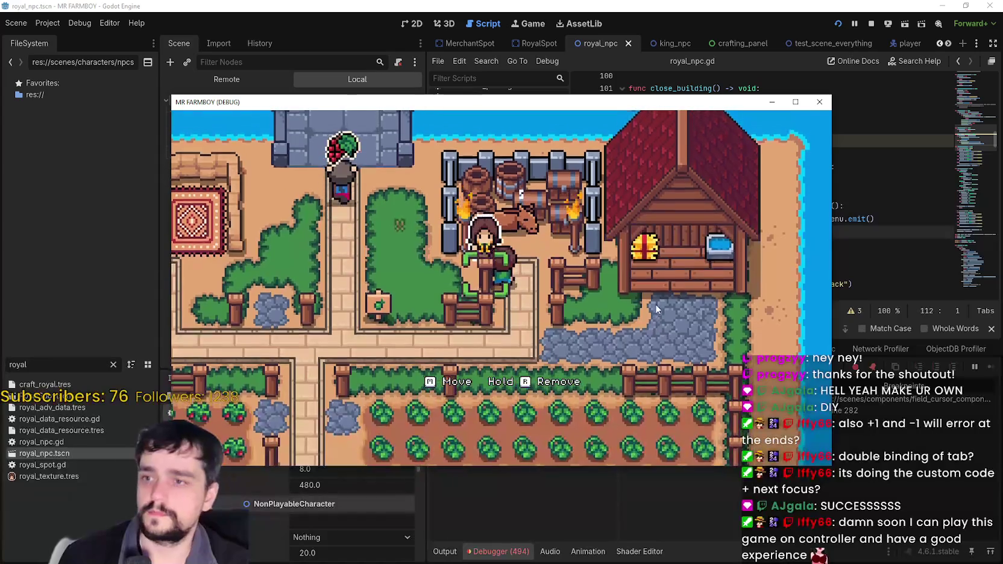
pyautogui.press('Left')
pyautogui.press('Down')
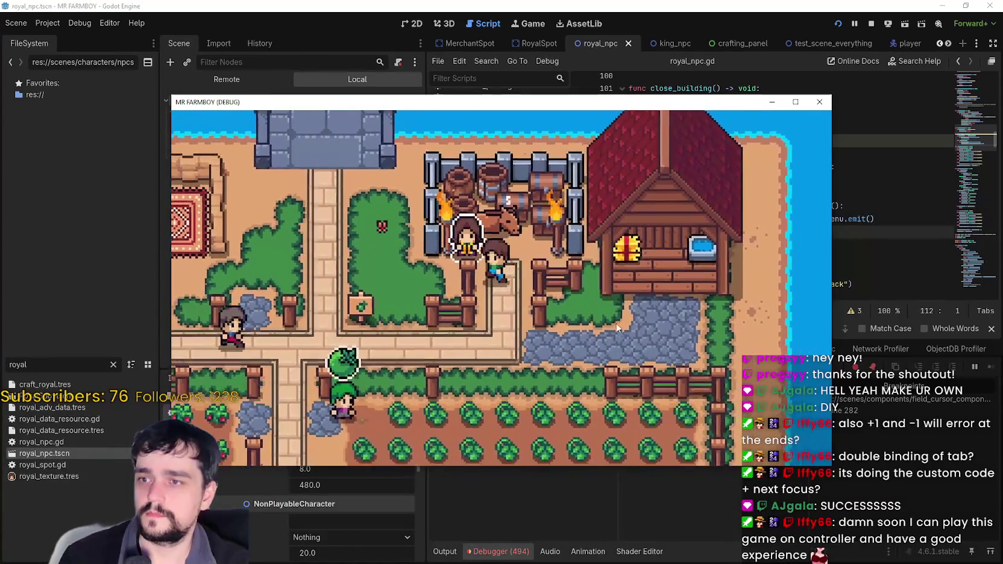
pyautogui.press('e')
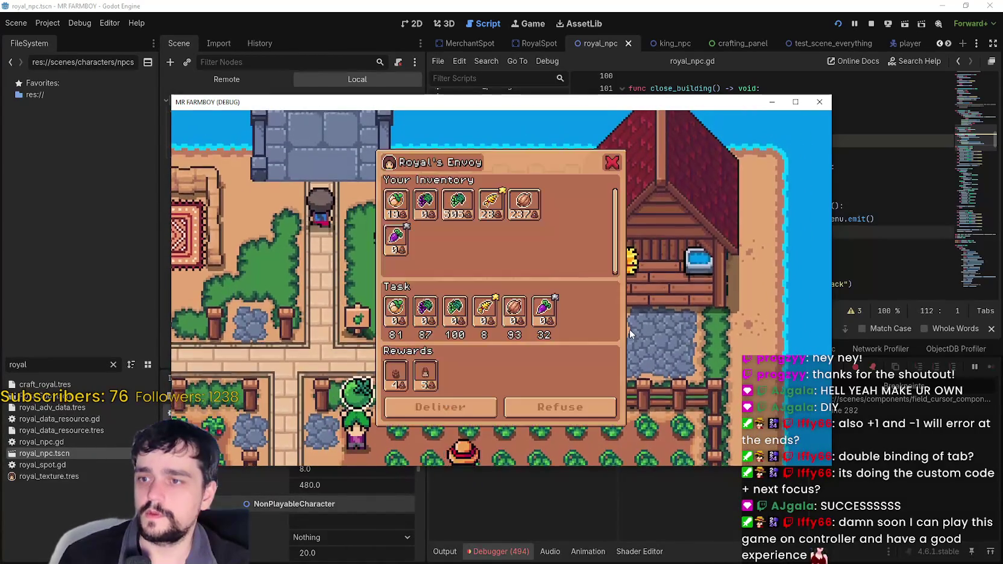
pyautogui.press('Escape')
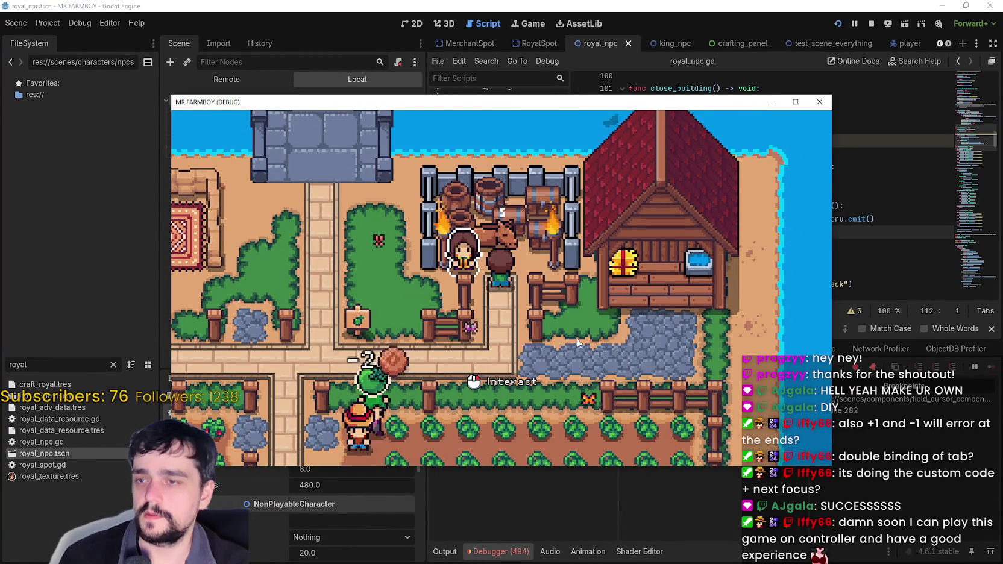
pyautogui.press('e')
pyautogui.press('Escape')
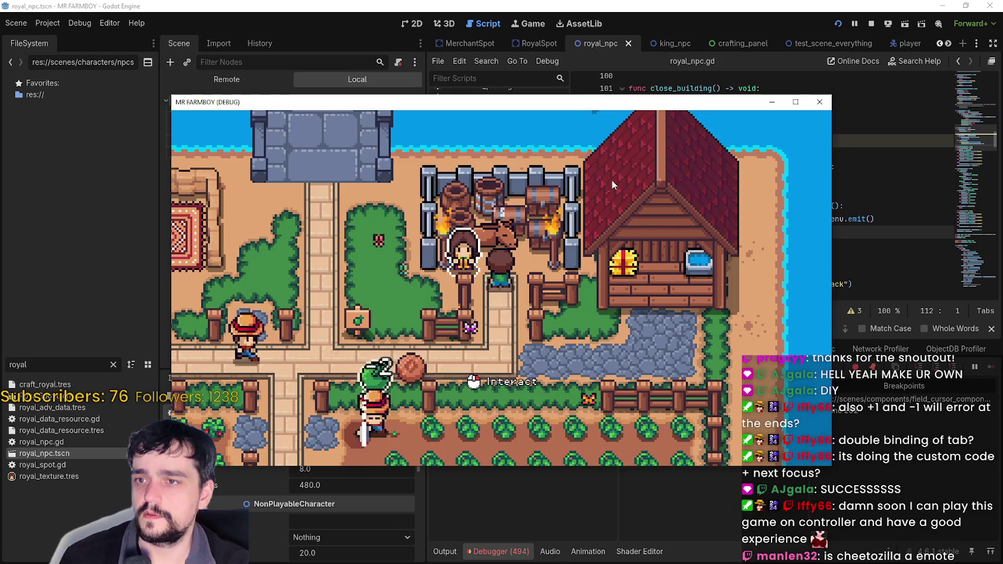
pyautogui.press('e')
pyautogui.press('Escape')
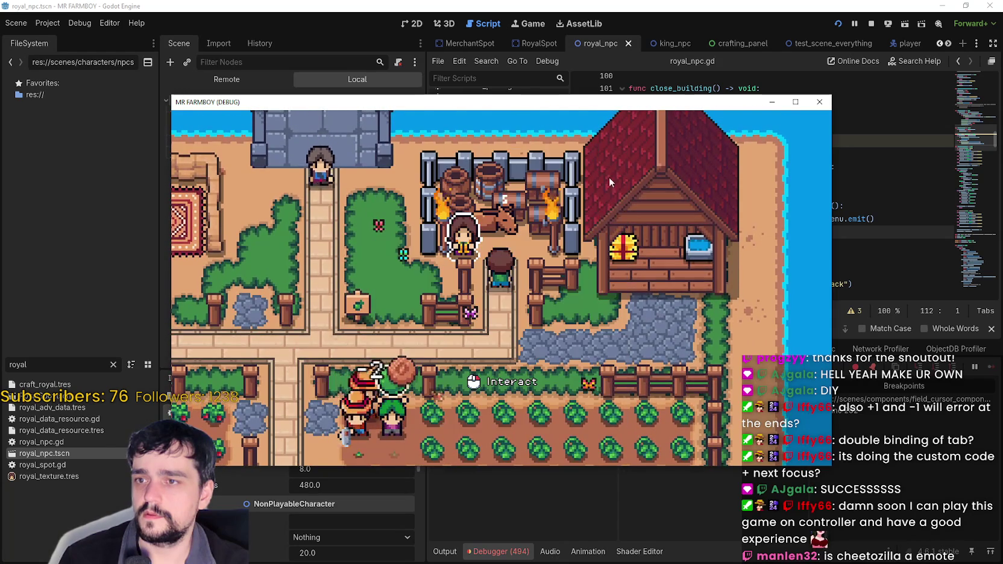
pyautogui.press('s')
pyautogui.press('a')
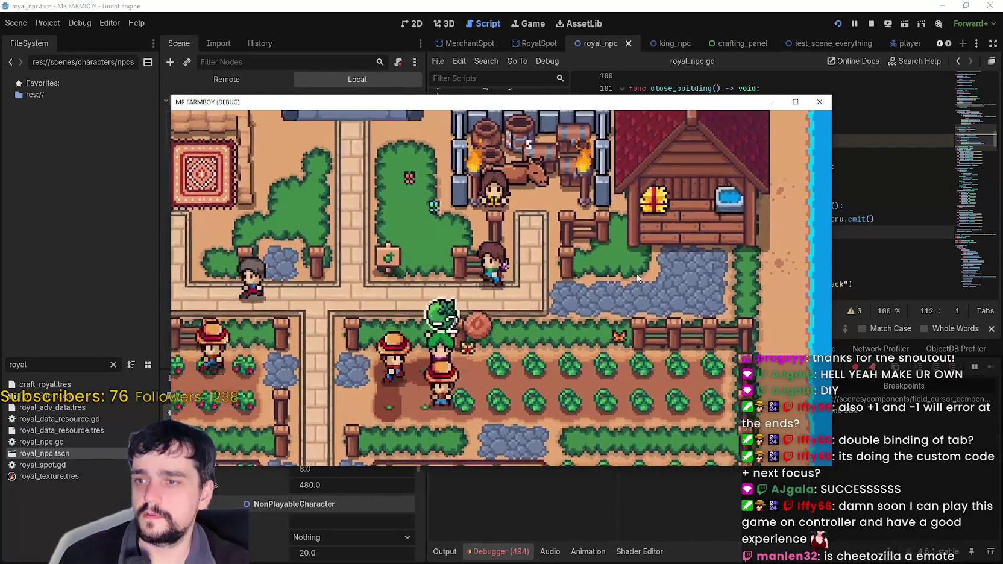
pyautogui.press('d')
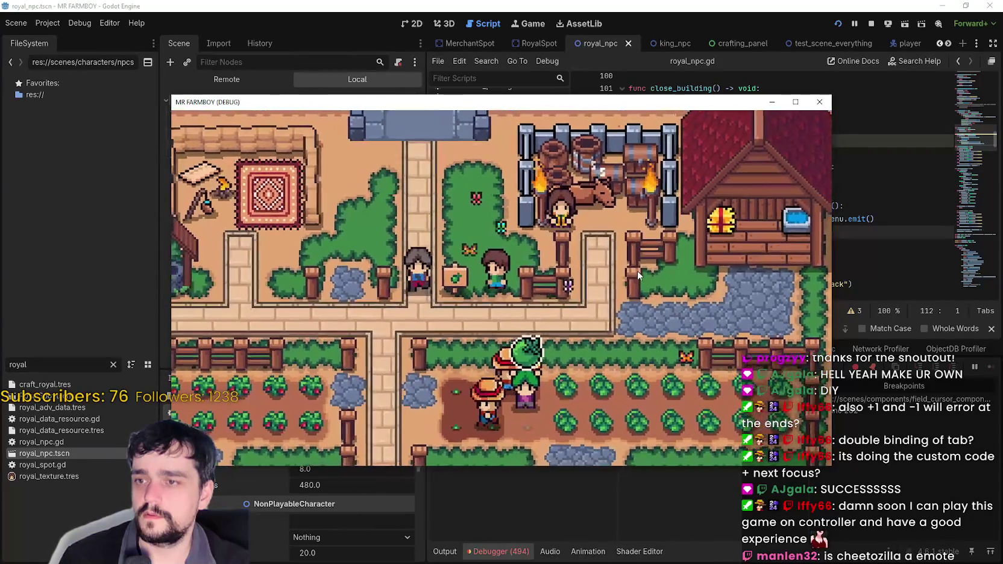
pyautogui.press('w')
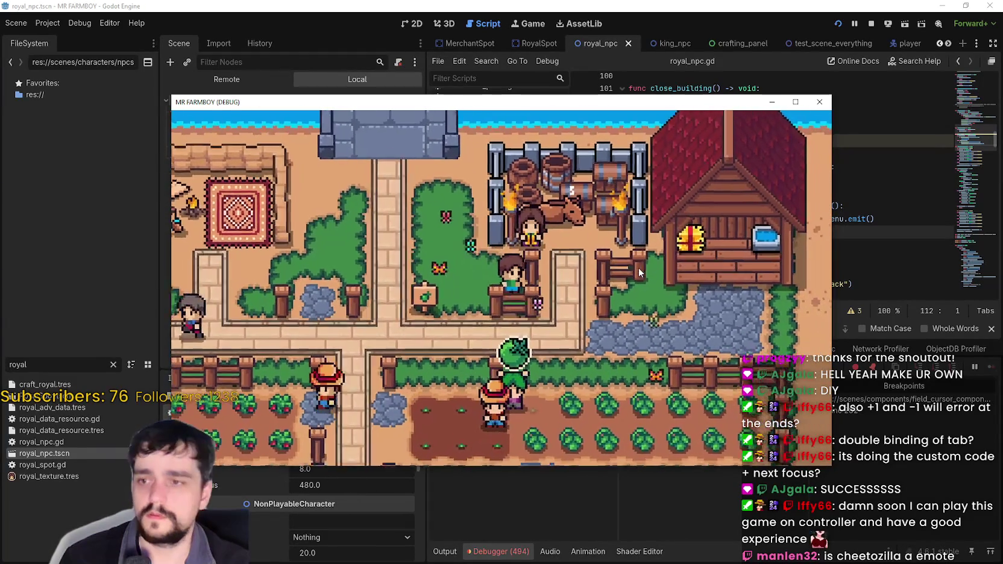
pyautogui.press('d')
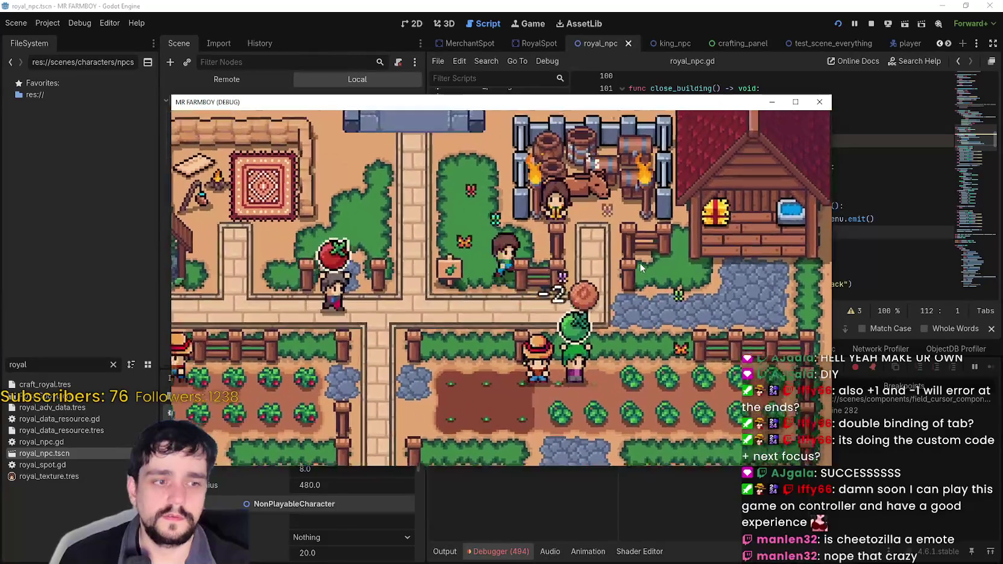
pyautogui.press('w')
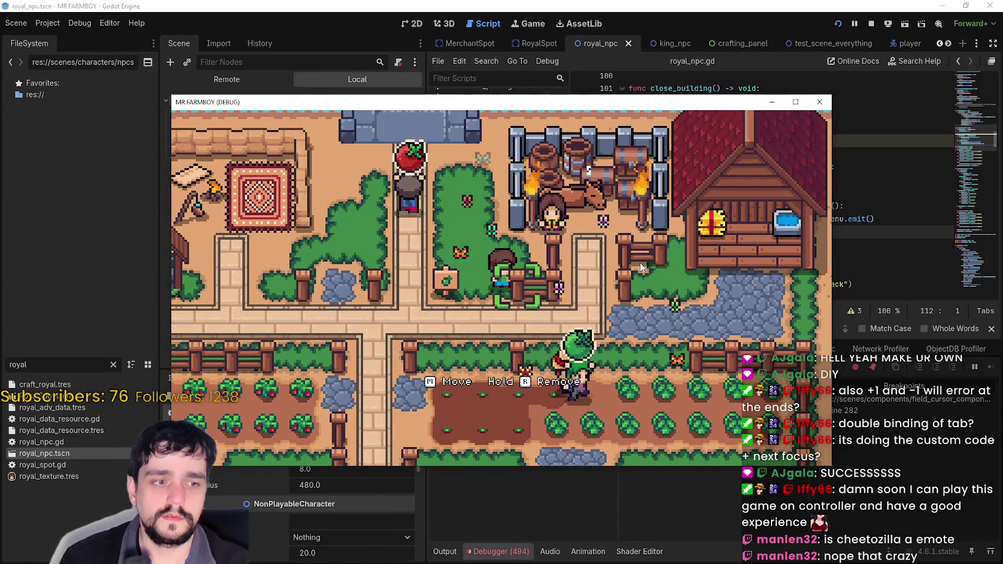
pyautogui.press('d')
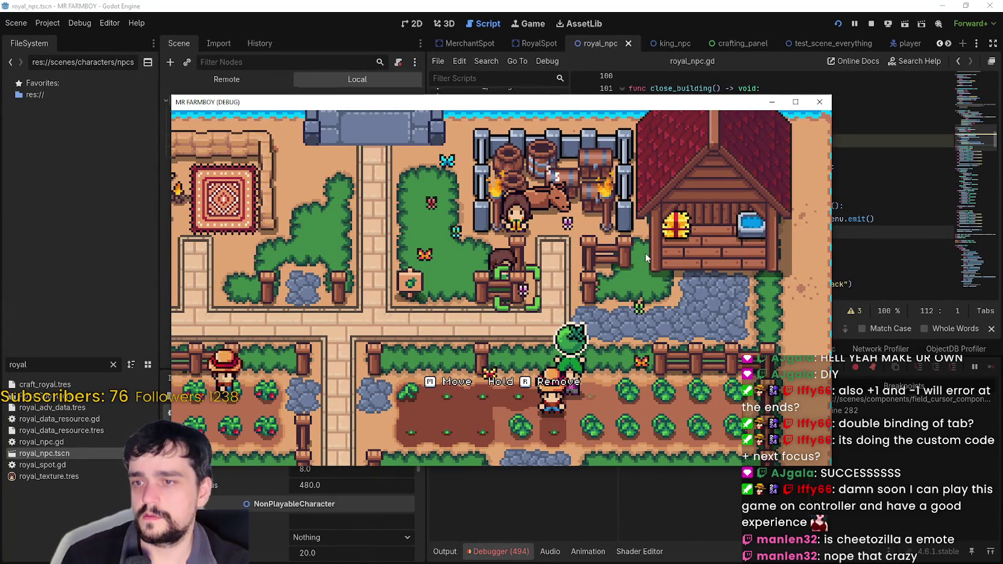
pyautogui.press('w')
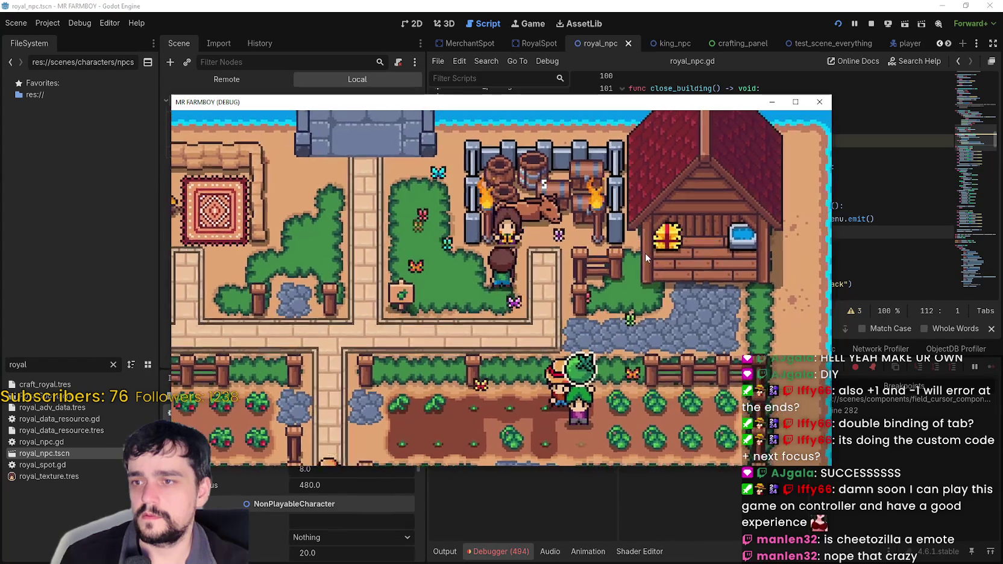
pyautogui.press('Tab')
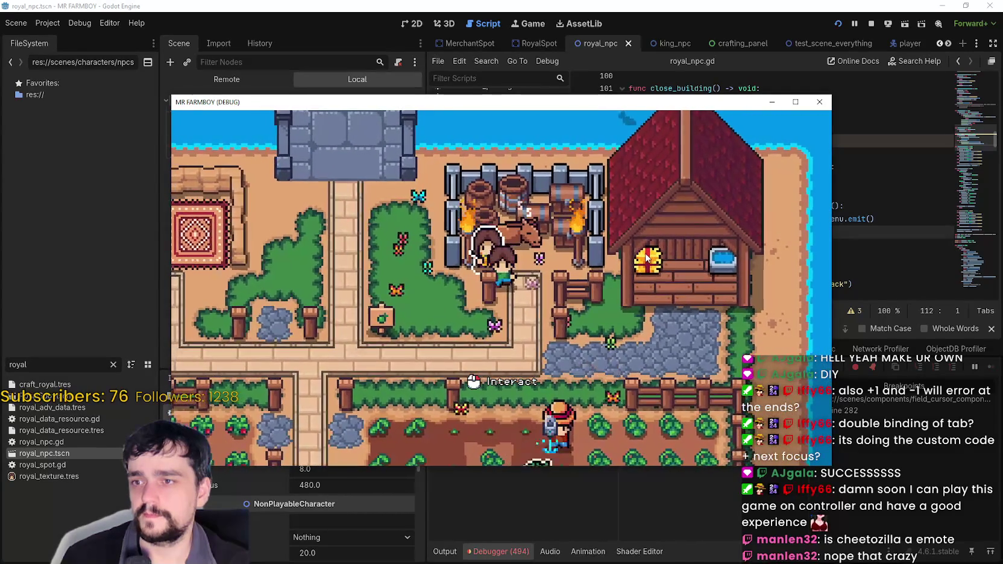
pyautogui.press('s')
pyautogui.press('a')
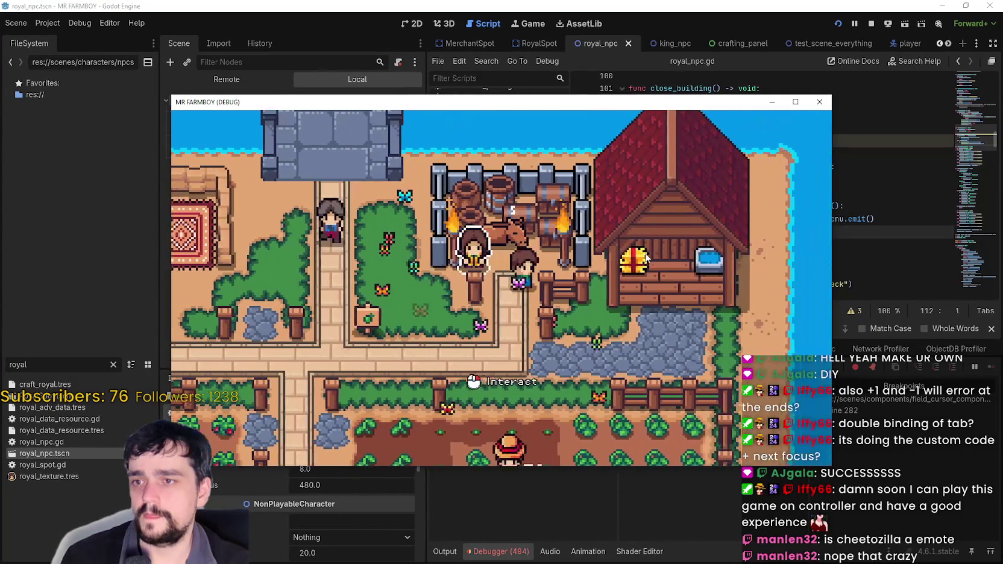
pyautogui.click(645, 258)
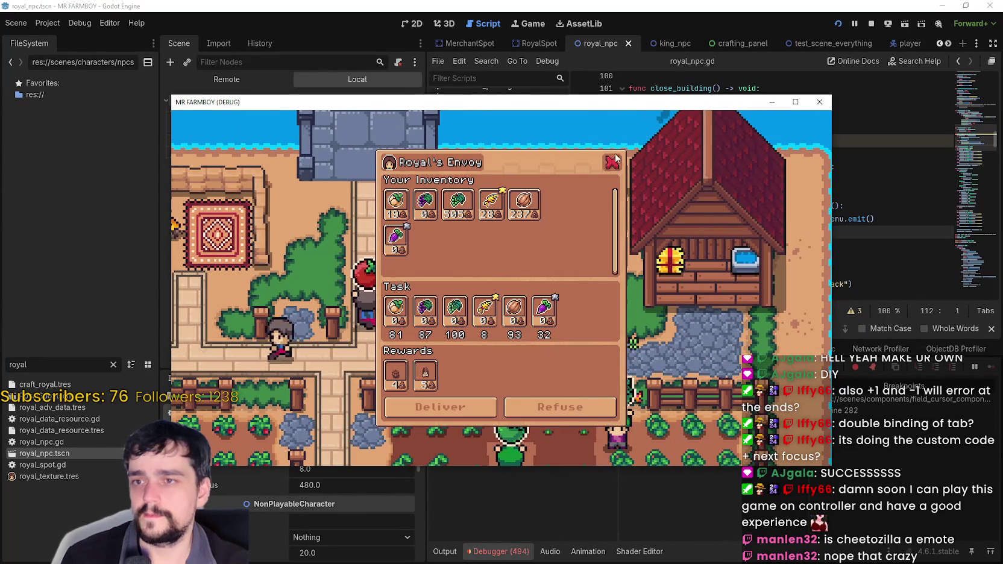
pyautogui.press('Escape')
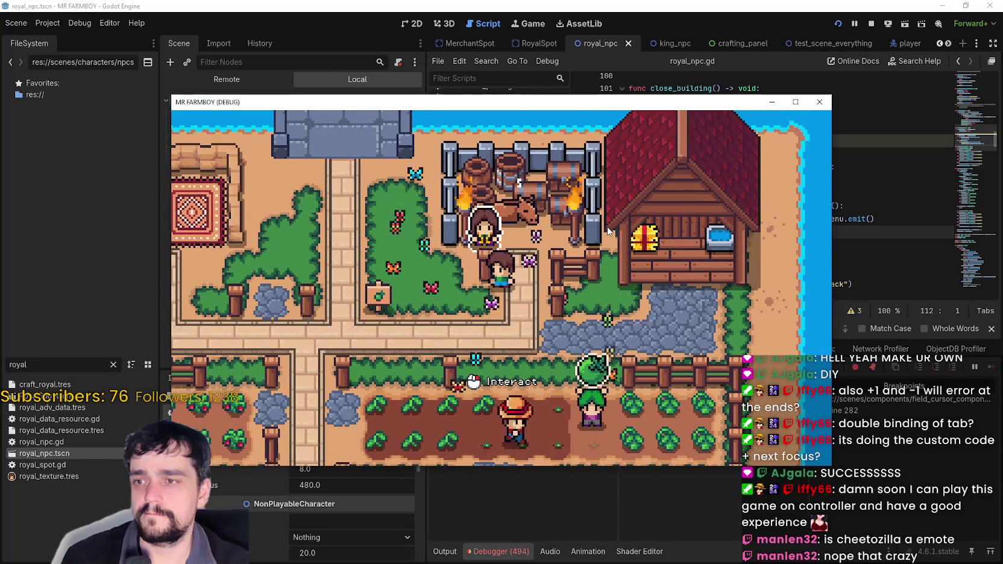
pyautogui.press('d')
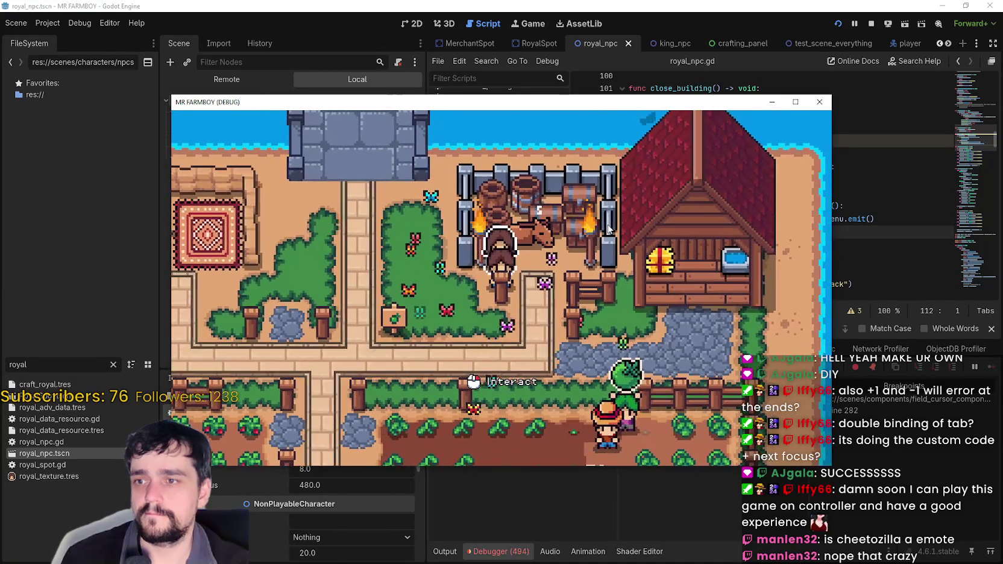
pyautogui.press('a')
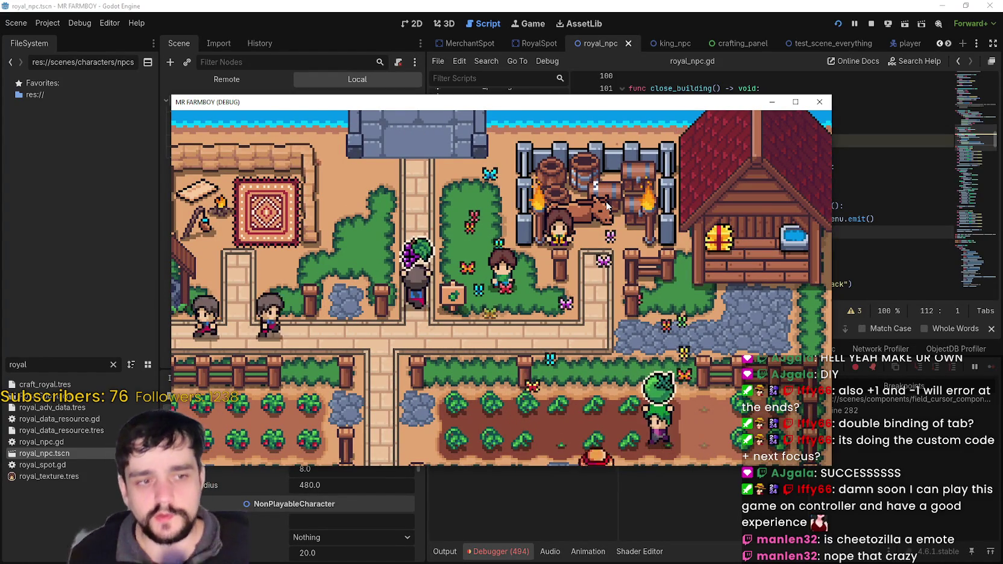
pyautogui.press('d')
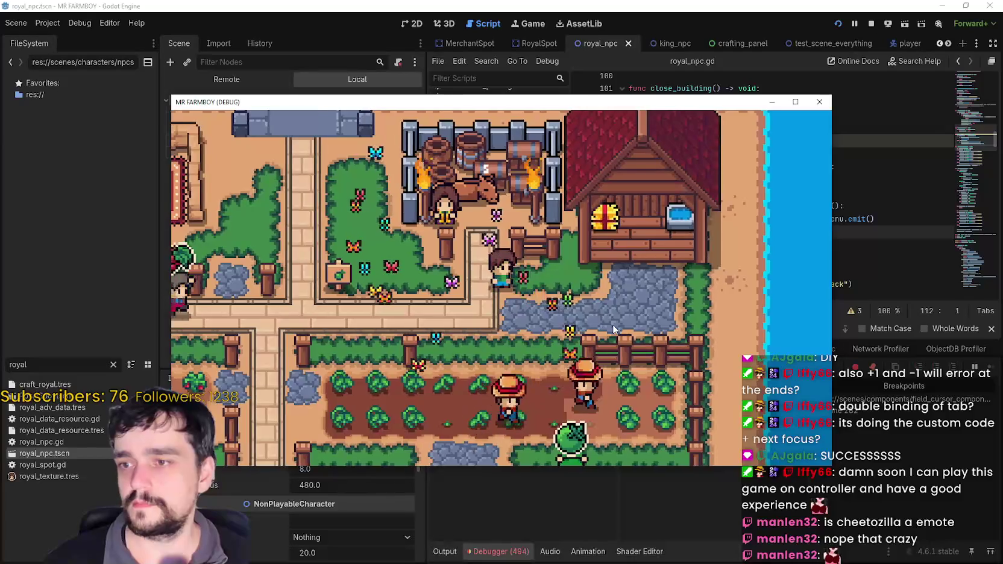
pyautogui.press('w')
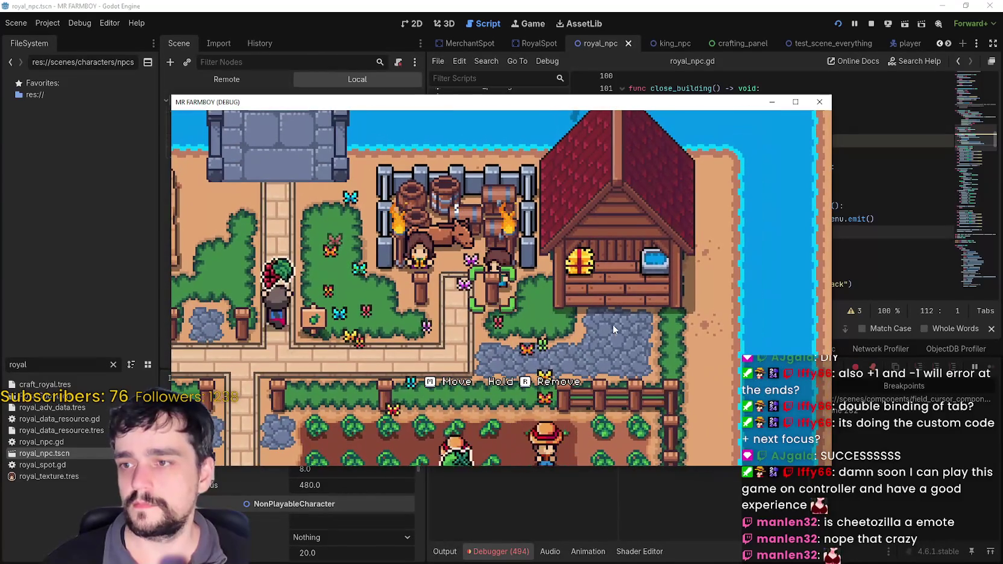
pyautogui.press('a')
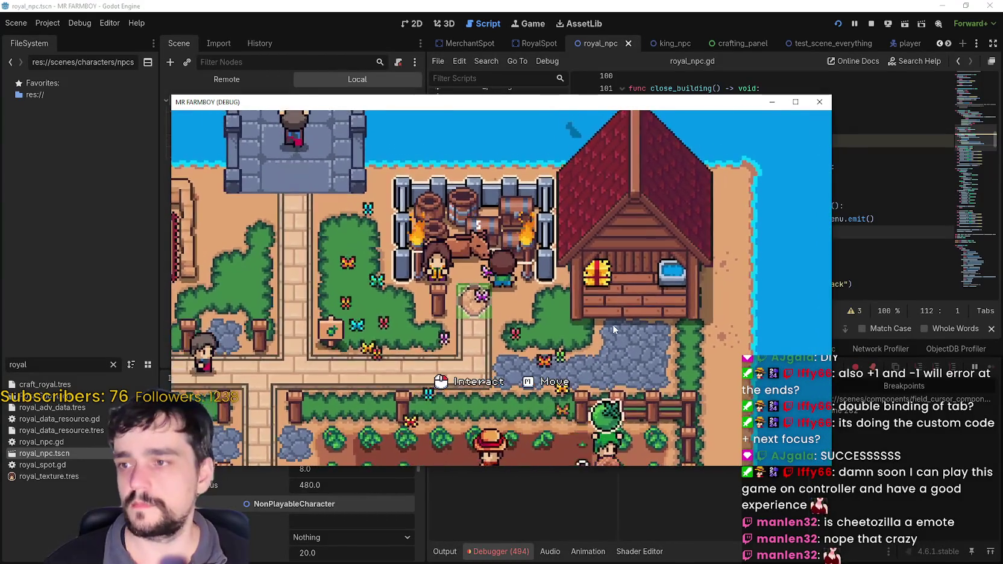
pyautogui.press('a')
pyautogui.press('s')
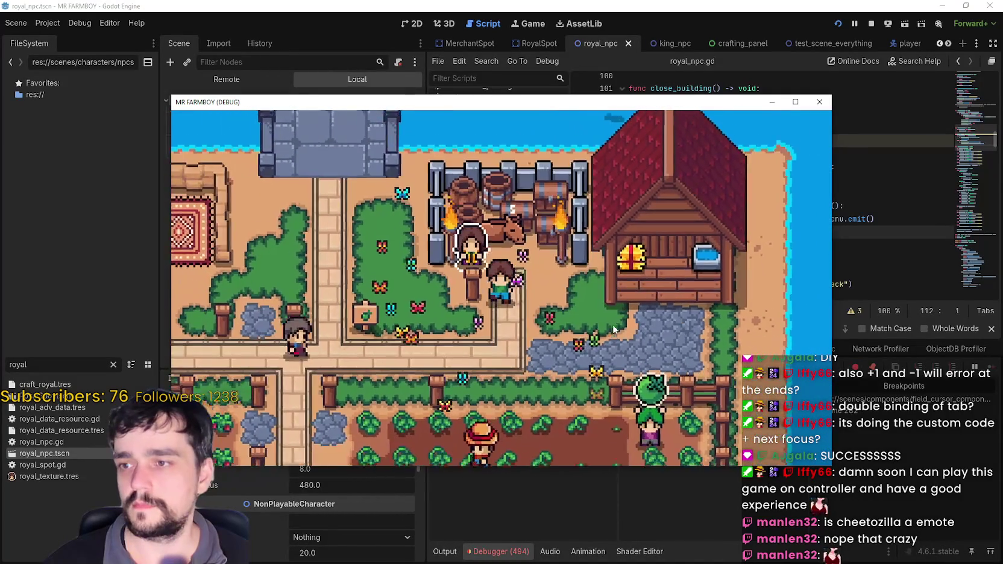
pyautogui.press('a')
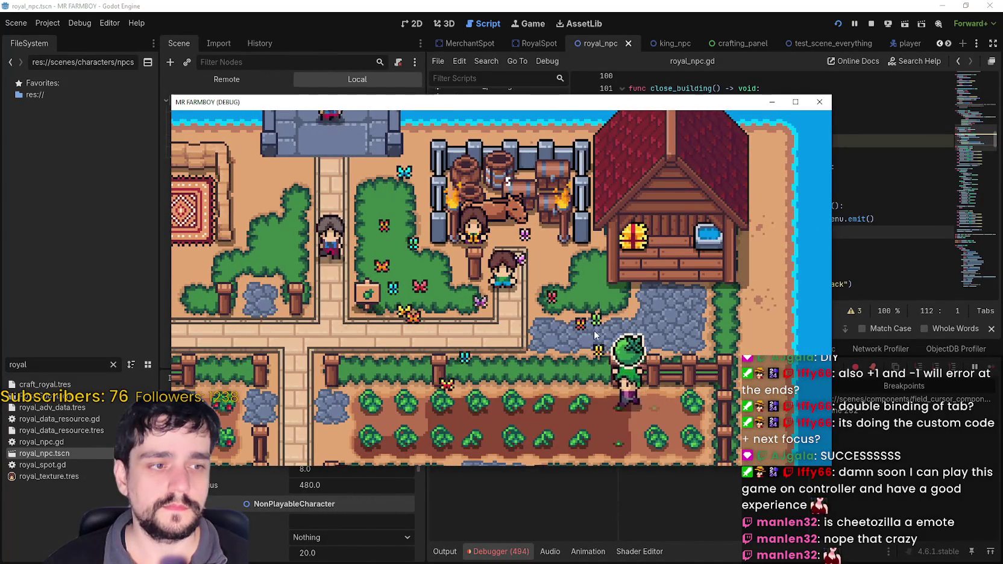
pyautogui.press('a')
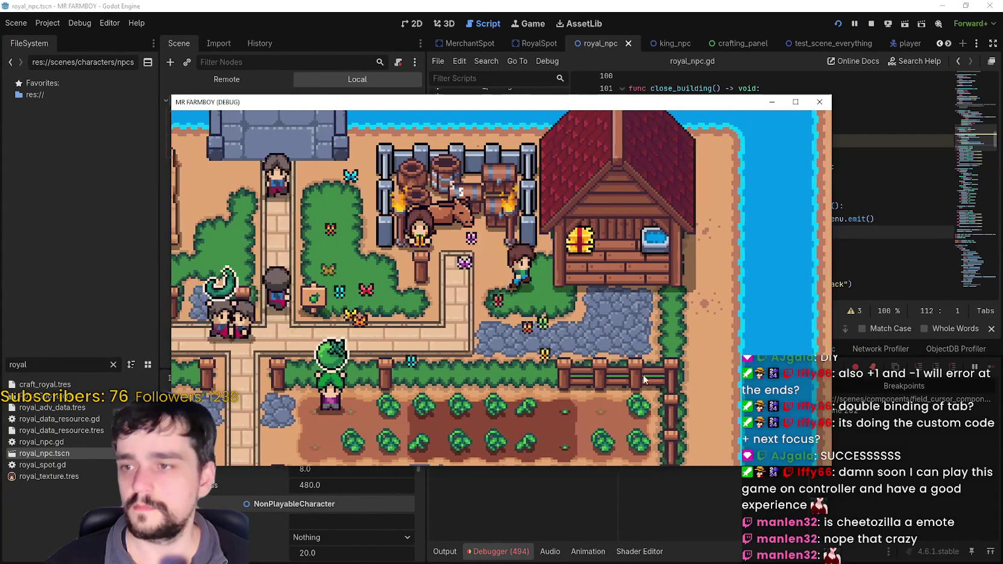
# - Open HorseStable.tscn's script, change line 85 to 'elif player_in_it_2:', and save
pyautogui.click(593, 24)
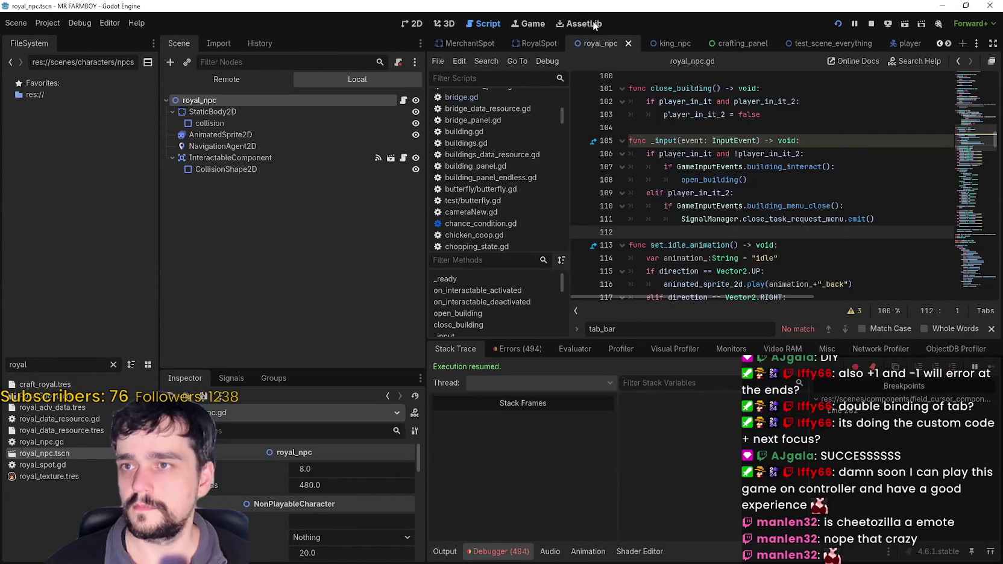
pyautogui.write('horse')
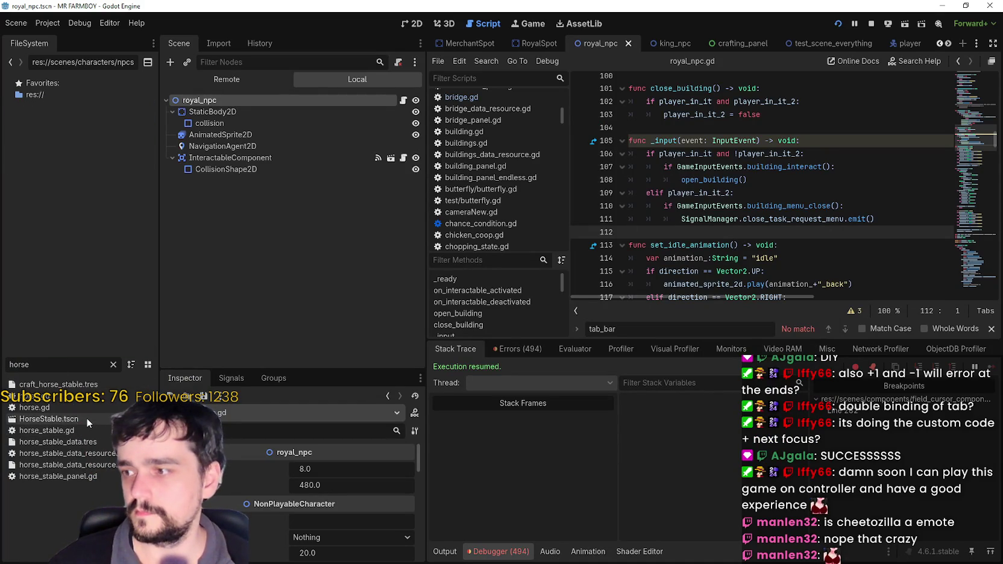
pyautogui.doubleClick(86, 418)
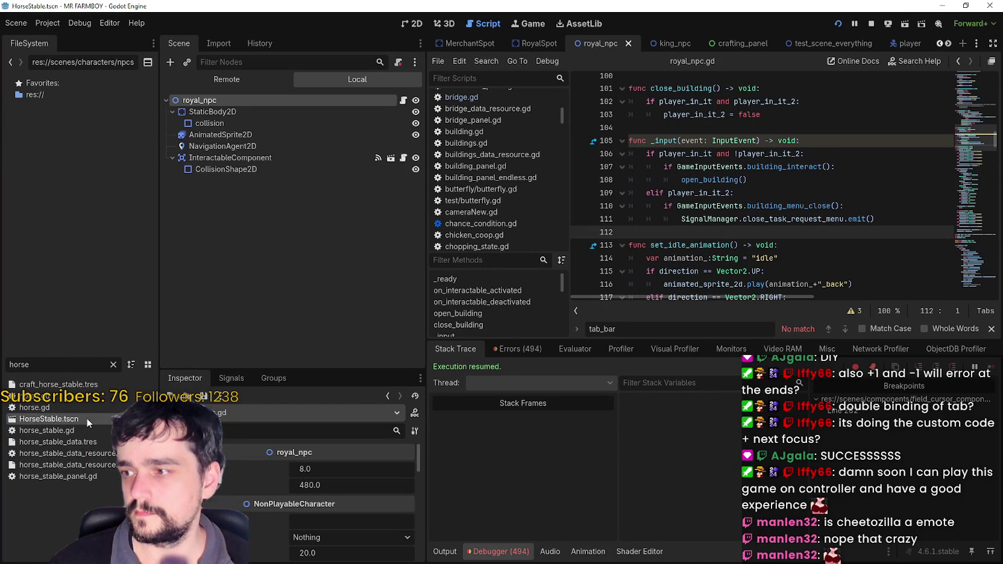
pyautogui.click(402, 101)
pyautogui.click(653, 258)
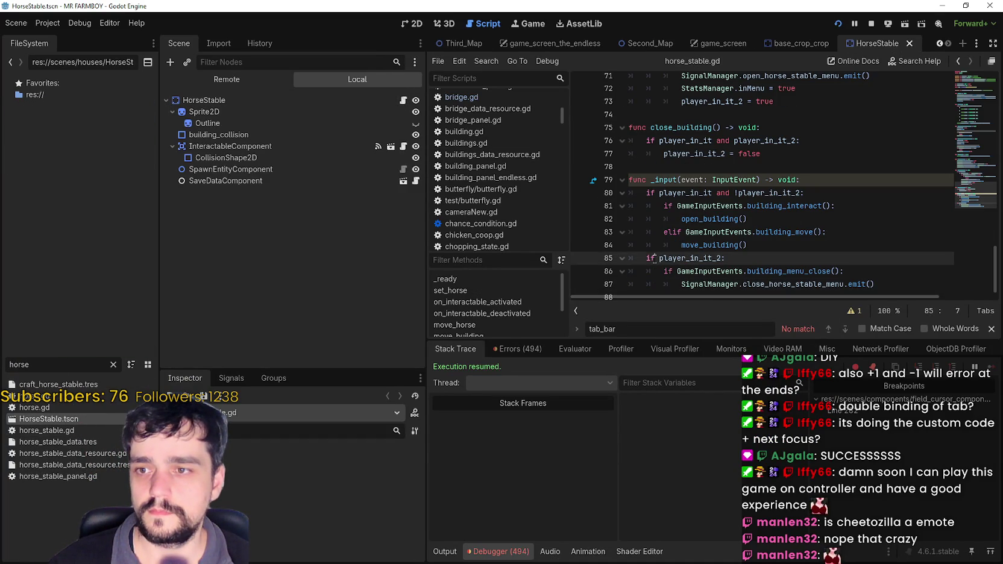
pyautogui.write('l')
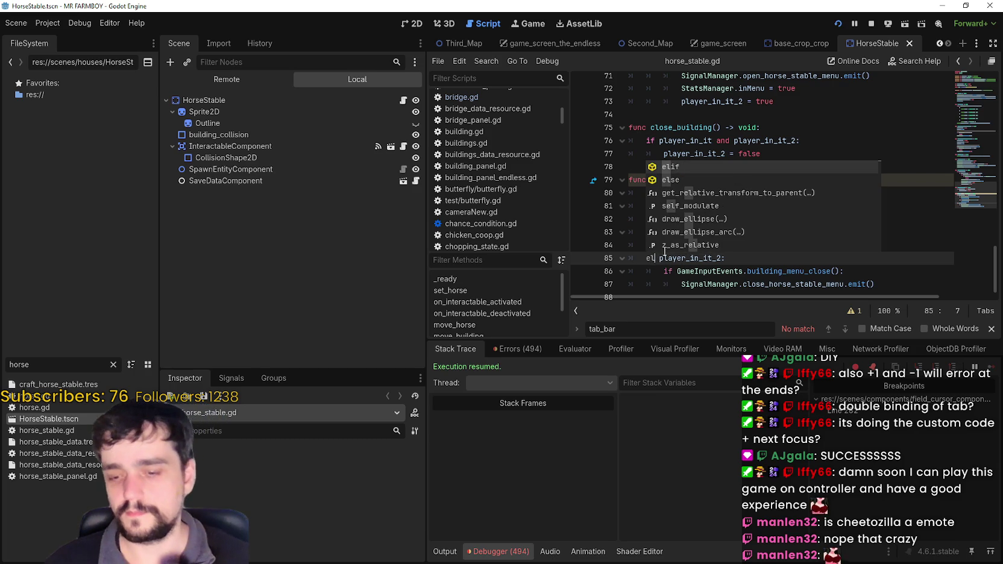
pyautogui.press('Return')
pyautogui.hotkey('ctrl', 's')
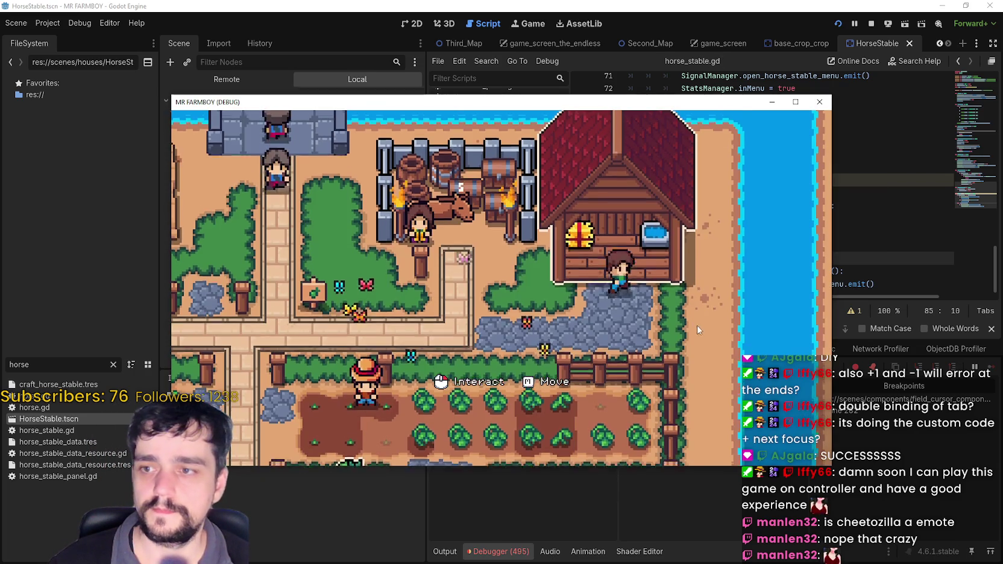
# - Open and close the Horse Stable menu twice, then close the Royal's Envoy dialog
pyautogui.press('e')
pyautogui.click(568, 212)
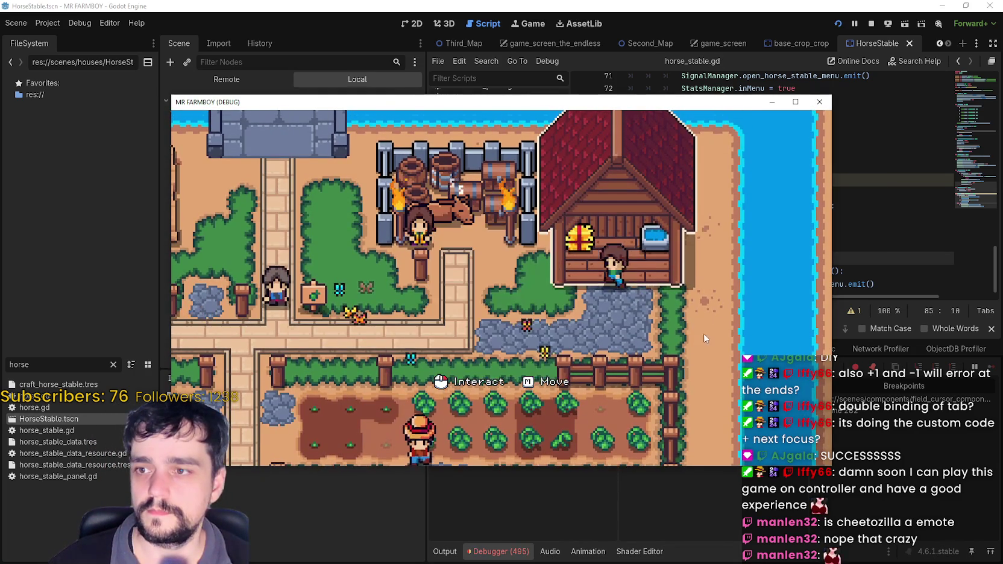
pyautogui.press('e')
pyautogui.click(568, 211)
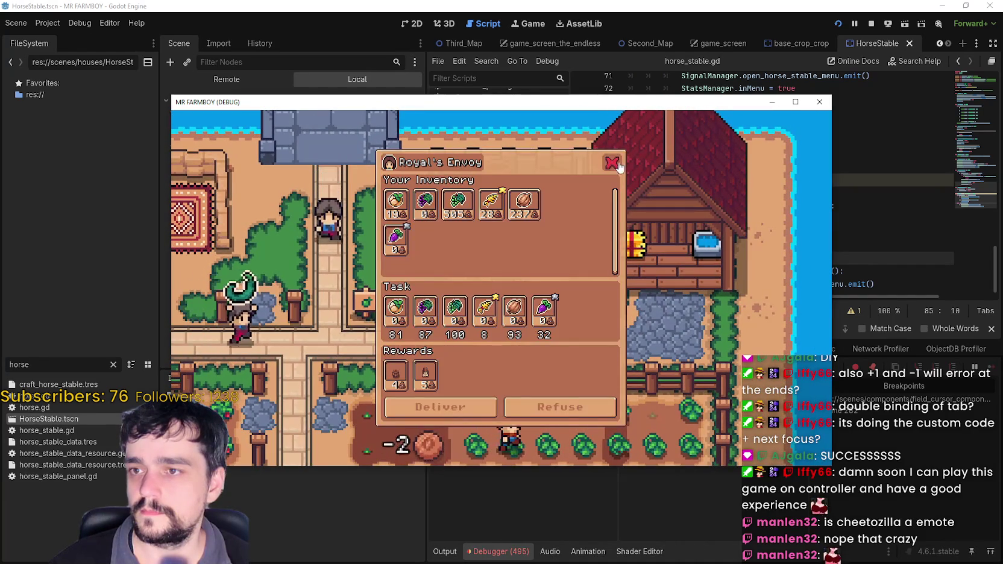
pyautogui.click(613, 163)
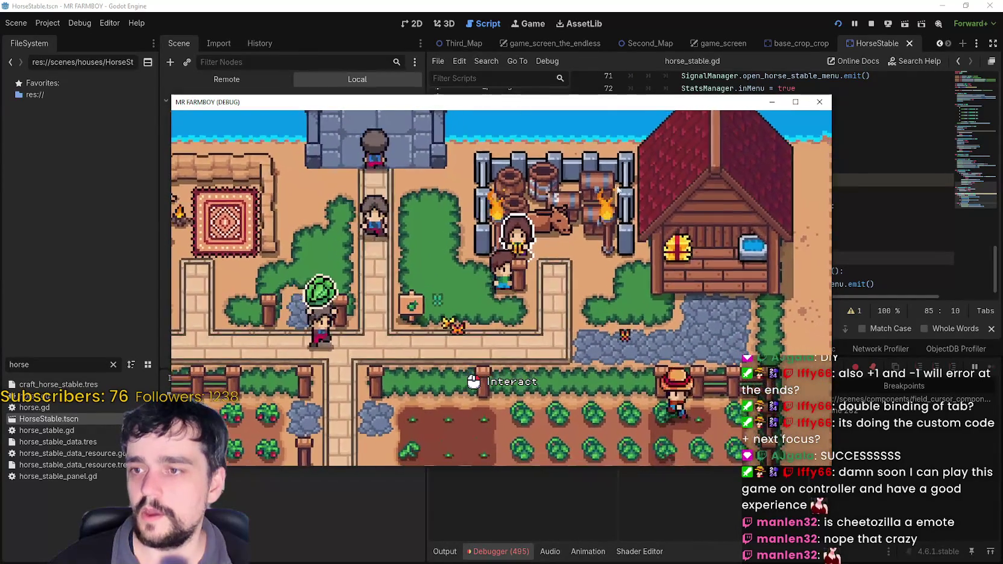
# - Walk left to the horse pen and open and close the Royal's Envoy dialog three times
pyautogui.press('a')
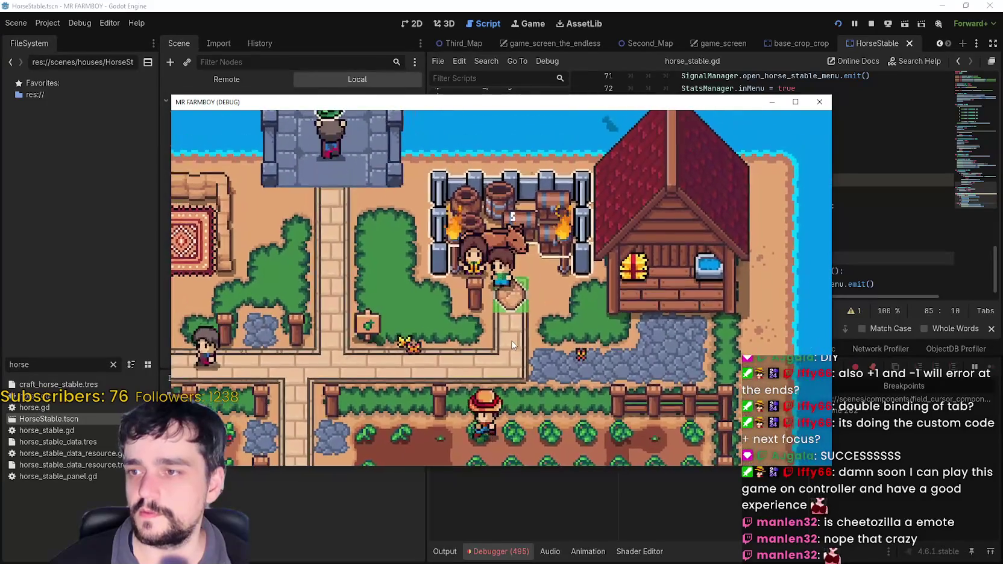
pyautogui.press('a')
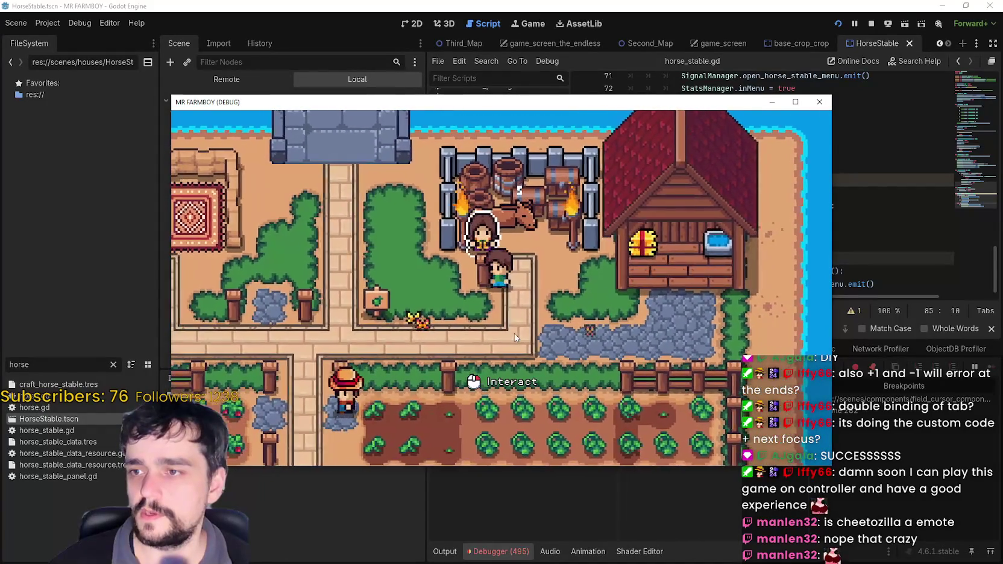
pyautogui.scroll(3, 514, 338)
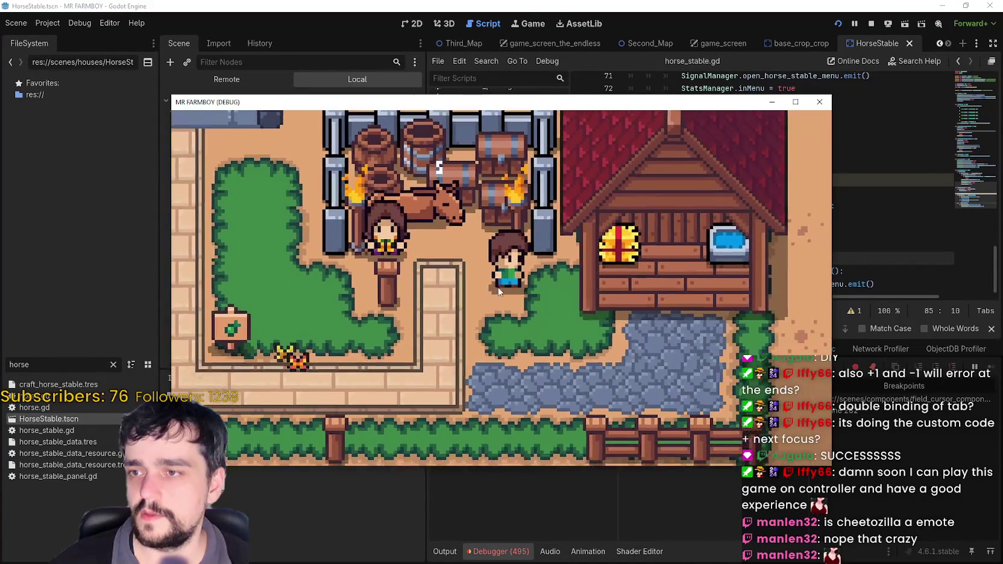
pyautogui.press('a')
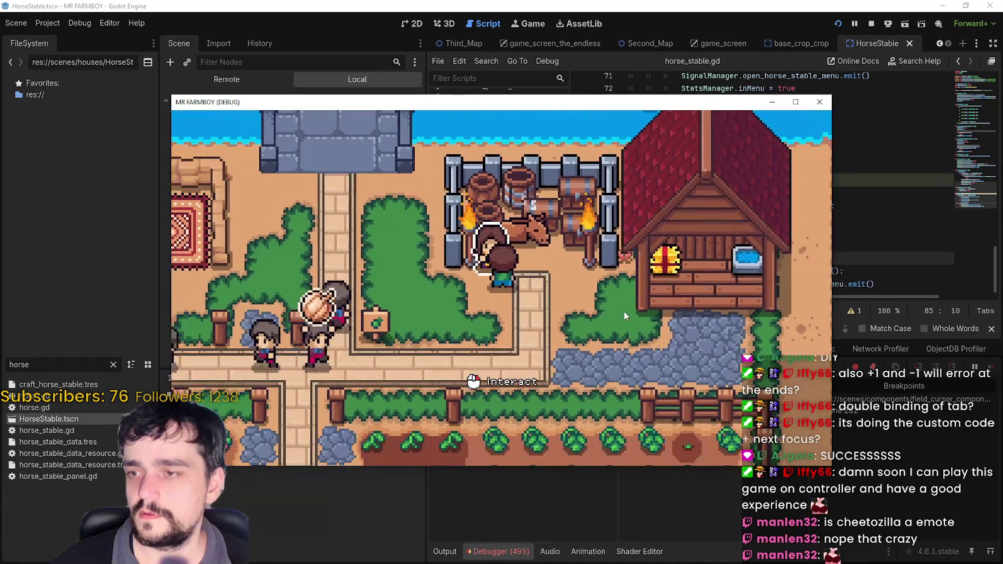
pyautogui.click(623, 311)
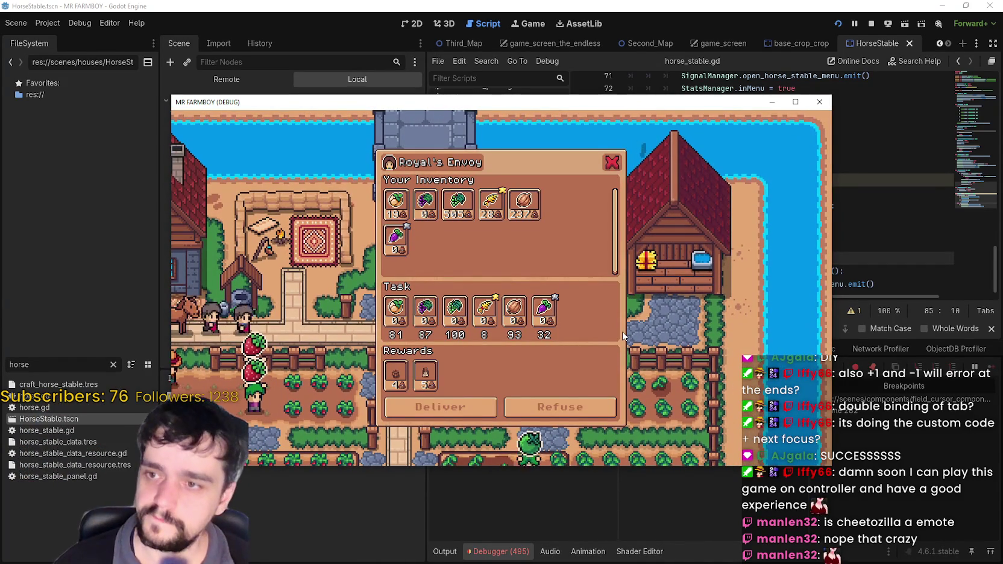
pyautogui.press('Escape')
pyautogui.click(622, 332)
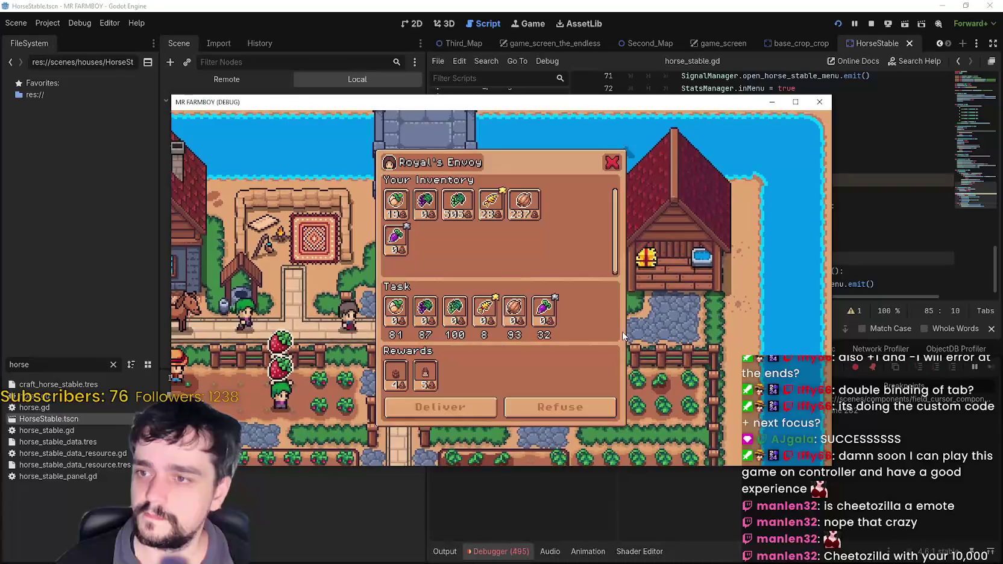
pyautogui.press('Escape')
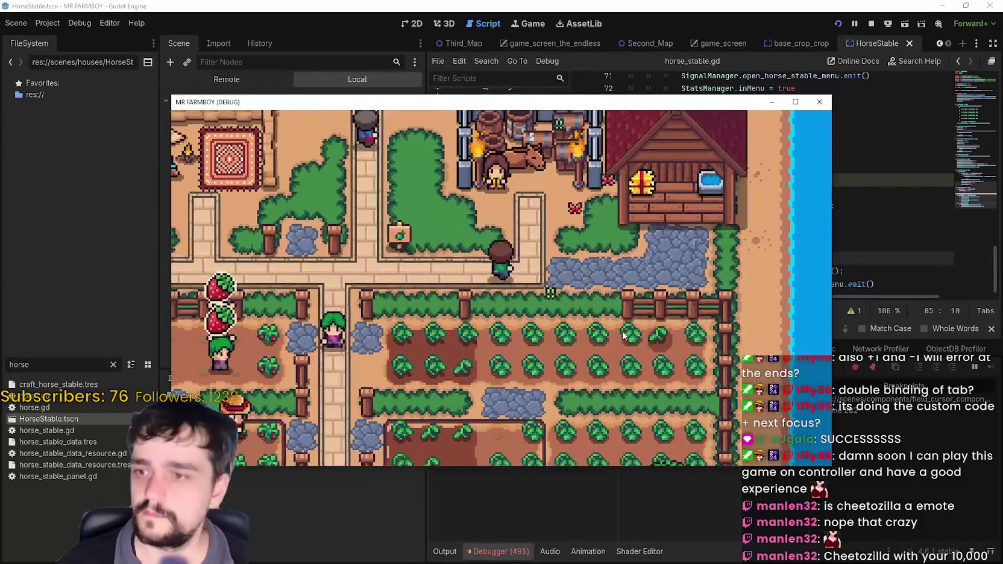
pyautogui.click(622, 331)
pyautogui.press('Escape')
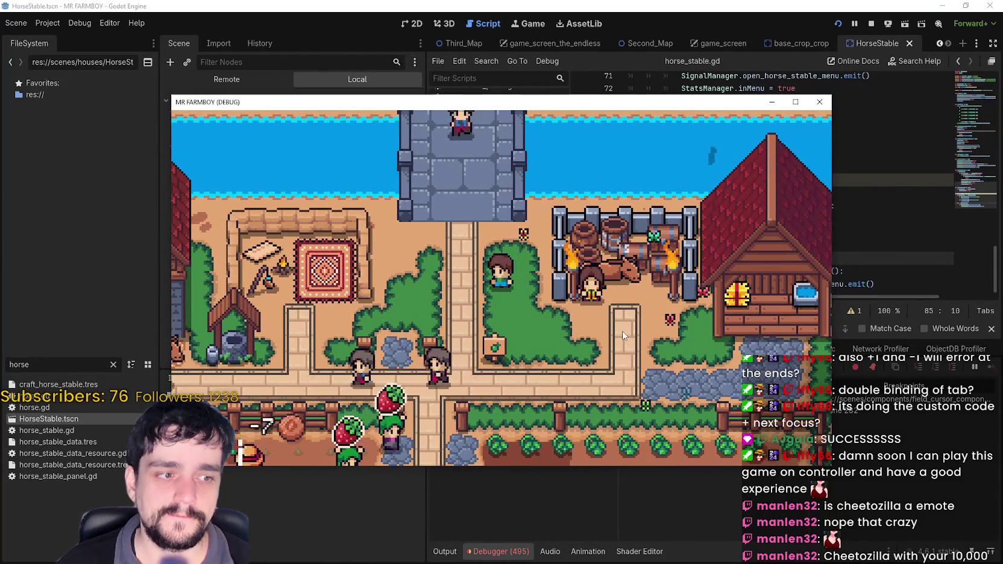
# - Walk the player past the well to the top gate, then move the Cheetozilla snip window up
pyautogui.press('Left')
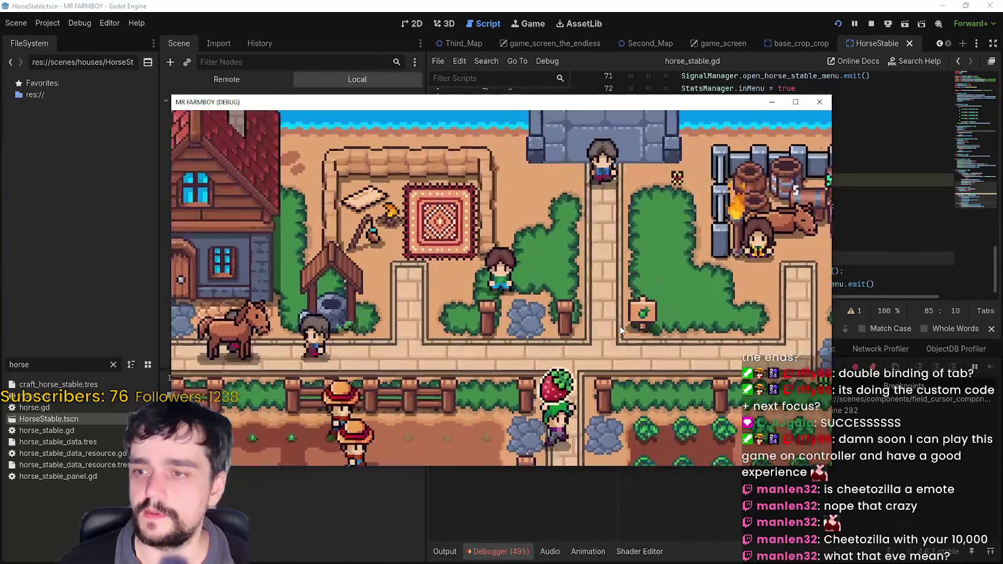
pyautogui.press('Down')
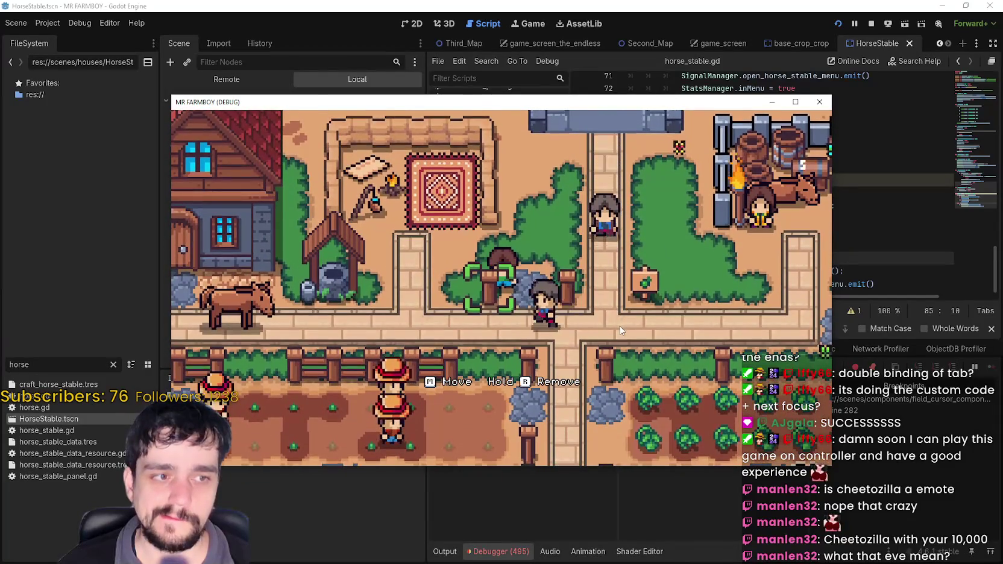
pyautogui.press('Left')
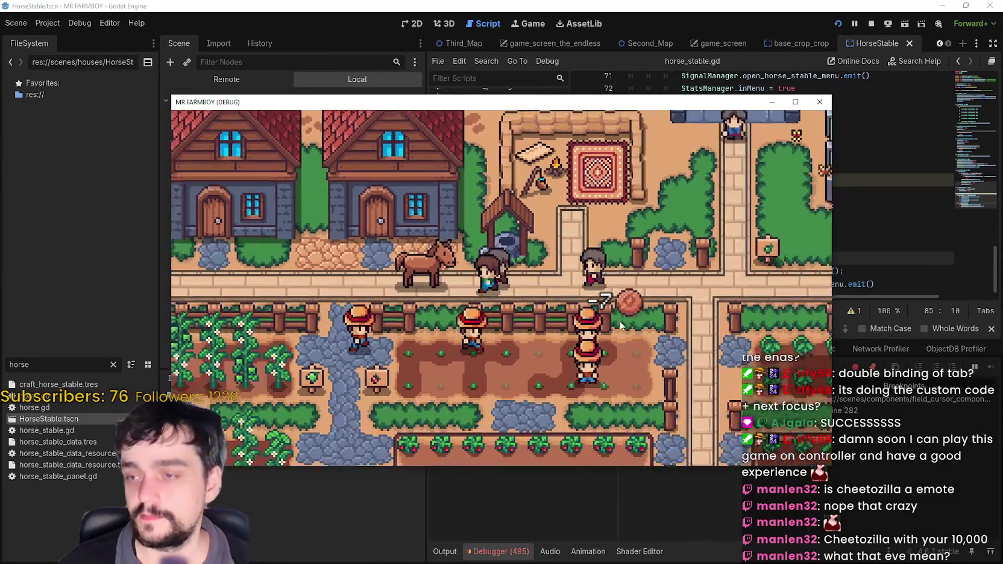
pyautogui.press('Up')
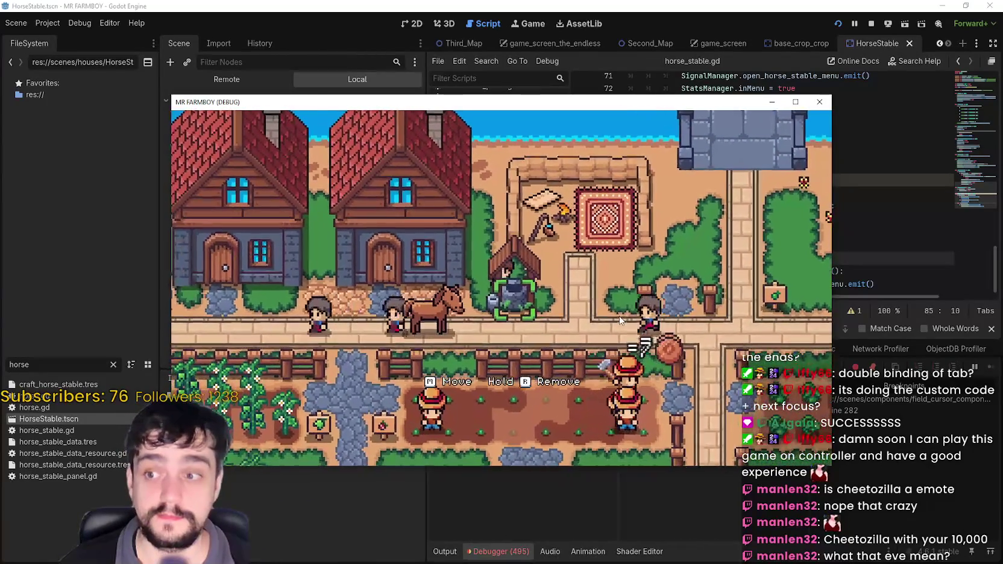
pyautogui.press('Right')
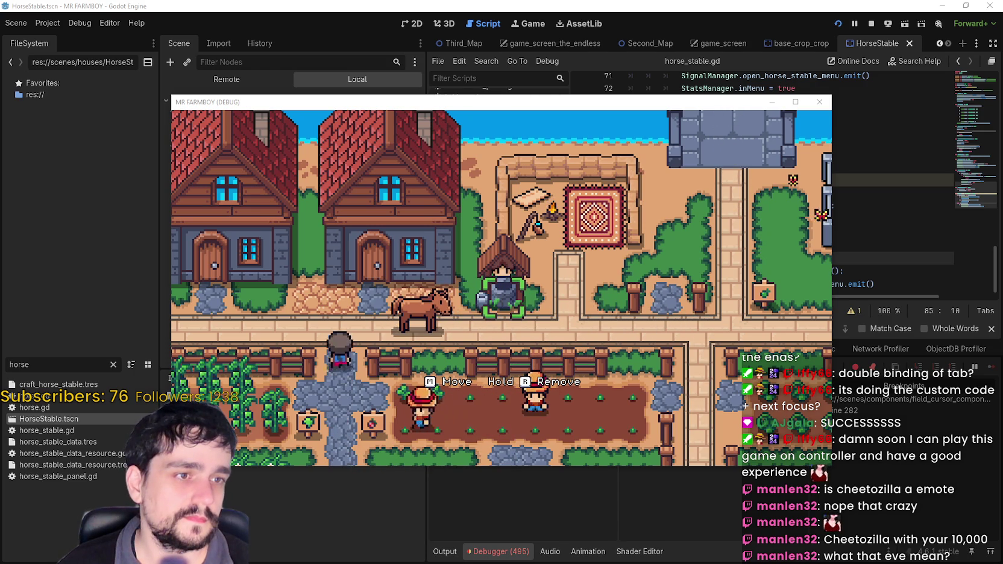
pyautogui.press('Up')
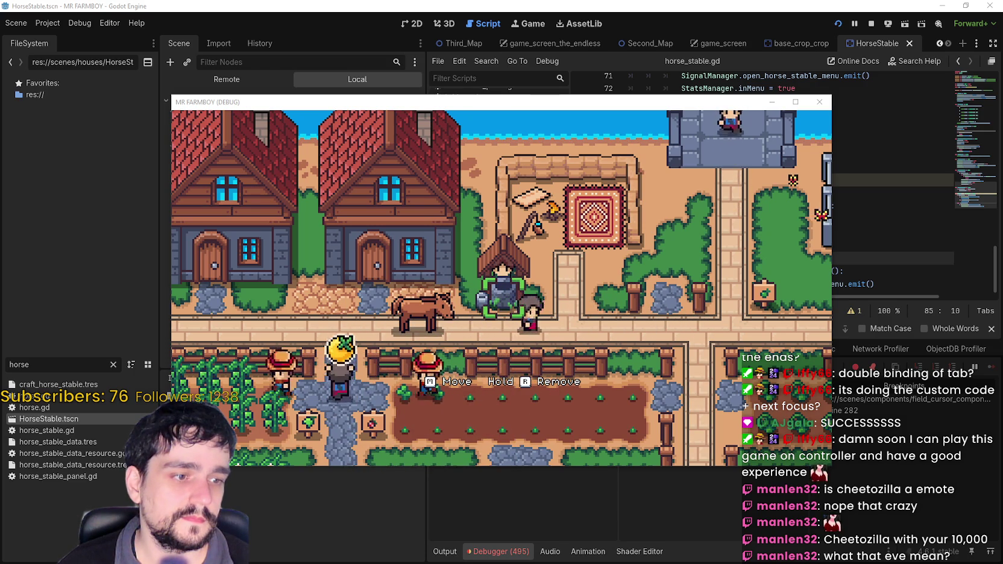
pyautogui.press('Right')
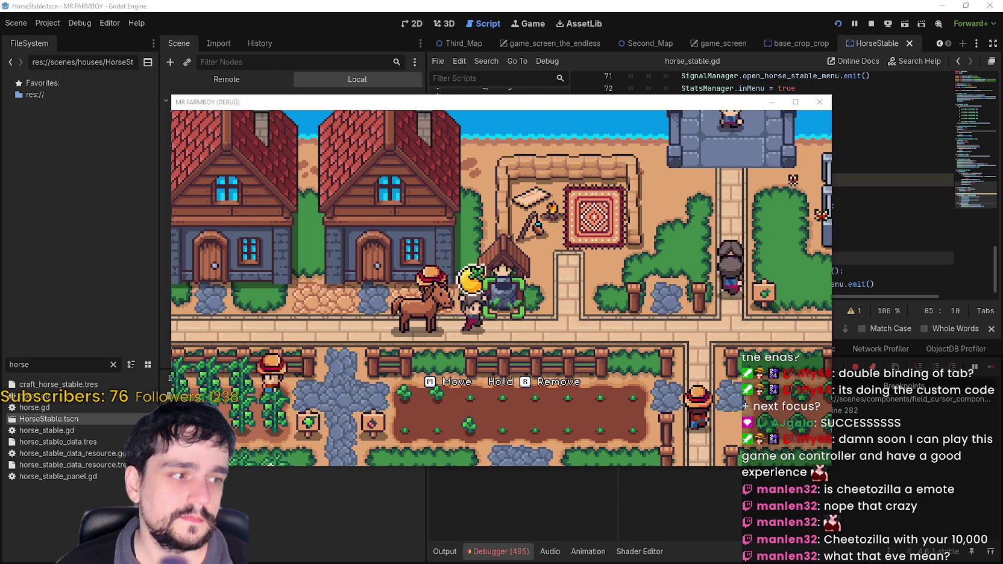
pyautogui.press('Right')
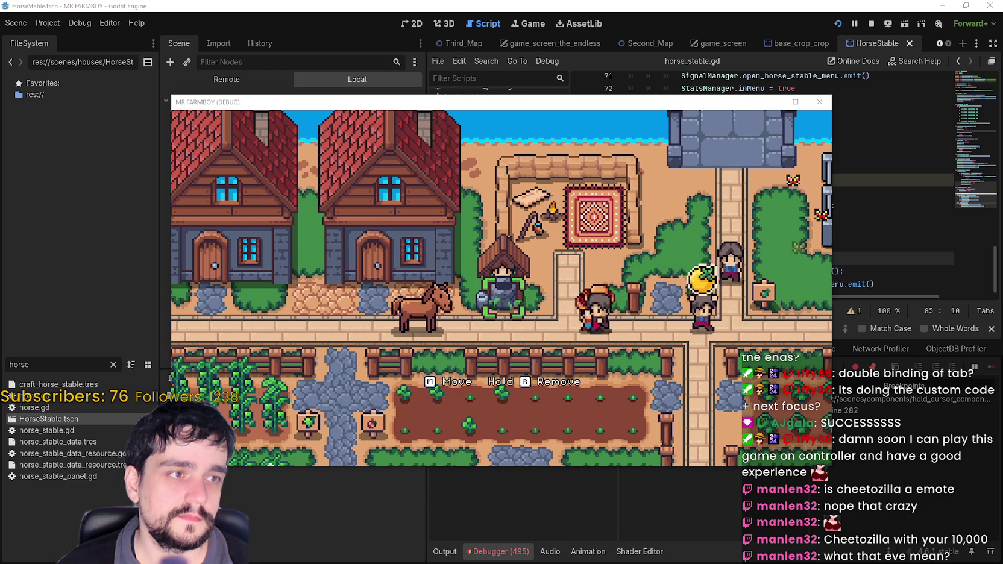
pyautogui.press('Up')
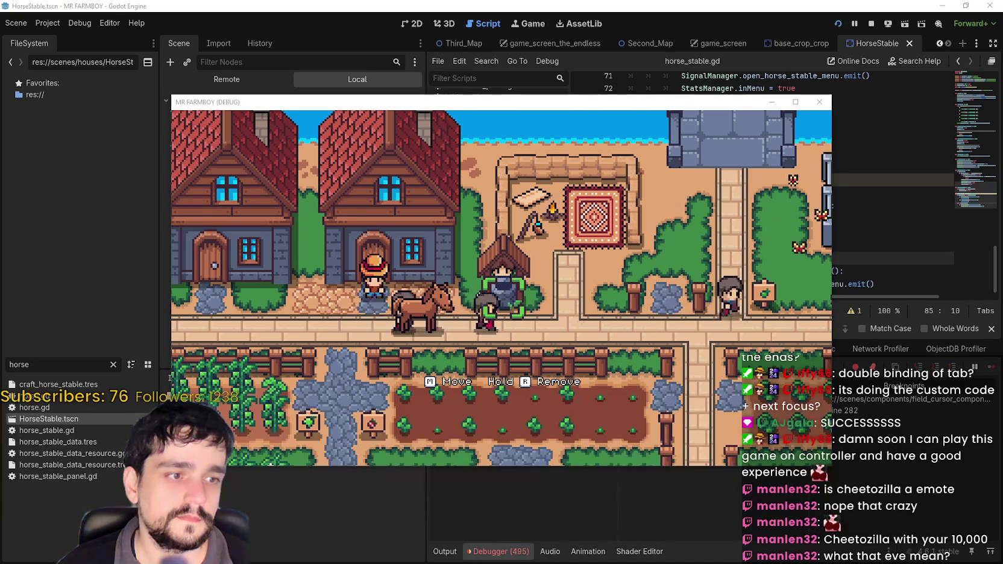
pyautogui.moveTo(651, 181)
pyautogui.mouseDown()
pyautogui.moveTo(627, 83)
pyautogui.moveTo(753, 42)
pyautogui.mouseUp()
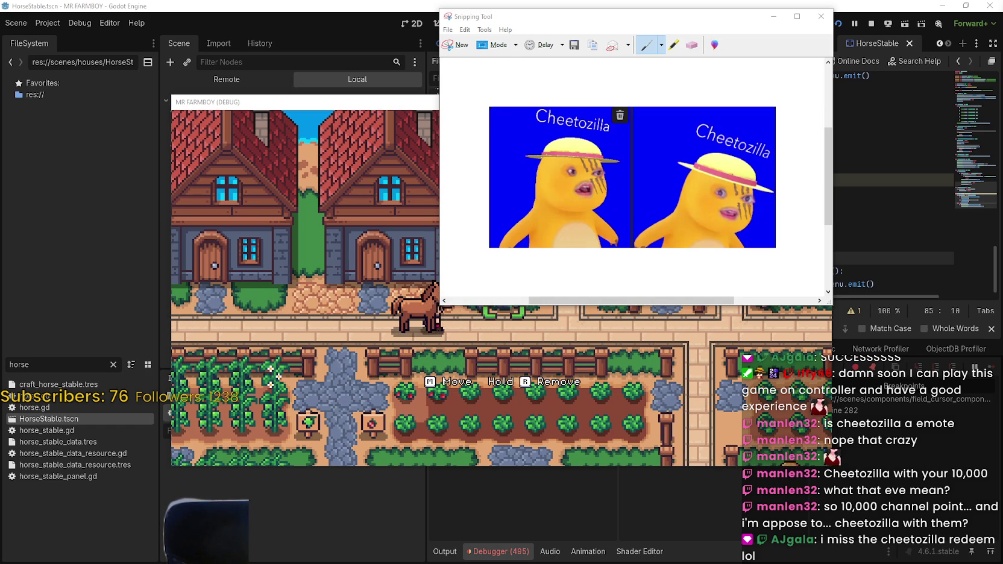
# - Walk the player left, down, up and right along the path beside the horse
pyautogui.press('Left')
pyautogui.press('Down')
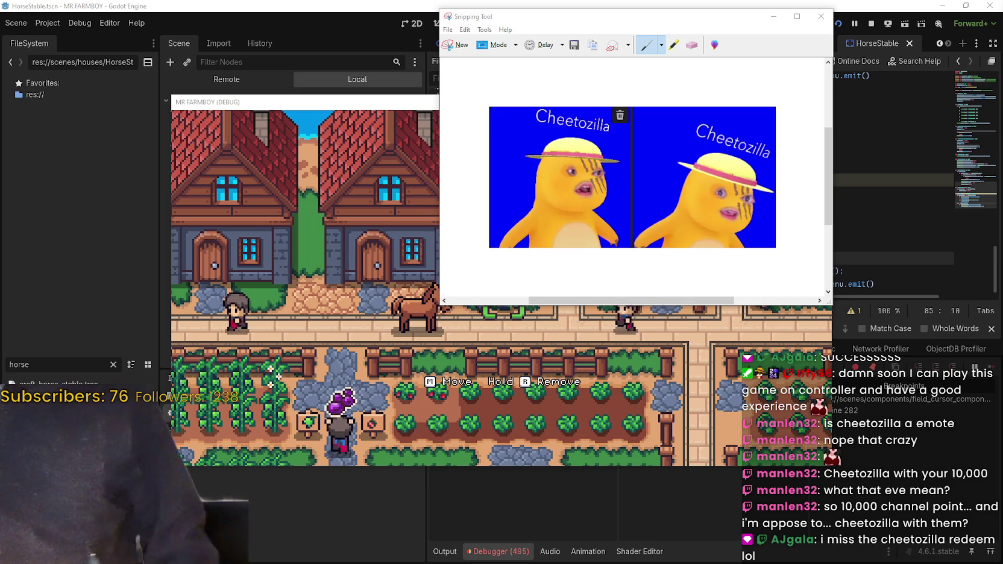
pyautogui.press('Up')
pyautogui.press('Up')
pyautogui.press('Right')
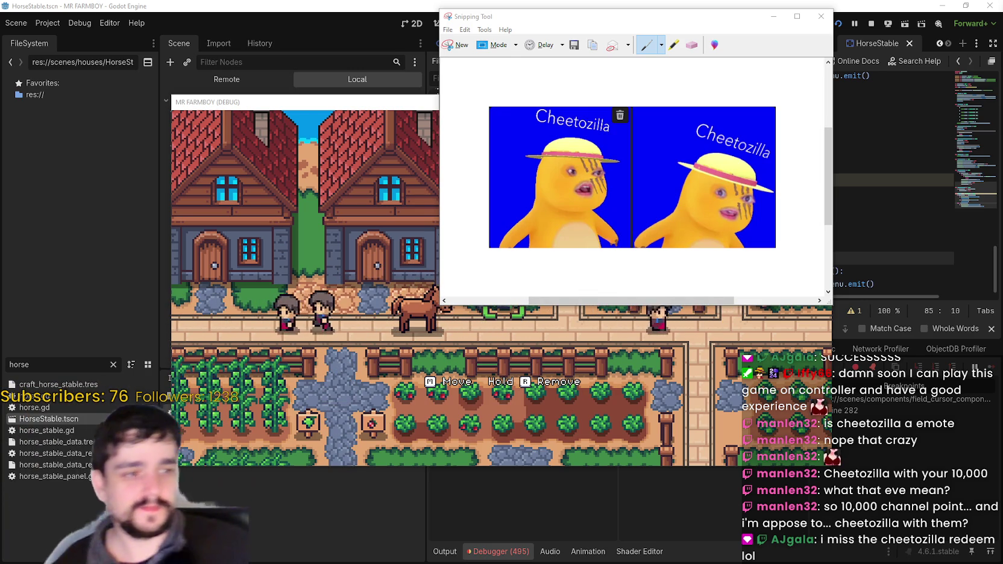
pyautogui.press('Left')
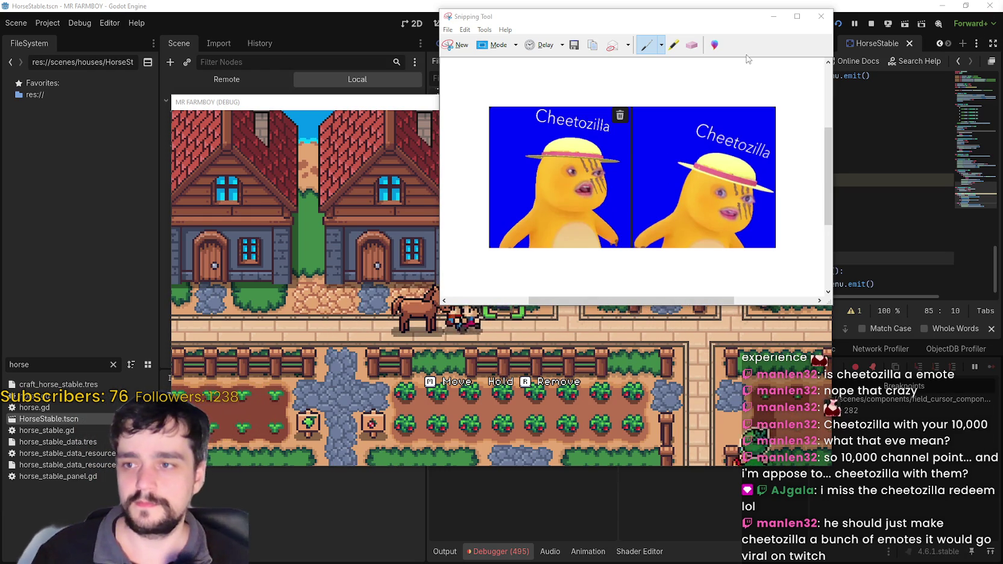
# - Minimize the snip and move the MR FARMBOY game window up-left, focusing it
pyautogui.click(773, 17)
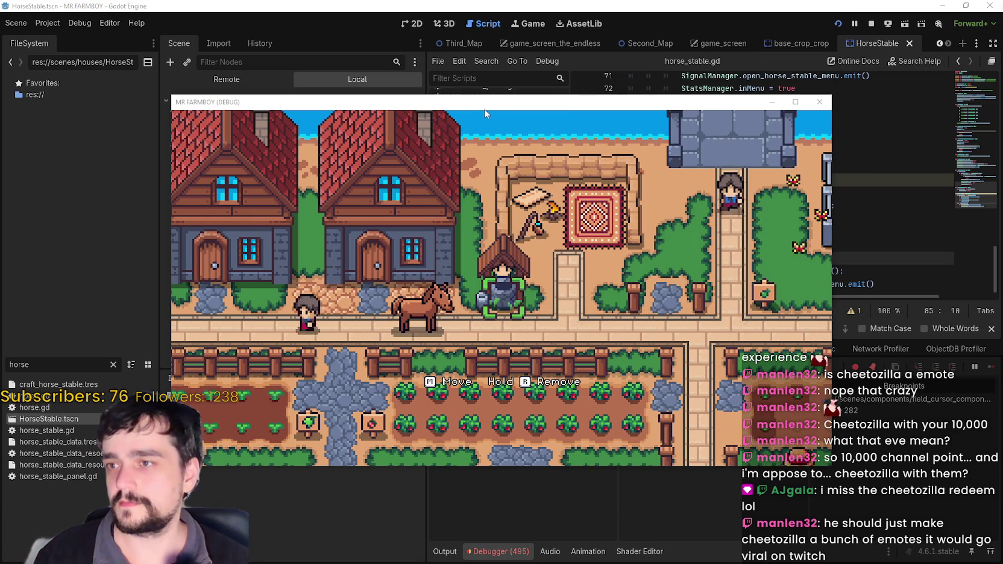
pyautogui.moveTo(490, 111); pyautogui.dragTo(519, 85)
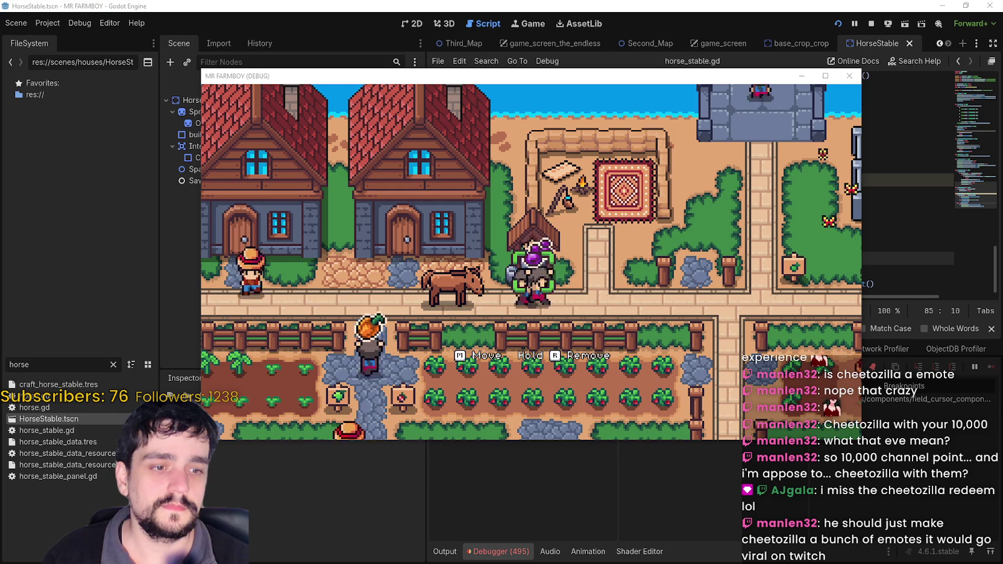
pyautogui.click(545, 267)
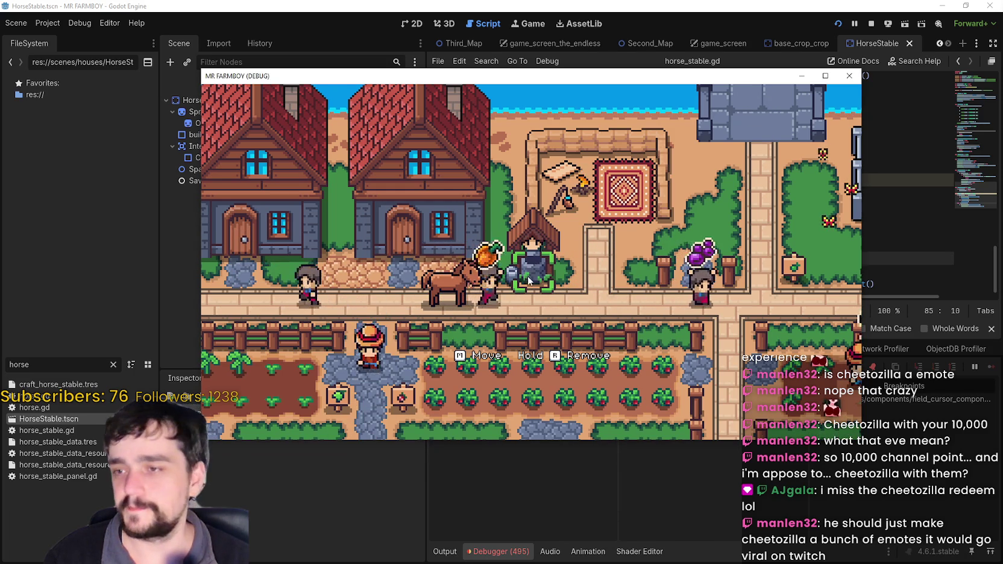
# - Walk the farmer past the well and the crop field to the horse pen
pyautogui.press('s')
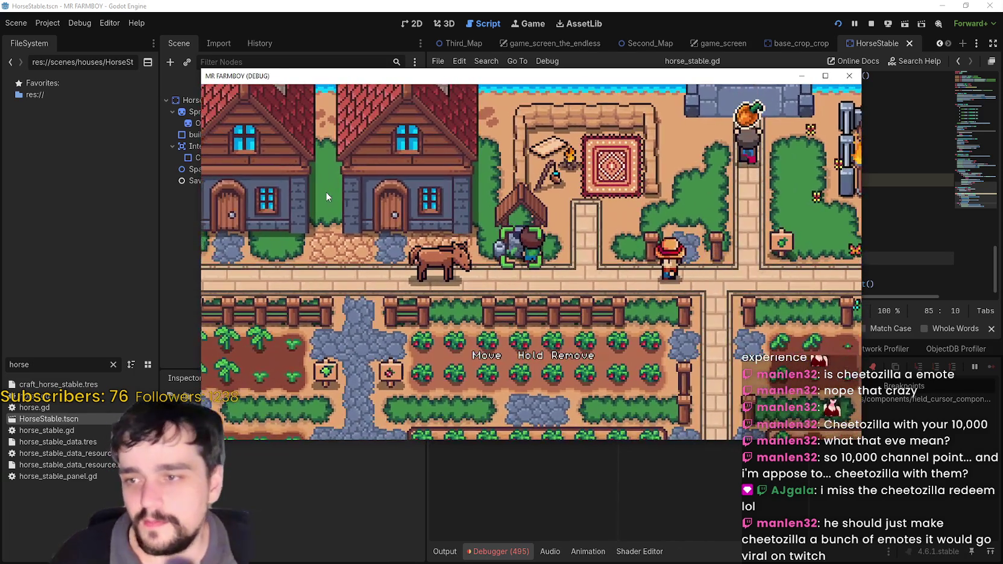
pyautogui.press('a')
pyautogui.press('w')
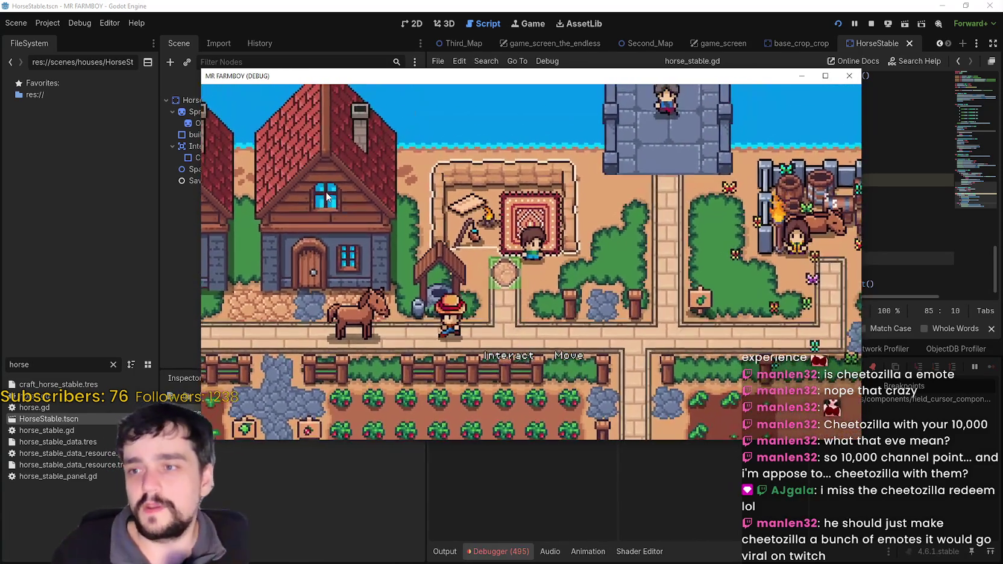
pyautogui.press('d')
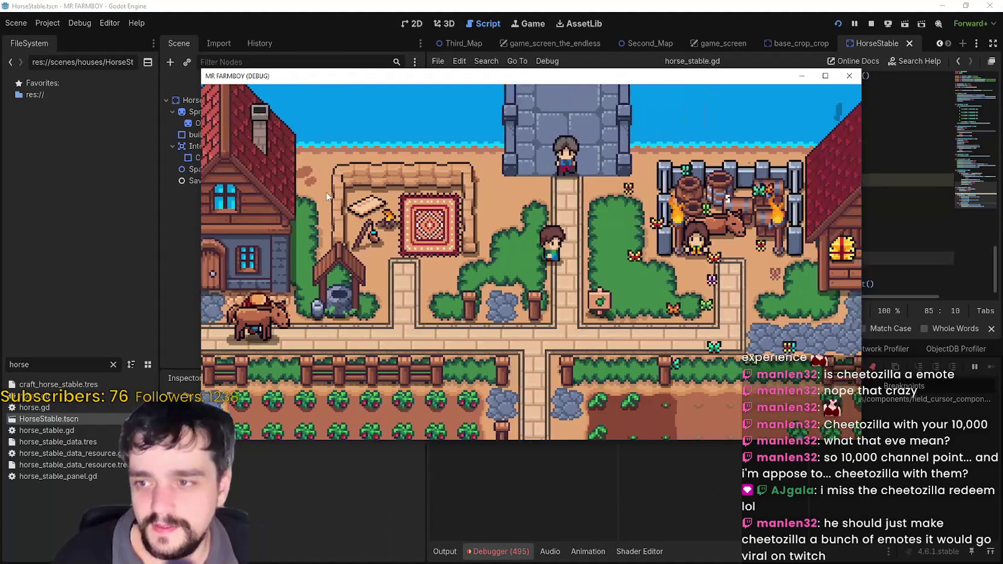
pyautogui.press('s')
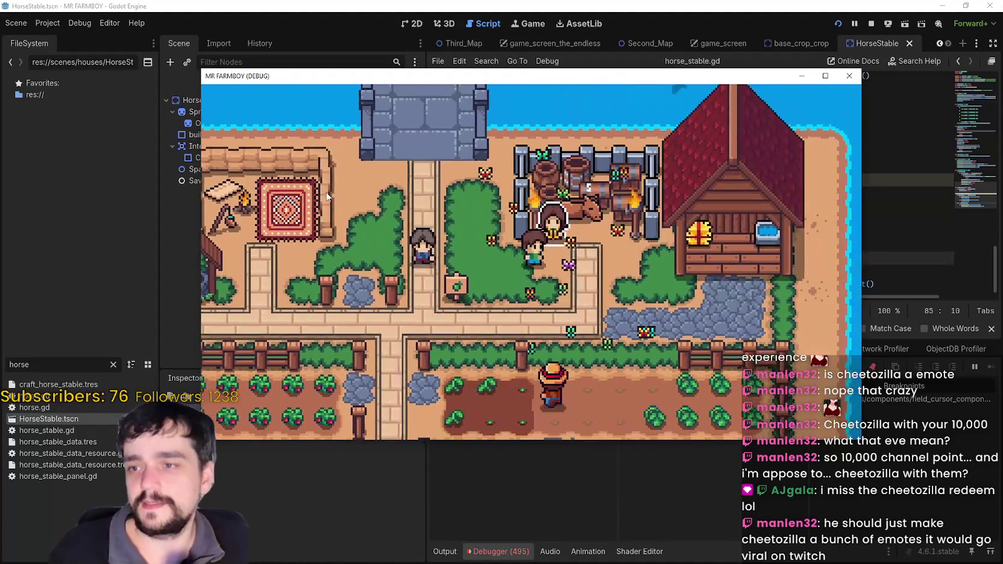
pyautogui.press('d')
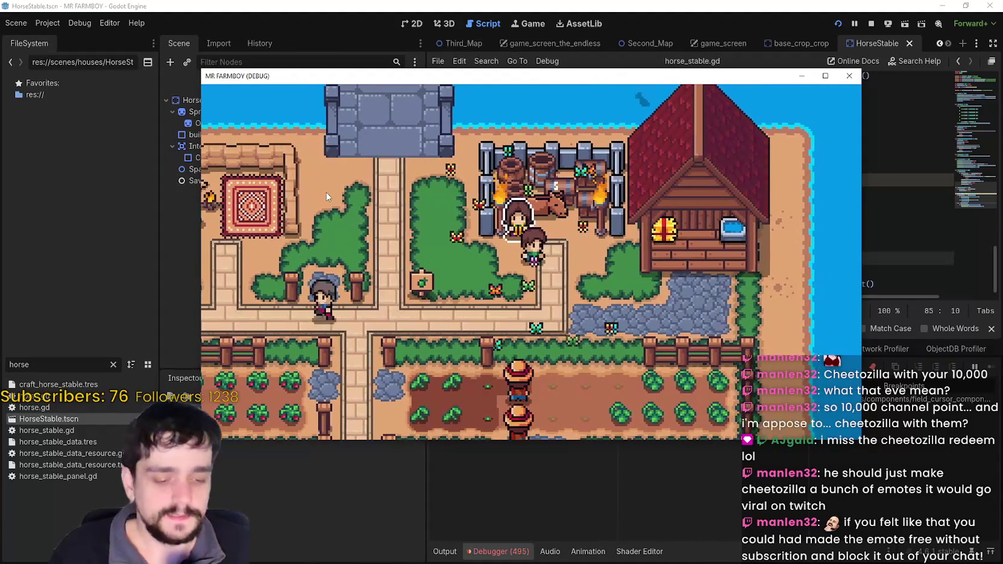
pyautogui.press('d')
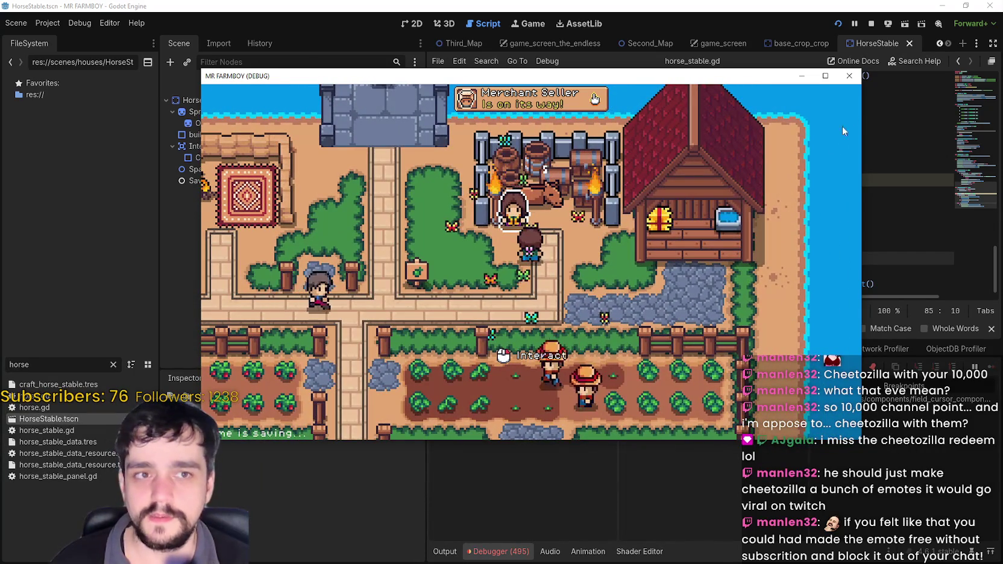
# - Maximize the game, then open and close the Royal's Envoy dialog twice and the Horse Stable menu once
pyautogui.click(825, 76)
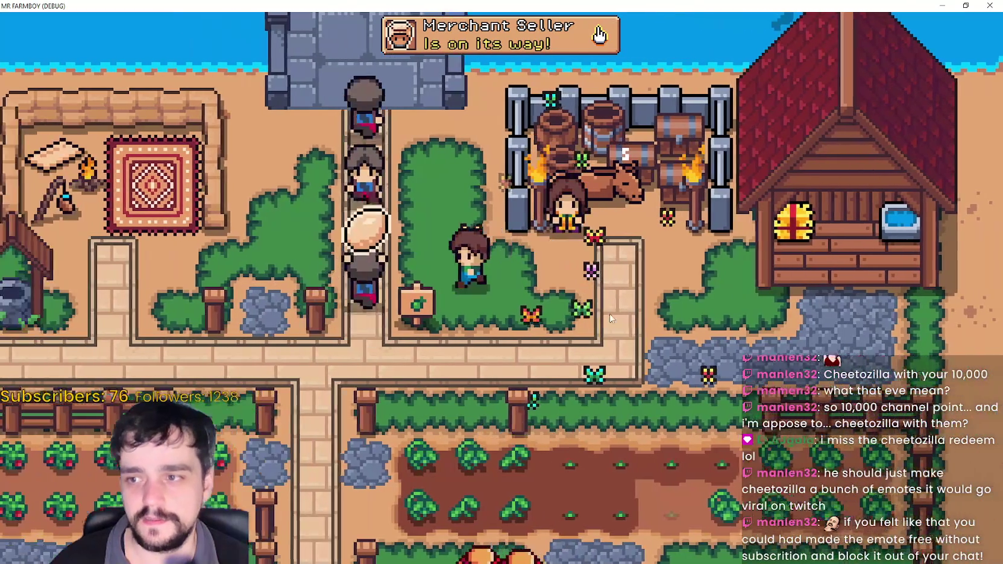
pyautogui.press('e')
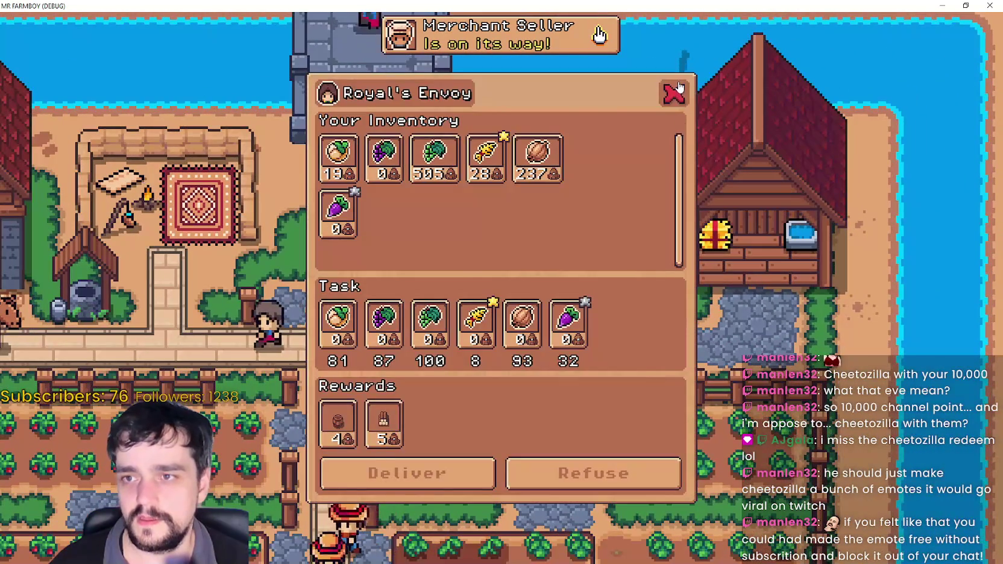
pyautogui.click(677, 91)
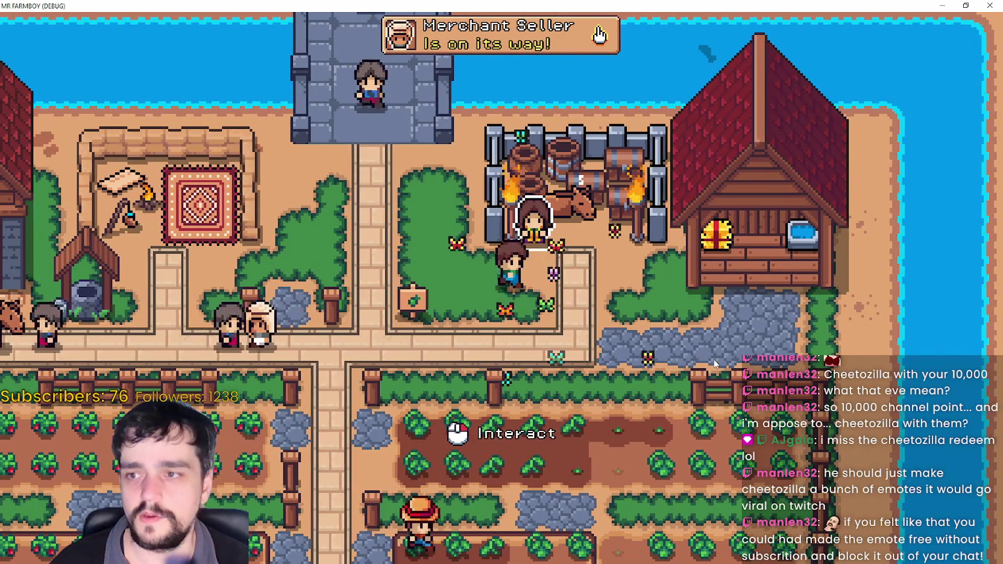
pyautogui.press('e')
pyautogui.click(671, 92)
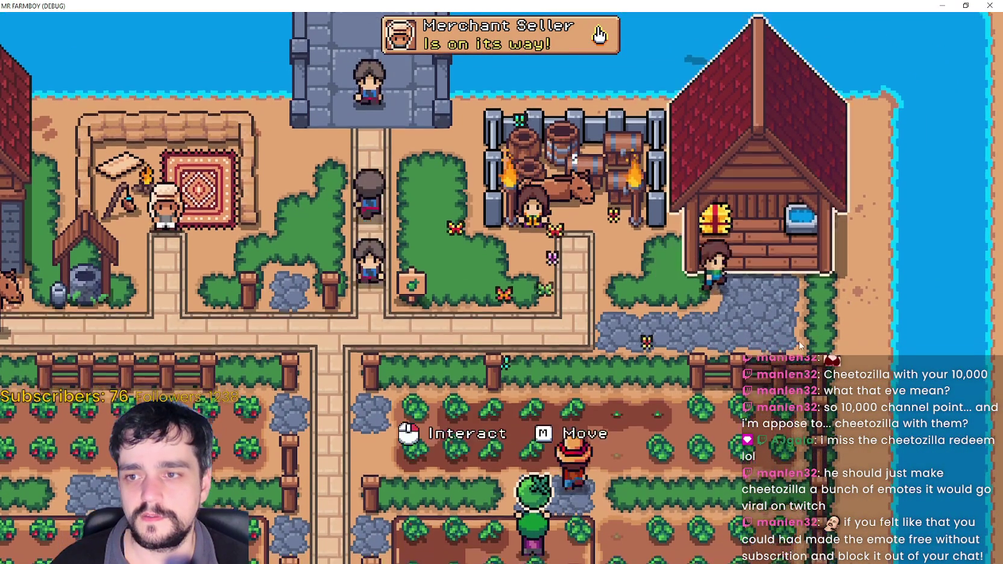
pyautogui.press('e')
pyautogui.click(604, 164)
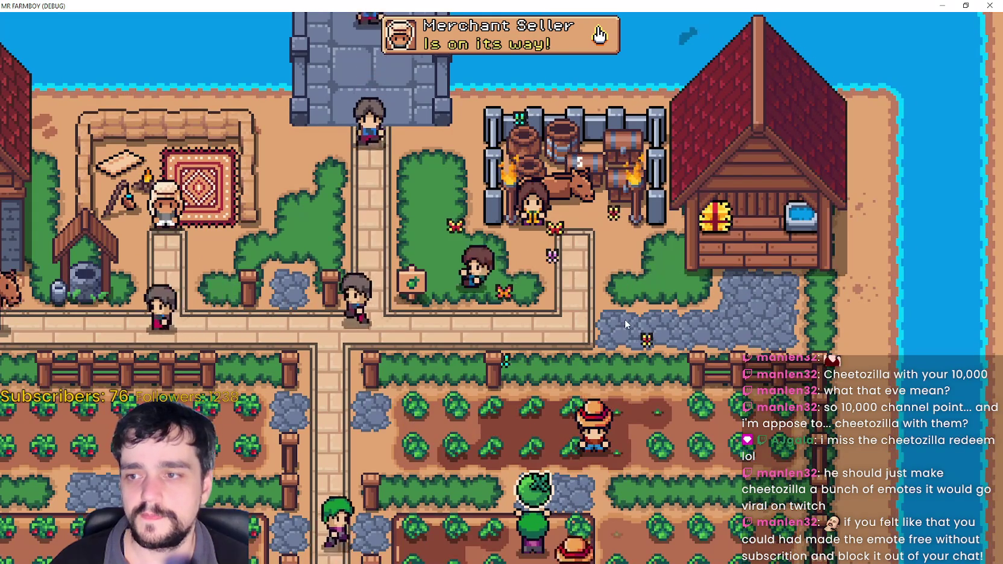
# - Walk the farmer left to the merchant's rug and back, then stop the game with F8
pyautogui.press('a')
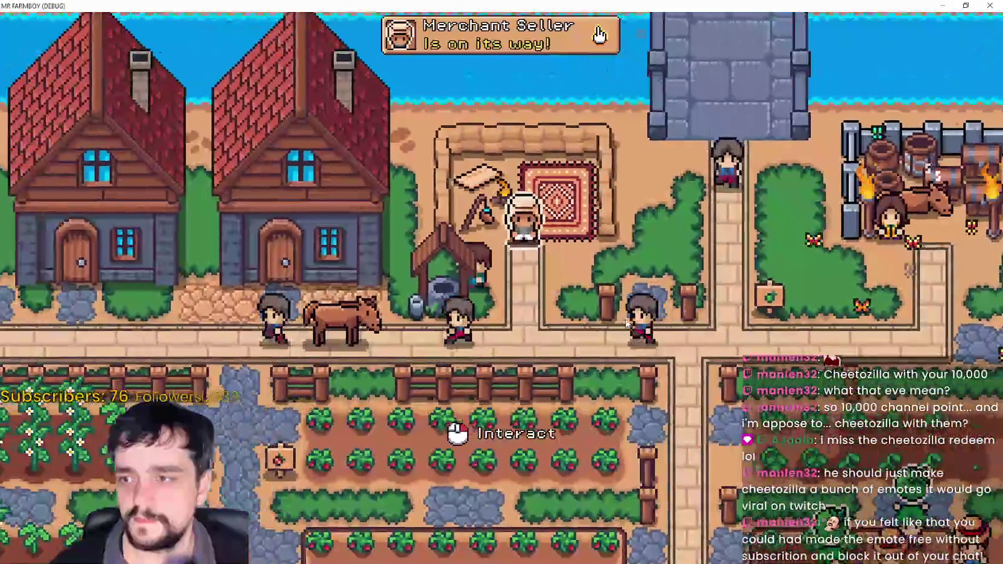
pyautogui.press('a')
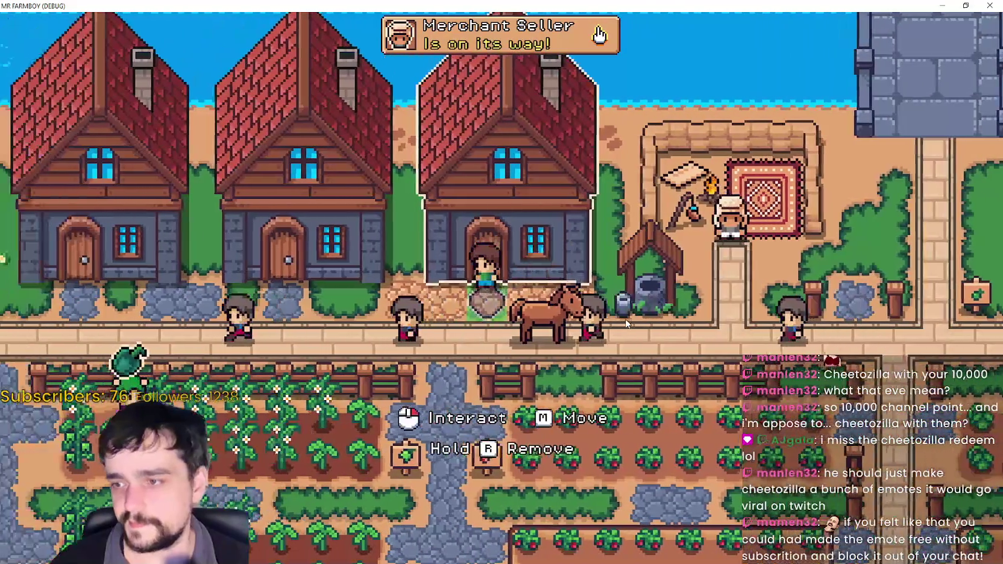
pyautogui.press('d')
pyautogui.press('w')
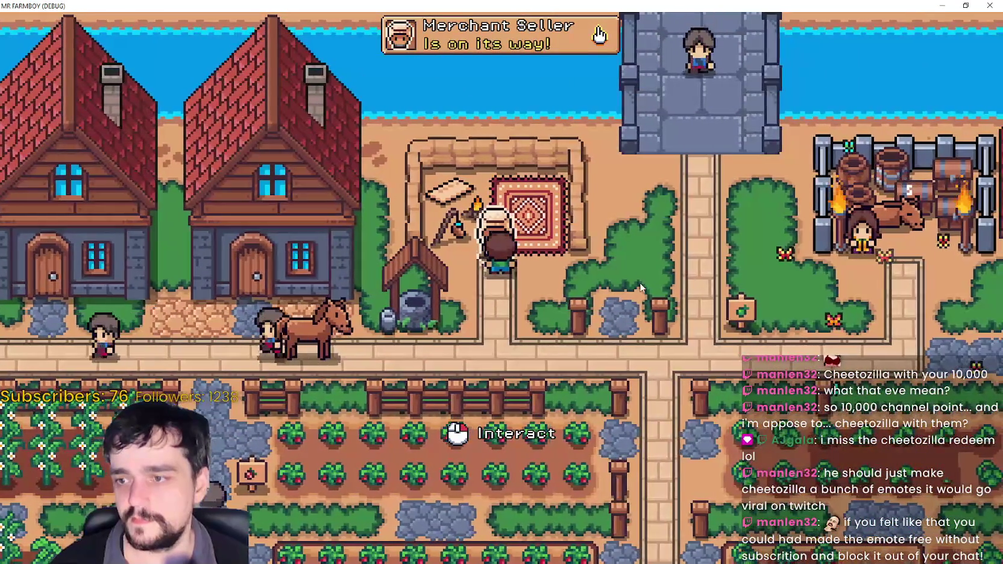
pyautogui.press('s')
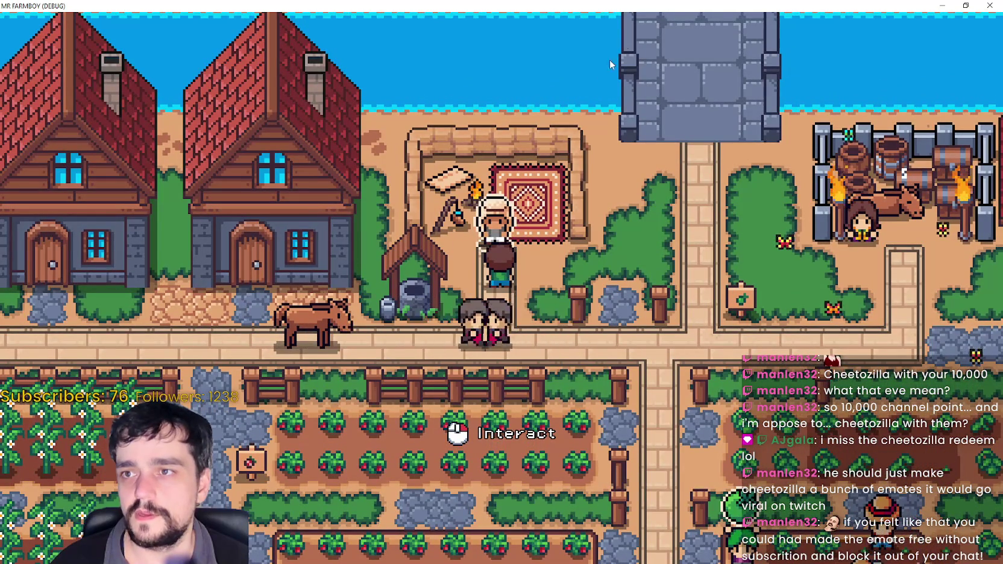
pyautogui.press('F8')
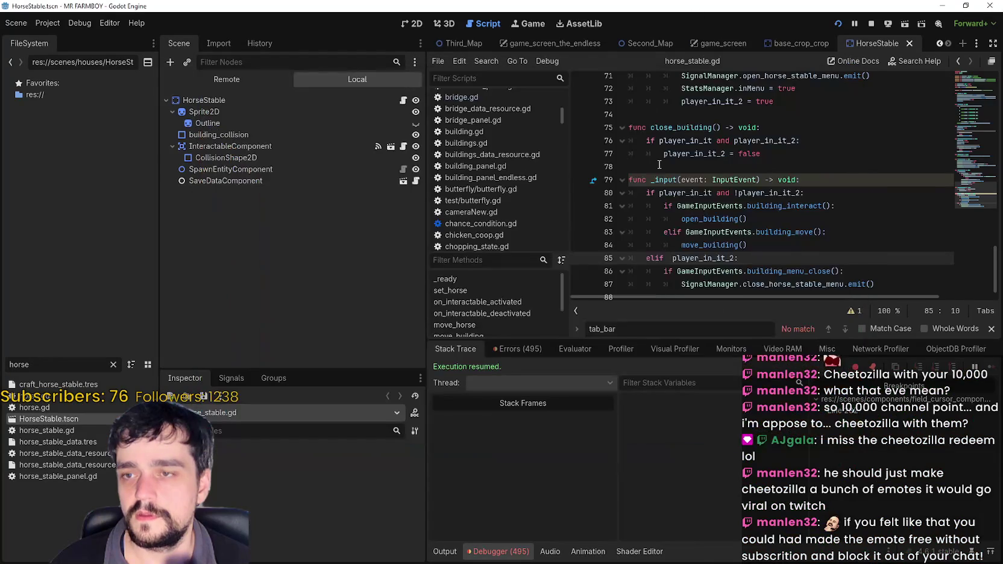
# - Place the cursor on the player_in_it_2 check at line 85 of the current script
pyautogui.click(668, 167)
pyautogui.scroll(-1, 798, 242)
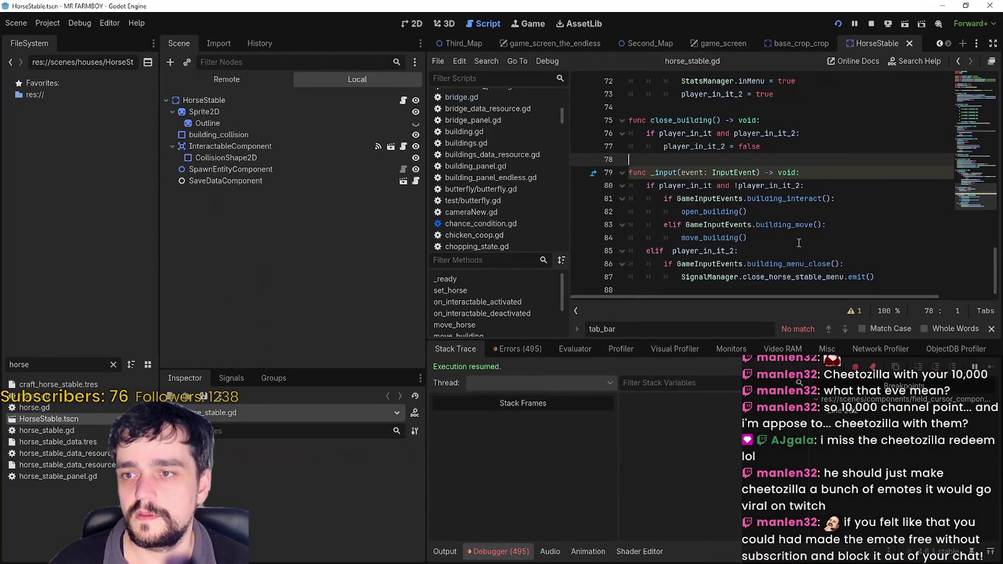
pyautogui.click(690, 252)
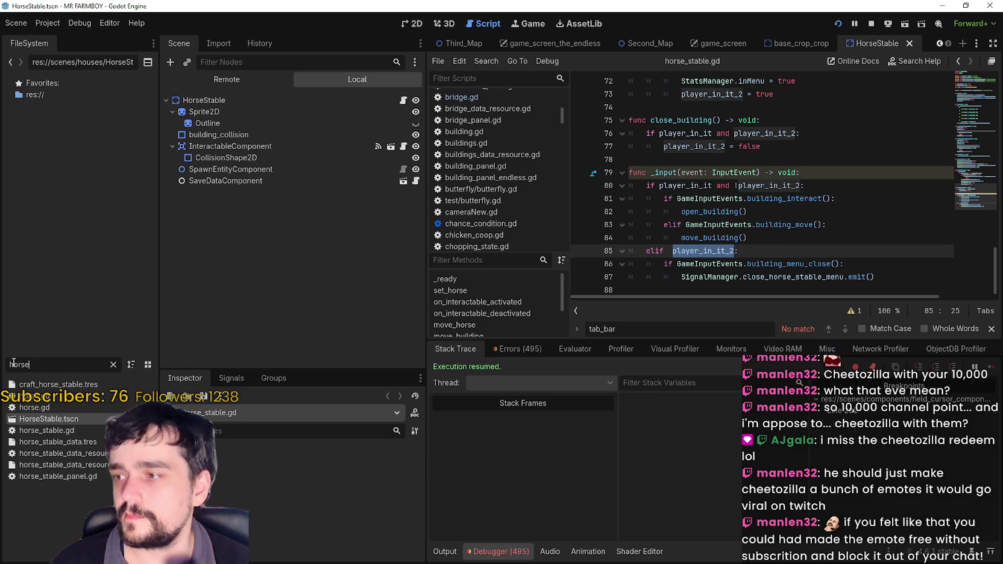
# - Filter FileSystem for 'merchant', open merchant_npc.gd and save line 107 as 'elif player_in_it_2:'
pyautogui.write('merchant')
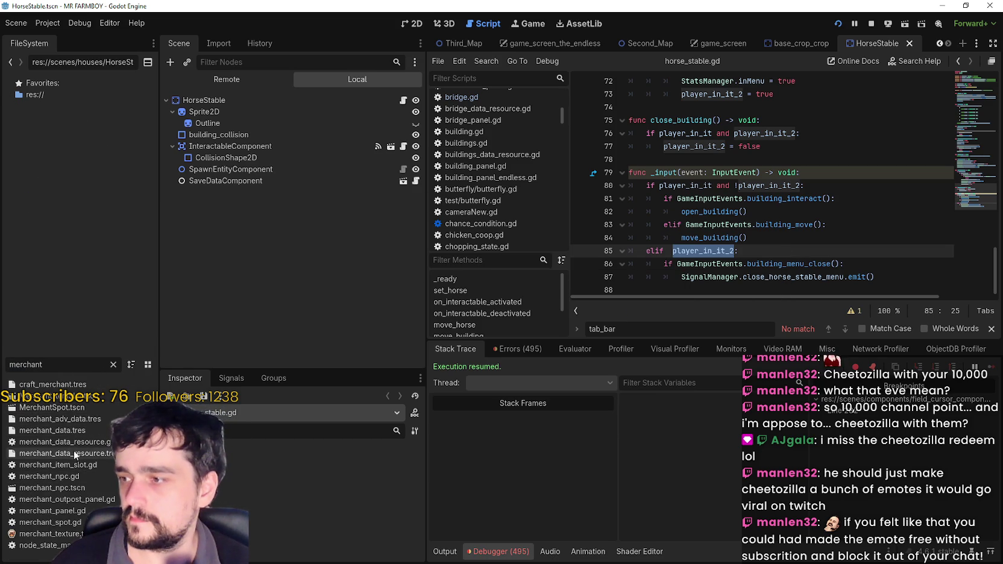
pyautogui.doubleClick(96, 489)
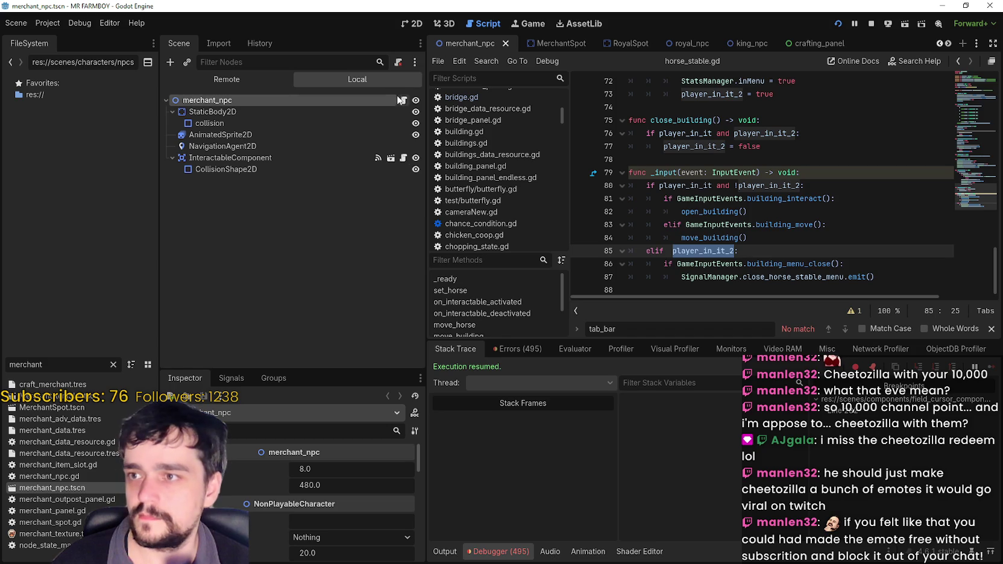
pyautogui.click(859, 209)
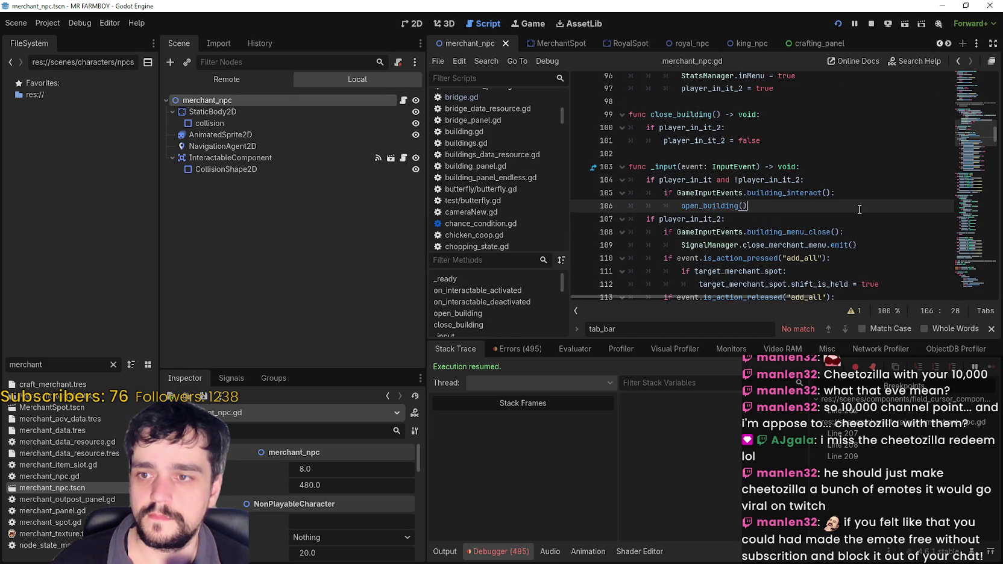
pyautogui.scroll(-2, 665, 209)
pyautogui.click(647, 141)
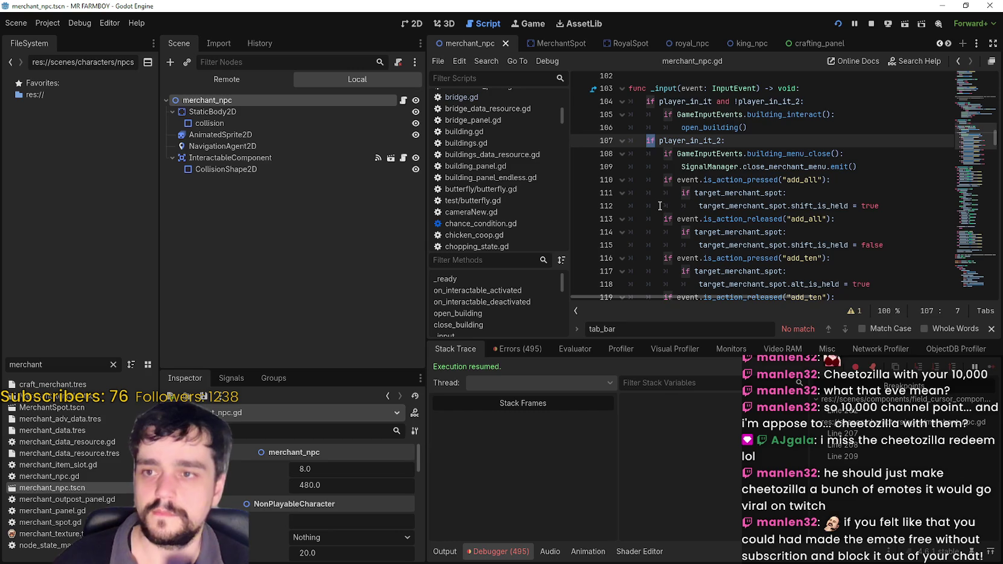
pyautogui.scroll(-4, 660, 206)
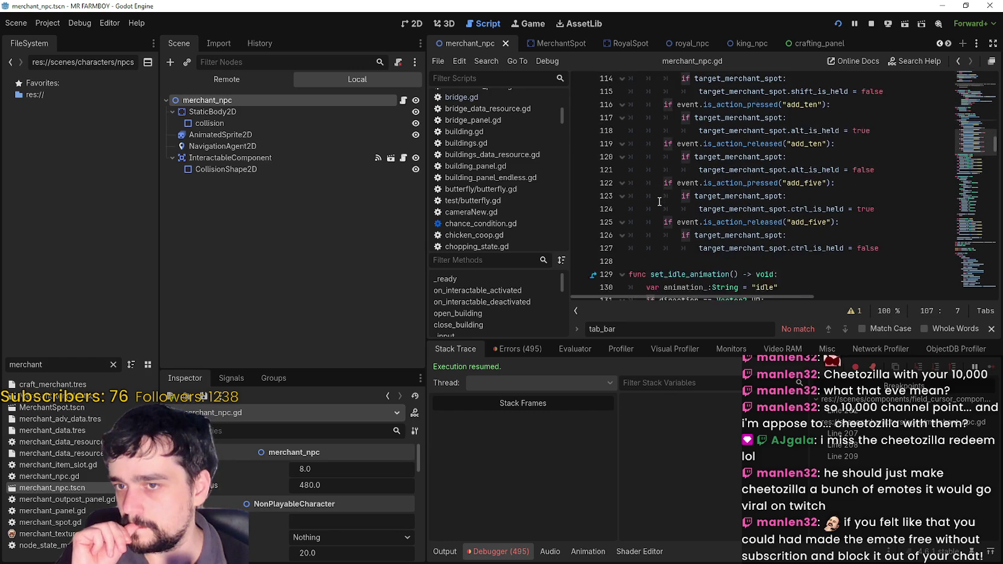
pyautogui.scroll(5, 659, 201)
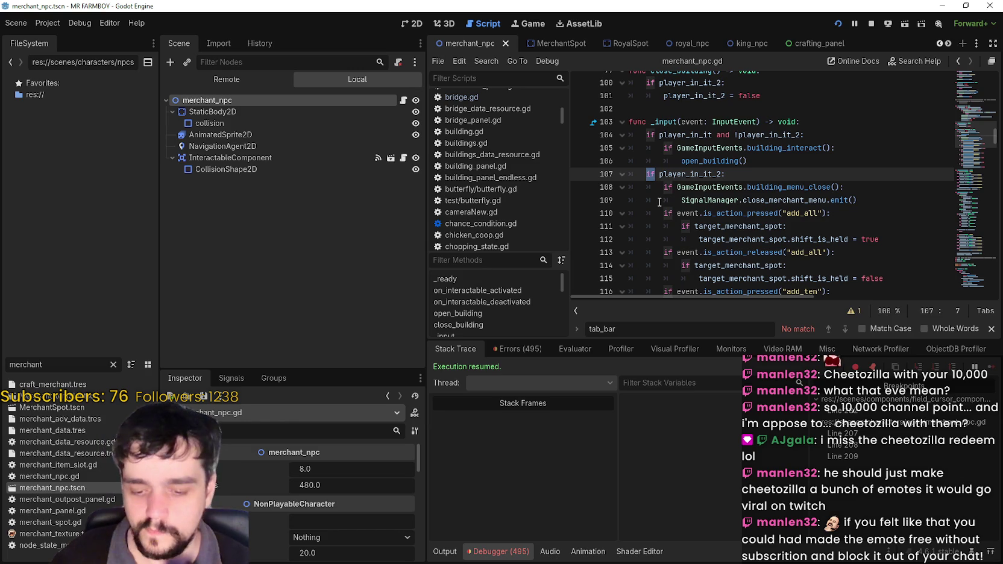
pyautogui.write('el')
pyautogui.hotkey('ctrl', 's')
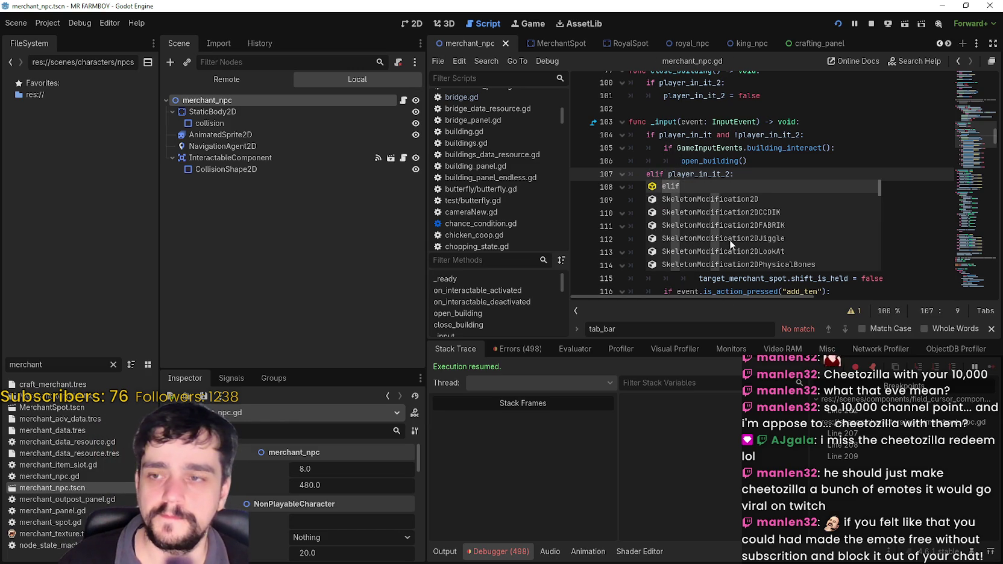
# - Launch the game with F5 and open and close the Merchant Seller shop panel three times
pyautogui.click(664, 150)
pyautogui.press('F5')
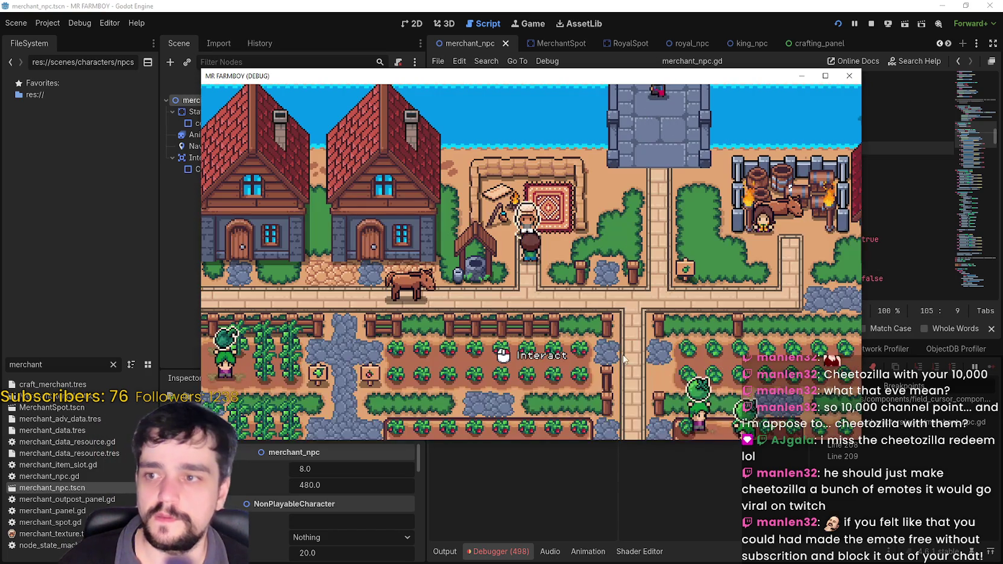
pyautogui.click(639, 302)
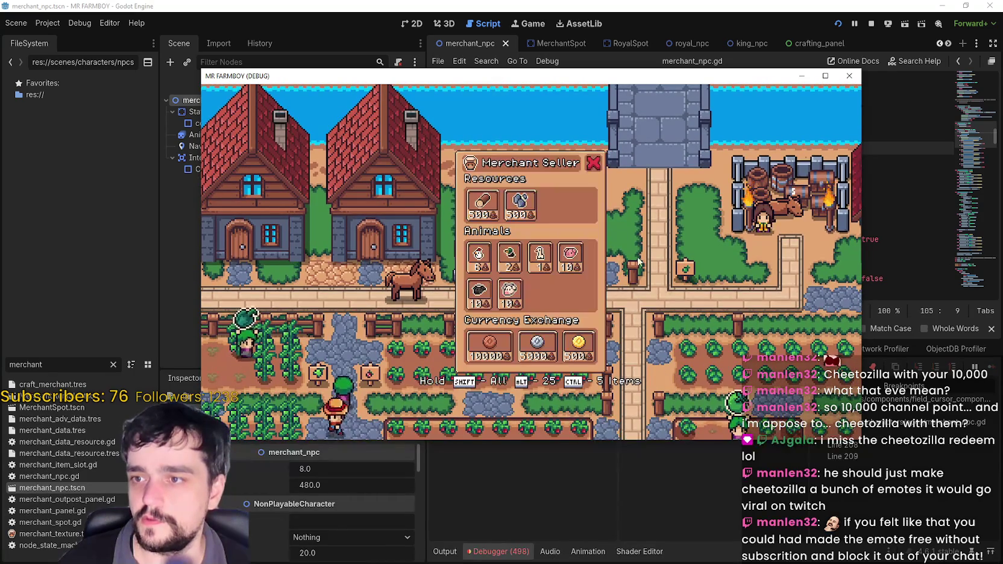
pyautogui.press('Escape')
pyautogui.click(597, 211)
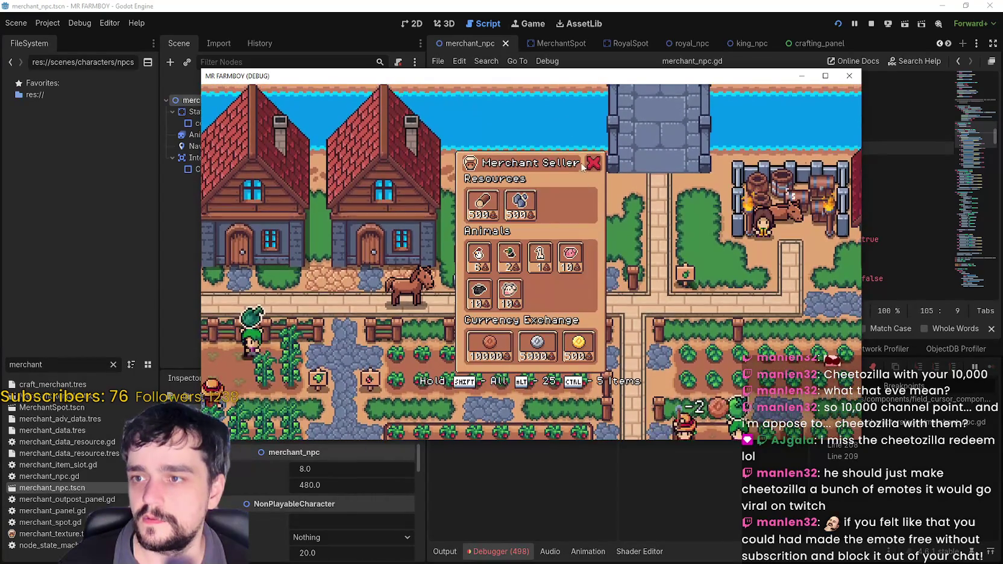
pyautogui.press('Escape')
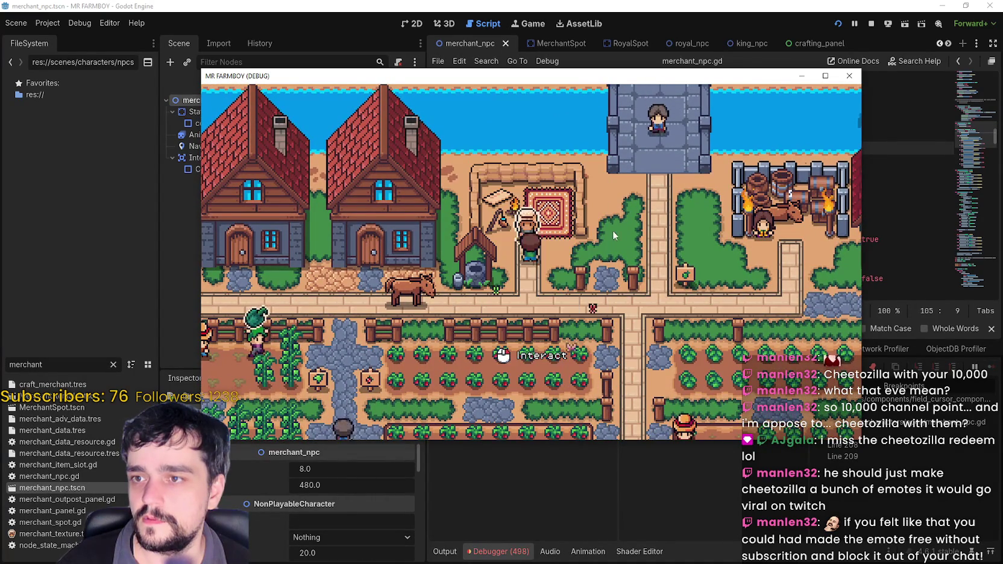
pyautogui.click(609, 228)
pyautogui.press('Escape')
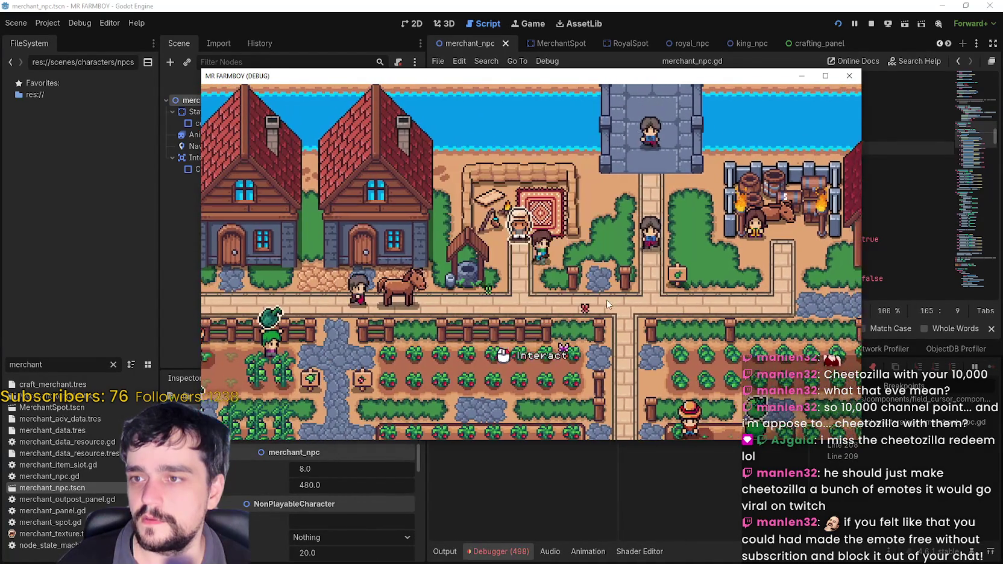
# - Open and close the Merchant's Outpost info panel and the Merchant Seller panel repeatedly
pyautogui.click(617, 225)
pyautogui.press('Escape')
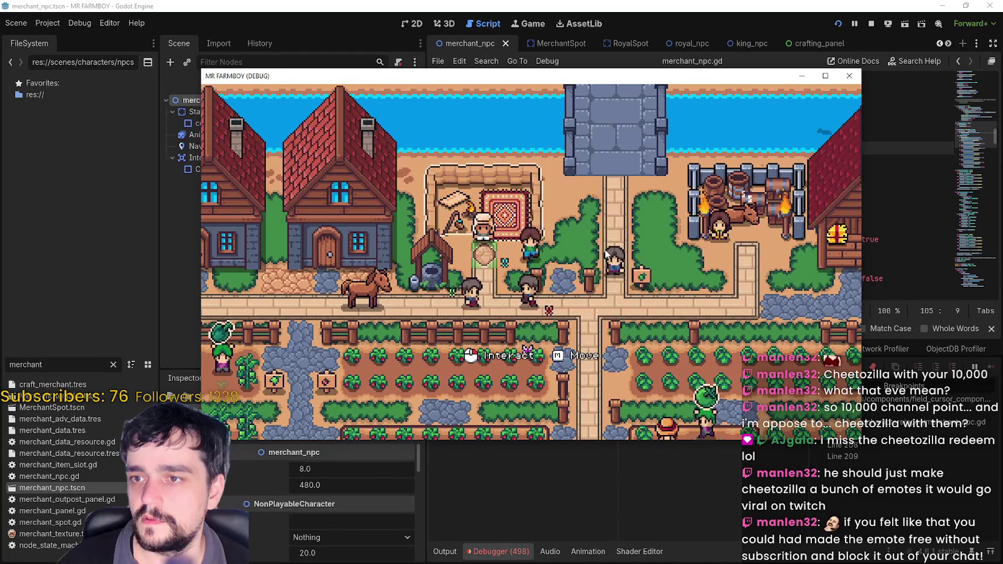
pyautogui.click(605, 250)
pyautogui.press('Escape')
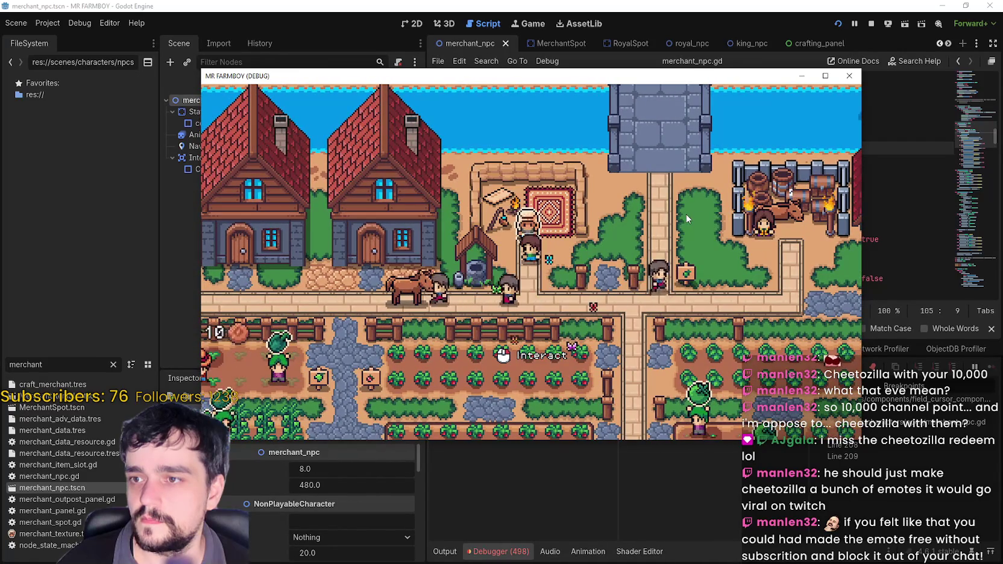
pyautogui.click(678, 219)
pyautogui.press('Escape')
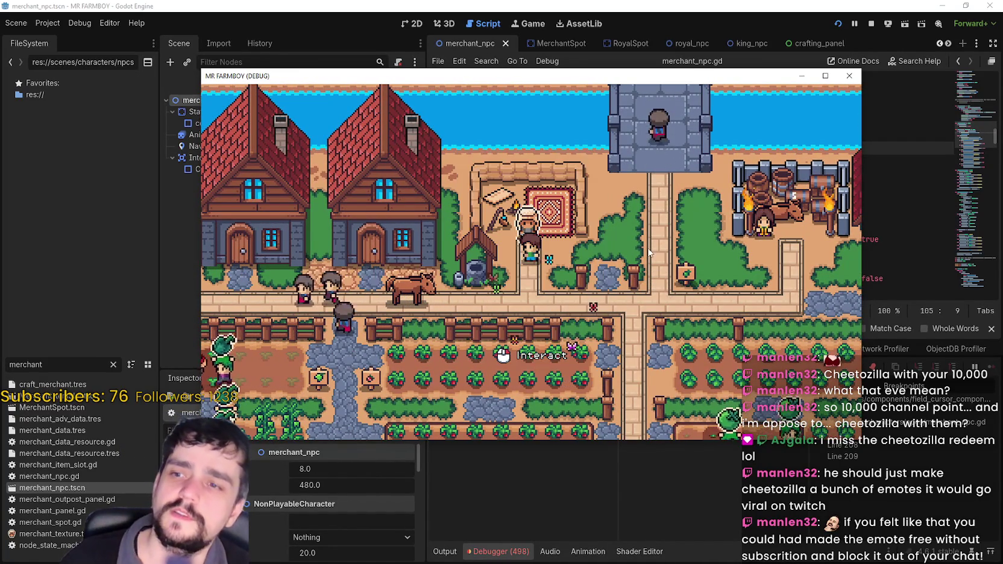
pyautogui.click(674, 223)
pyautogui.press('Escape')
pyautogui.click(650, 260)
pyautogui.press('Escape')
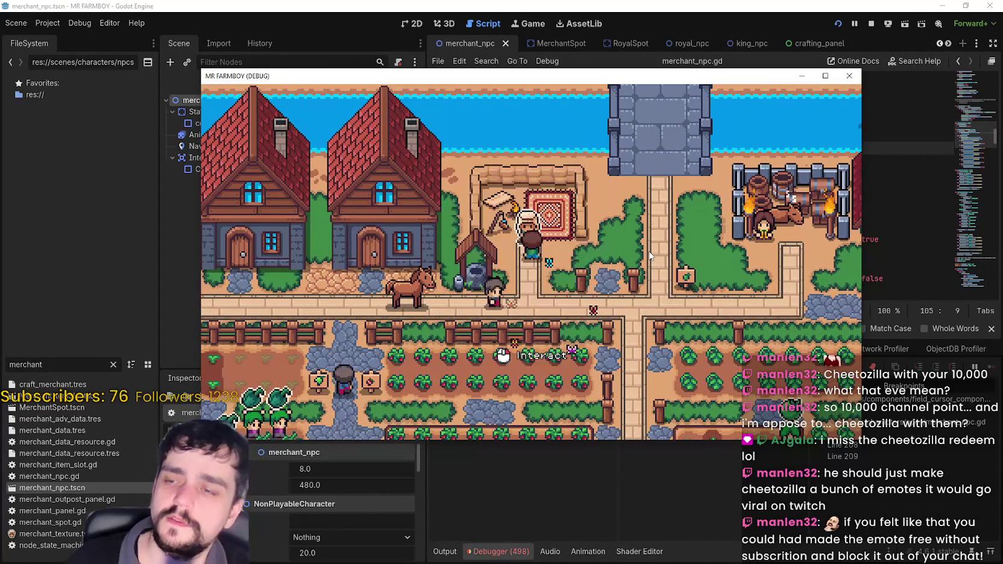
pyautogui.click(650, 257)
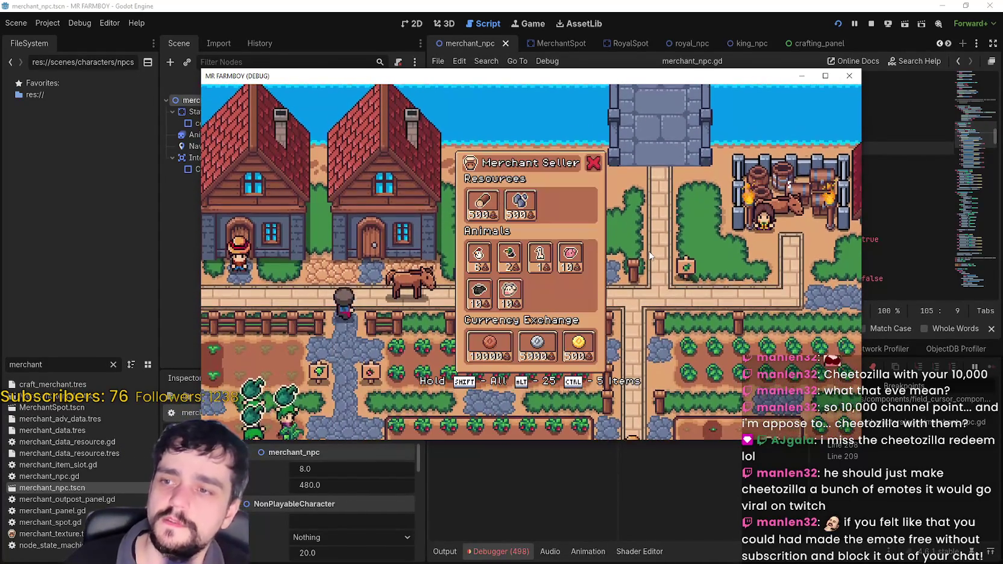
pyautogui.click(591, 167)
# - Retest the merchant shop panel a few more times
pyautogui.click(616, 244)
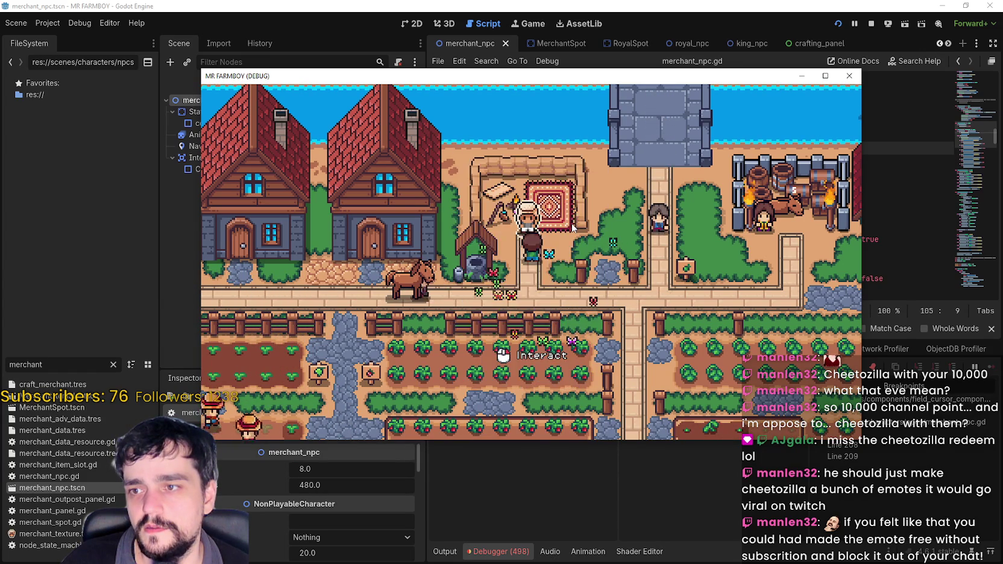
pyautogui.click(573, 225)
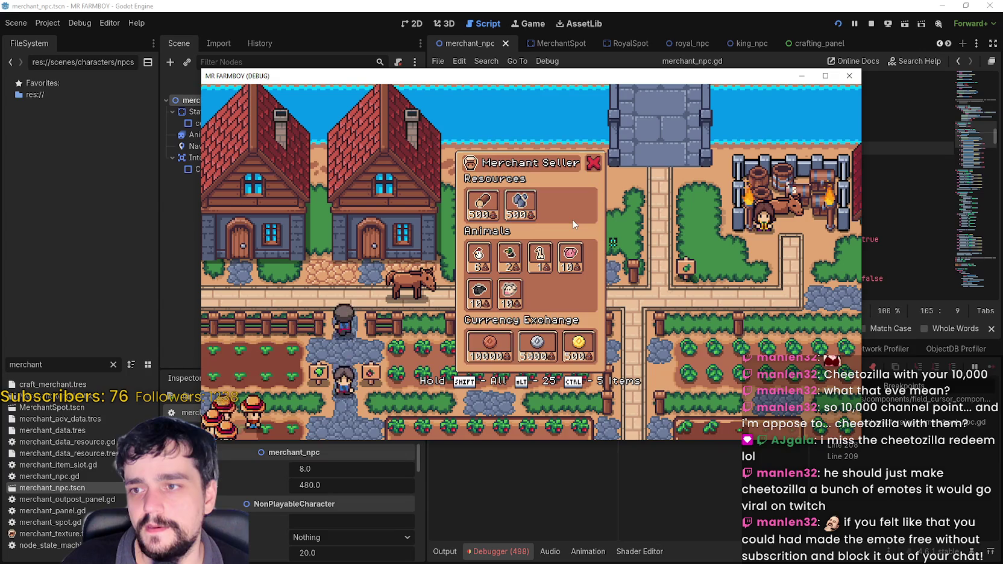
pyautogui.press('Escape')
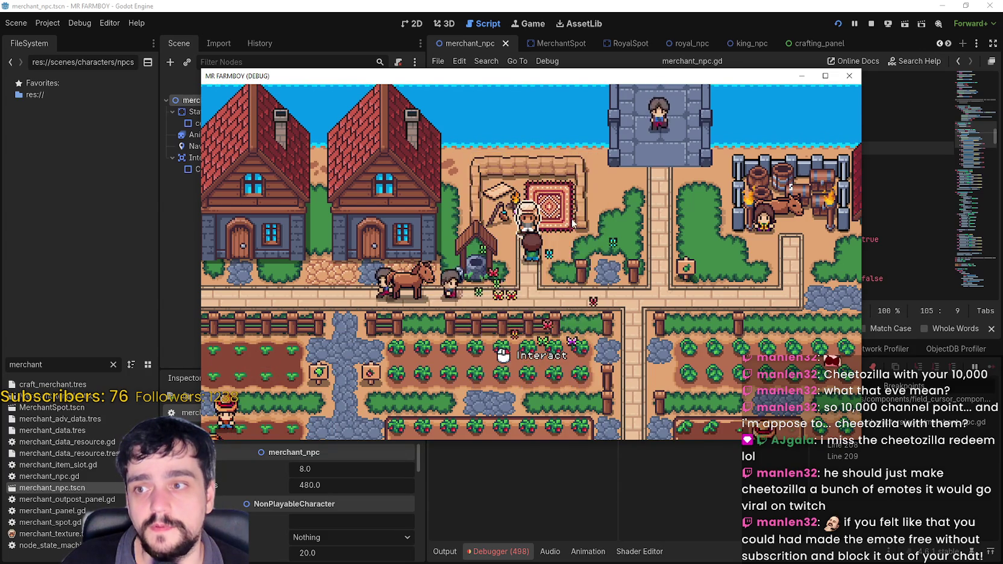
pyautogui.click(572, 224)
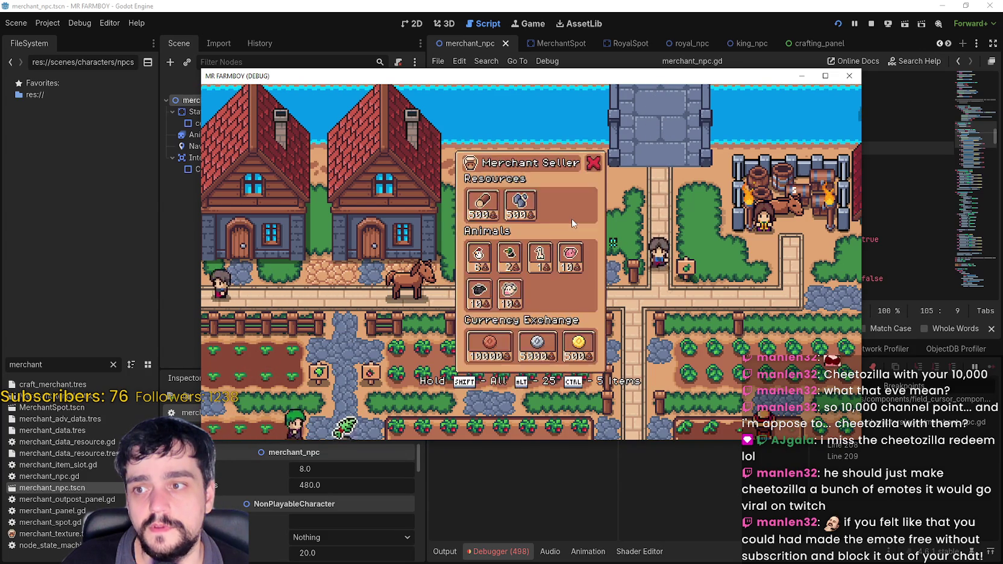
# - Walk to the Royal's Envoy, open, close and reopen its task panel, then walk away to dismiss it
pyautogui.press('s')
pyautogui.press('d')
pyautogui.press('a')
pyautogui.press('w')
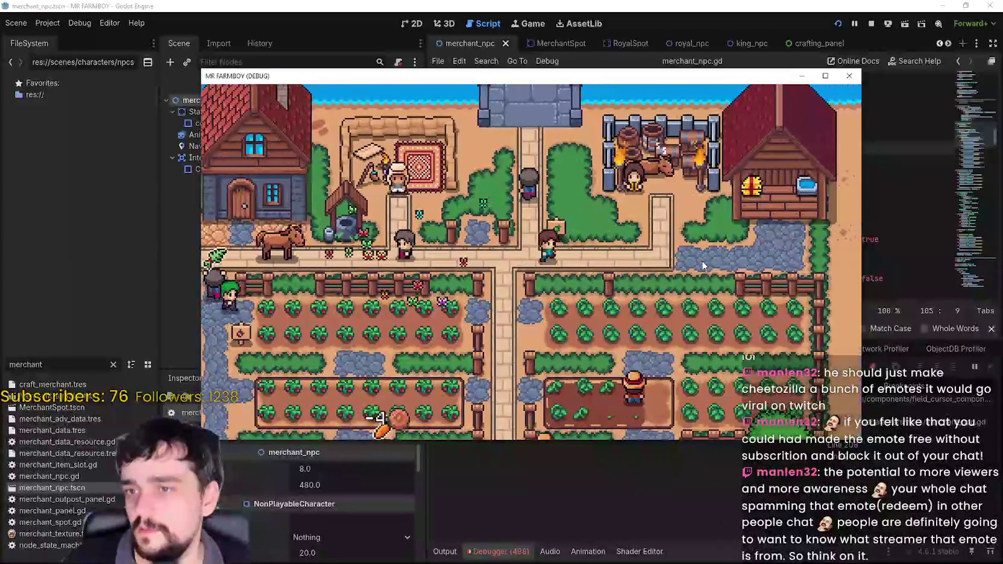
pyautogui.click(696, 293)
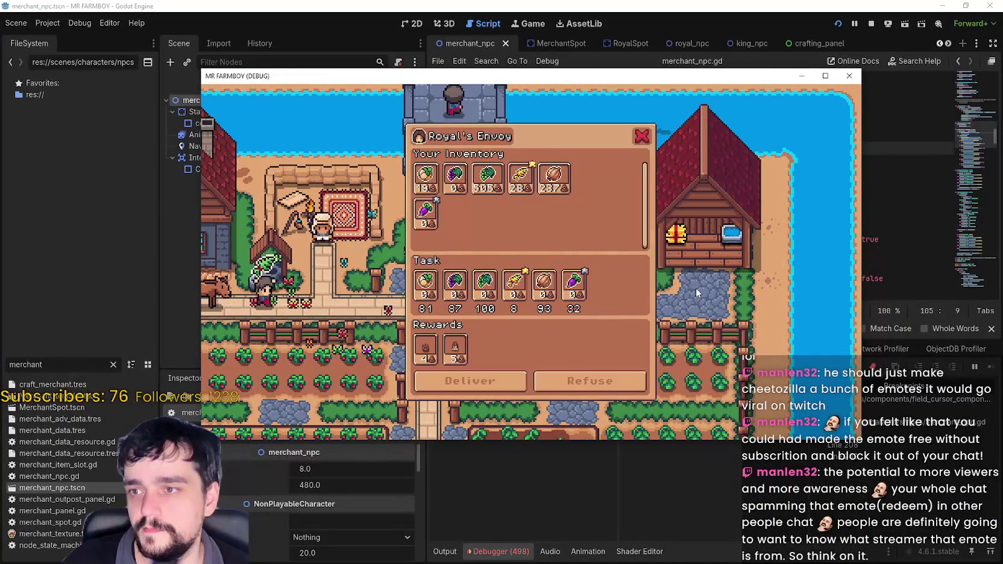
pyautogui.click(695, 287)
pyautogui.click(696, 288)
pyautogui.press('s')
pyautogui.press('a')
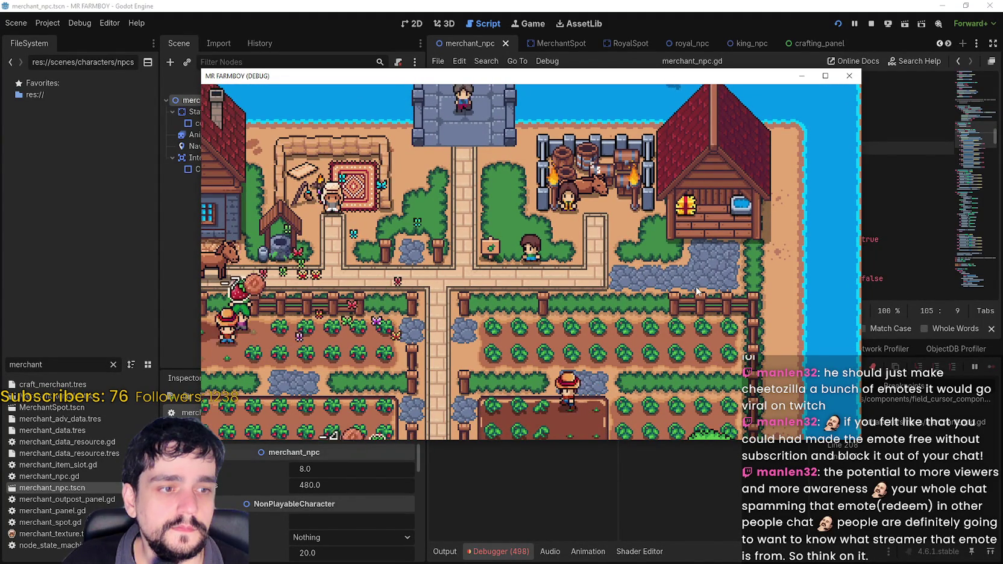
# - Walk the player up-left, then bring the Cheetozilla capture in Snipping Tool forward
pyautogui.press('Left')
pyautogui.press('Up')
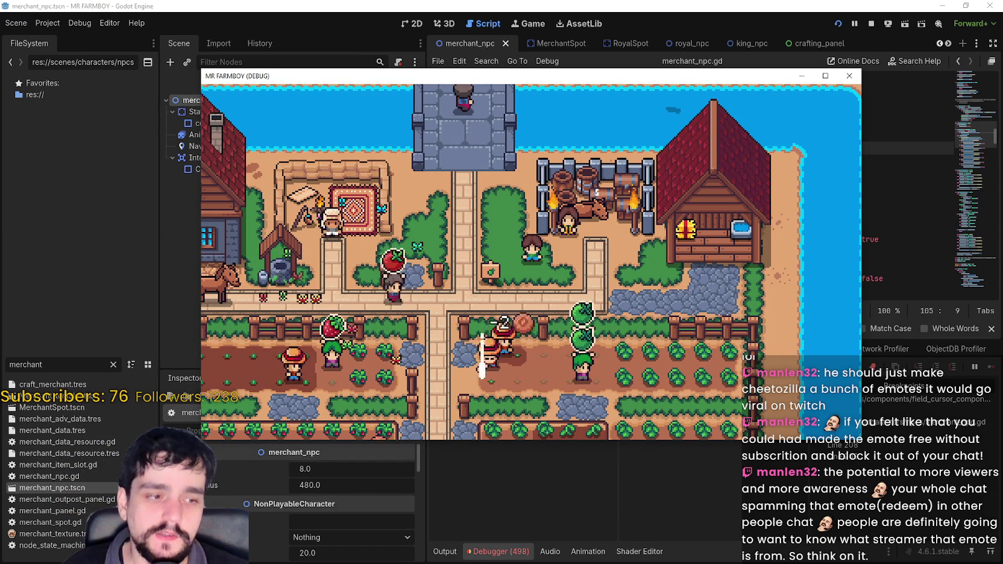
pyautogui.hotkey('alt', 'Tab')
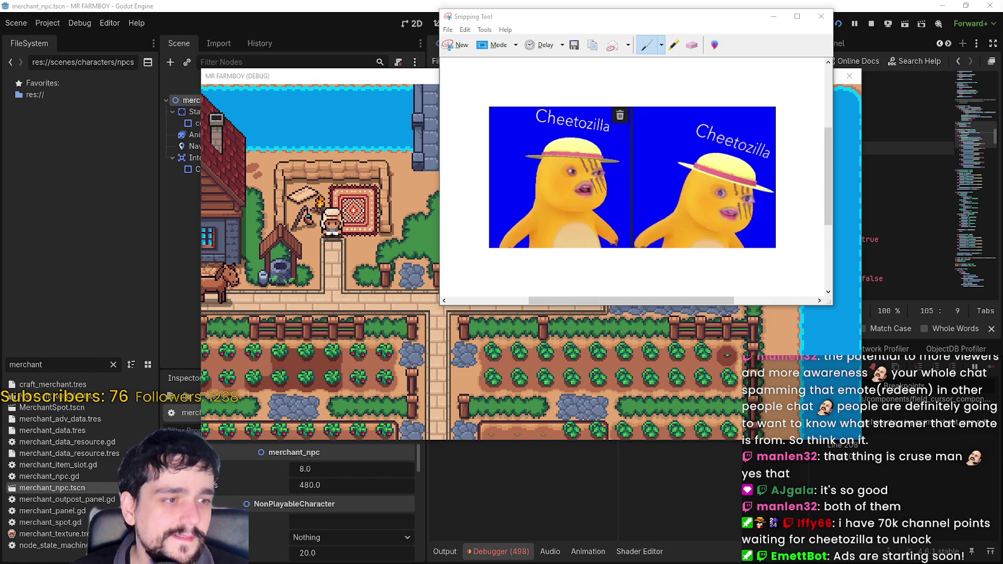
# - In Aseprite, close the UHM.png sprite and open UHM2.png instead
pyautogui.hotkey('alt', 'Tab')
pyautogui.hotkey('ctrl', 'Tab')
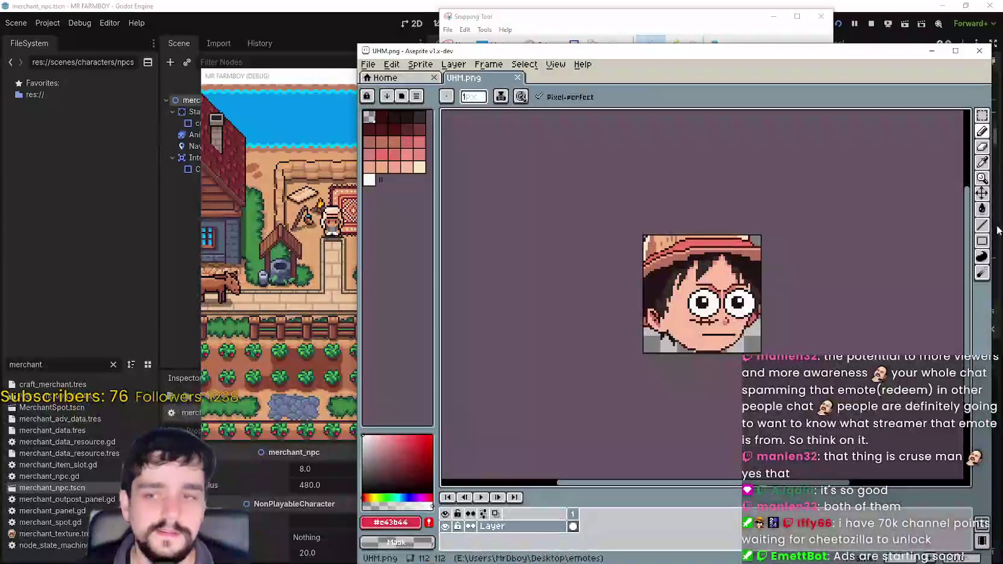
pyautogui.scroll(-2, 769, 312)
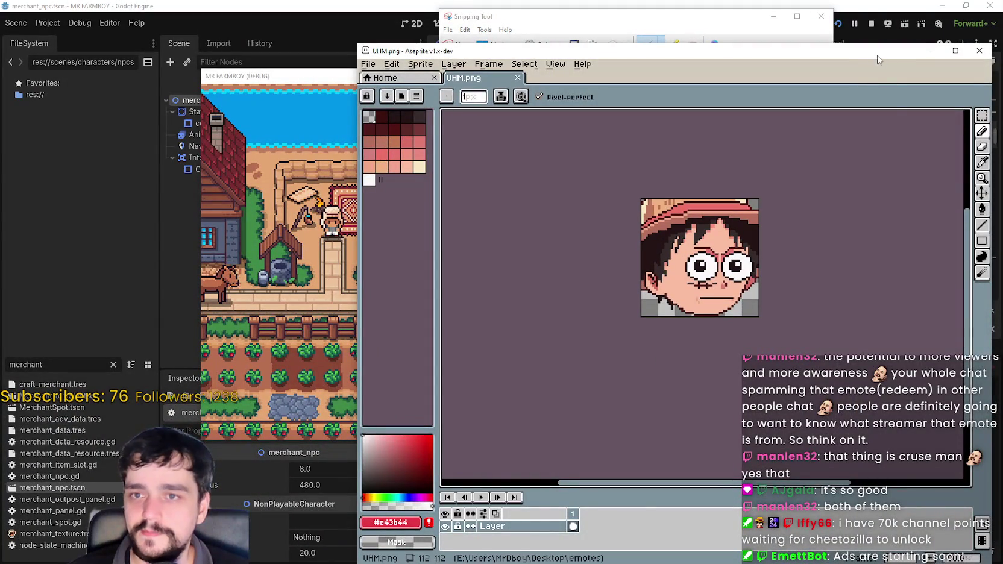
pyautogui.click(931, 50)
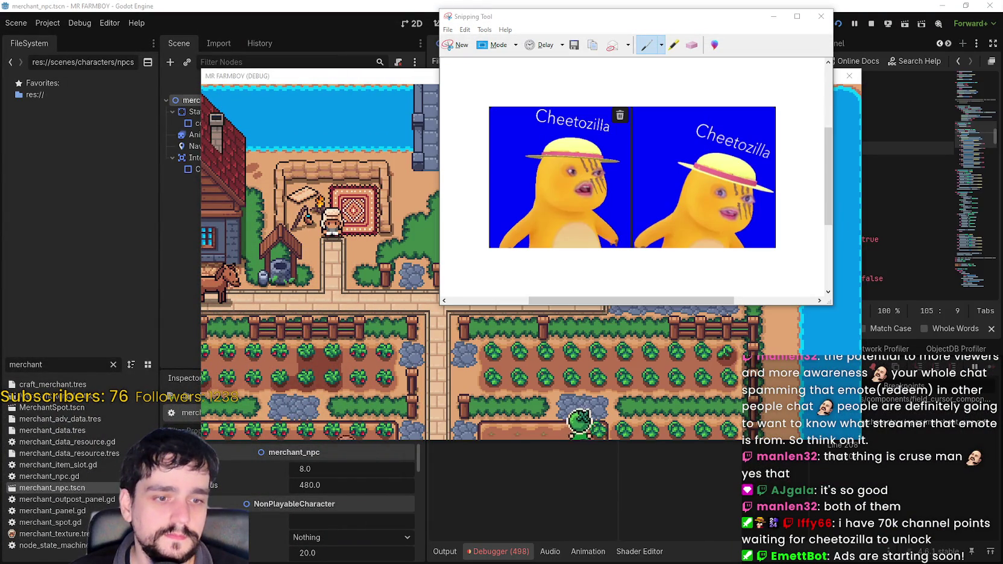
pyautogui.hotkey('alt', 'Tab')
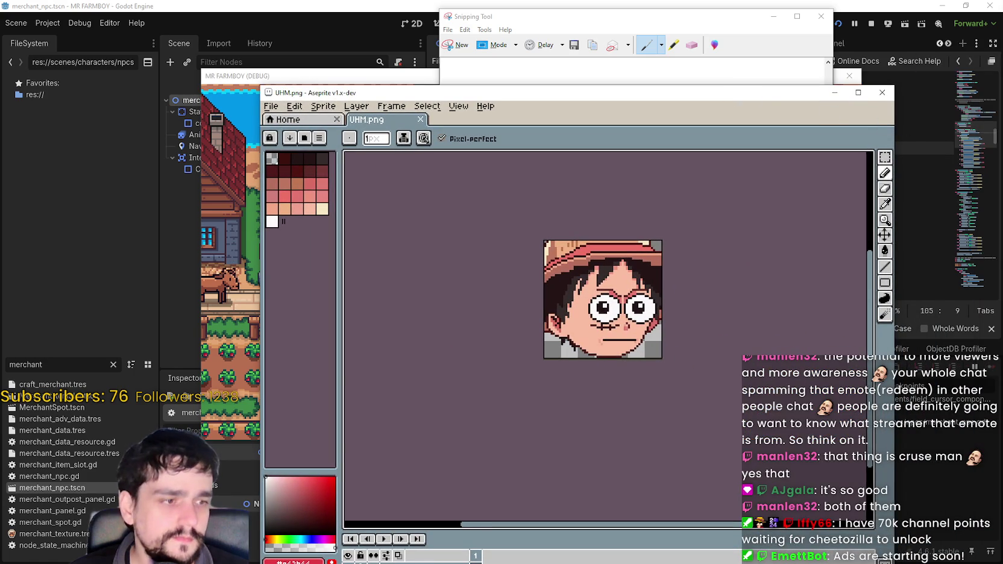
pyautogui.click(880, 94)
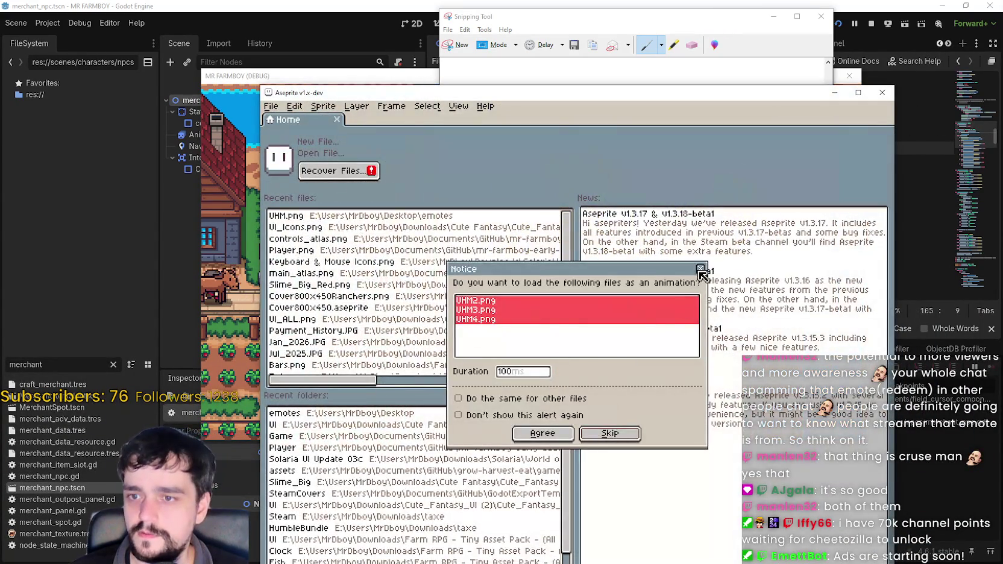
pyautogui.click(699, 270)
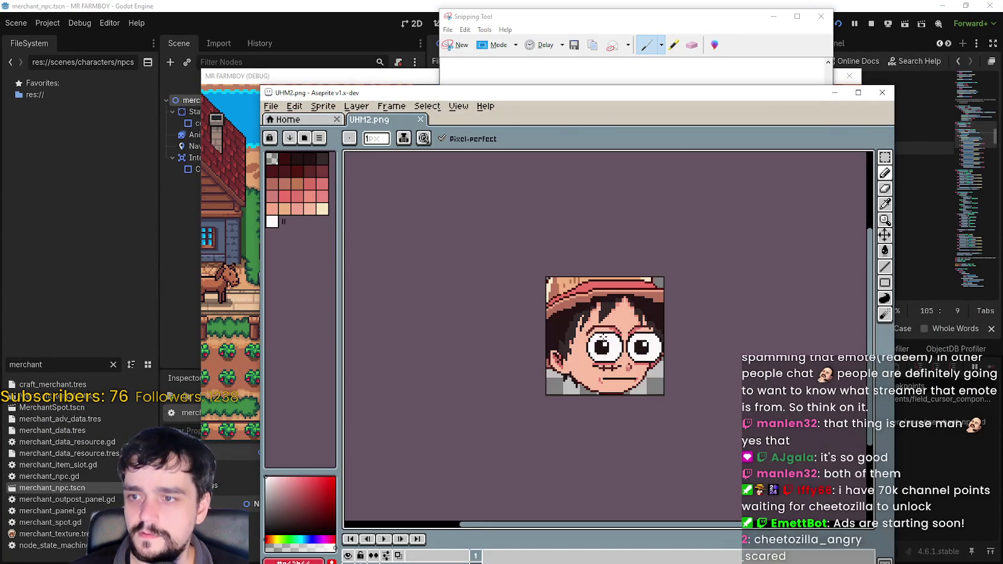
# - Copy the Cheetozilla capture from Snipping Tool and return to Aseprite
pyautogui.moveTo(664, 99); pyautogui.dragTo(454, 54)
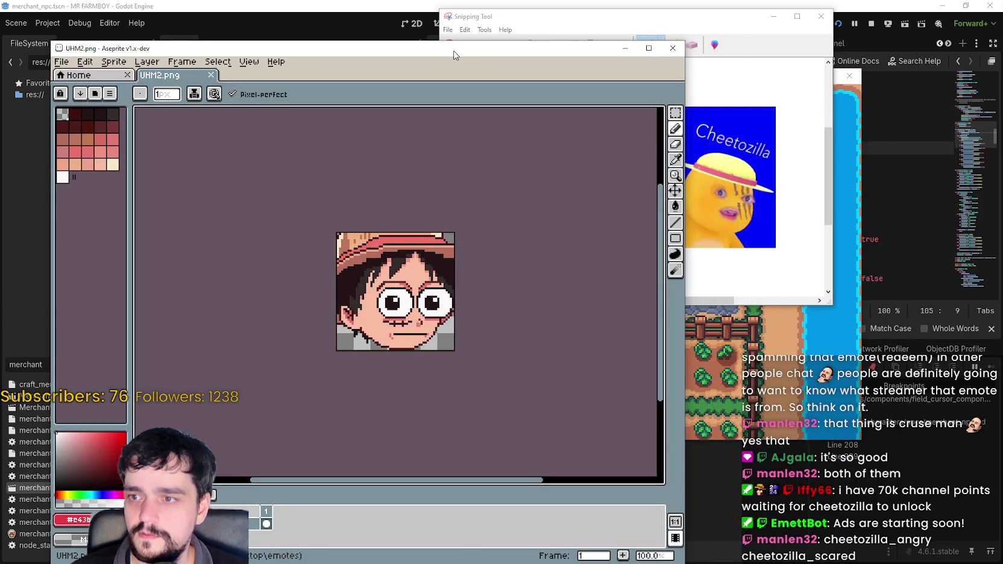
pyautogui.click(466, 30)
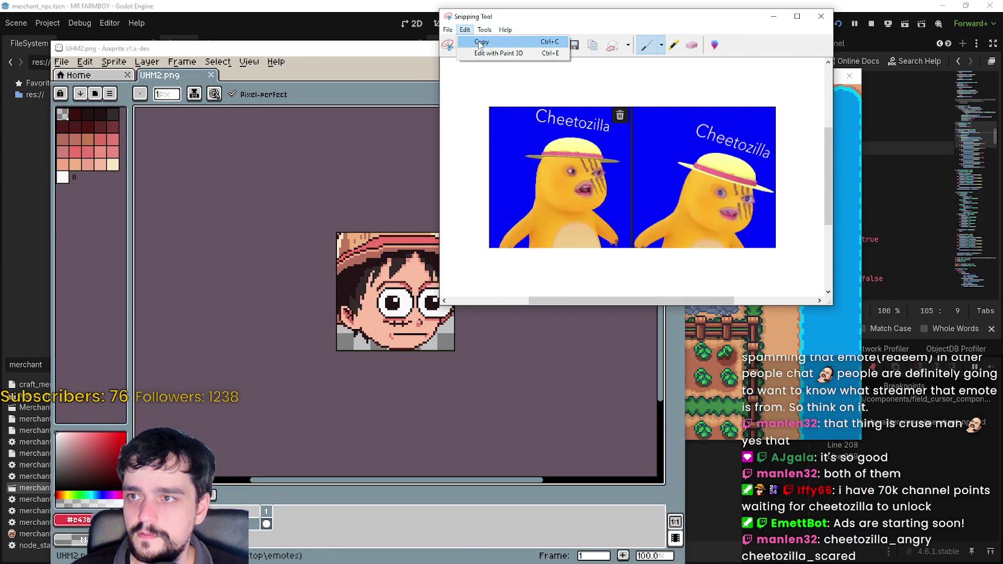
pyautogui.click(481, 42)
pyautogui.click(386, 53)
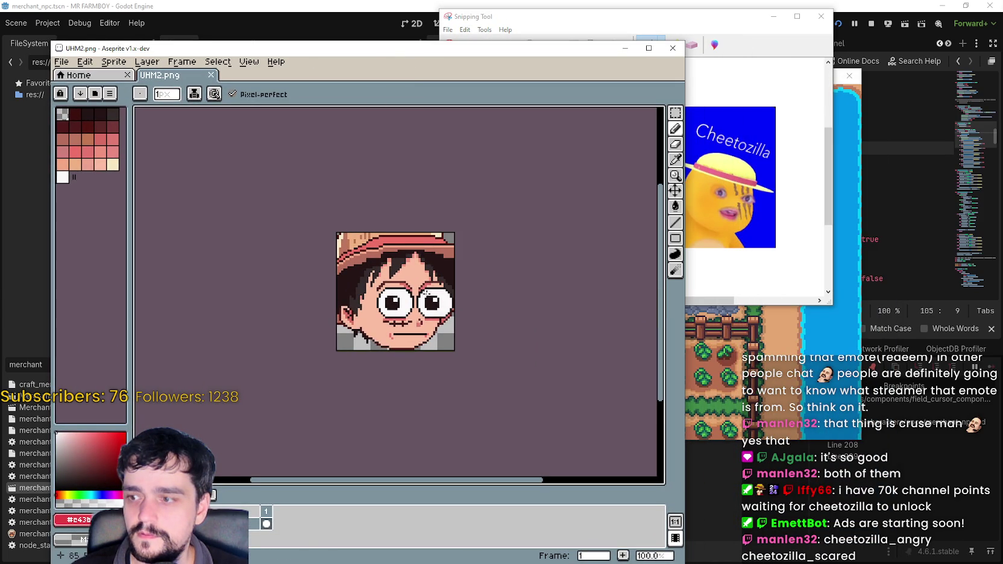
# - Delete the existing face from UHM2.png and paste in the Cheetozilla capture, nudging it right
pyautogui.click(676, 113)
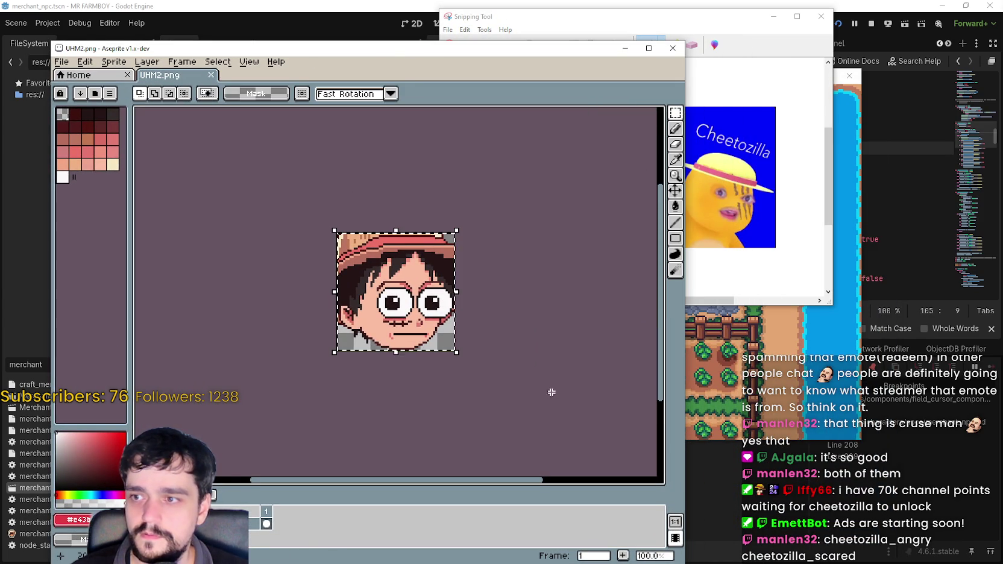
pyautogui.press('Delete')
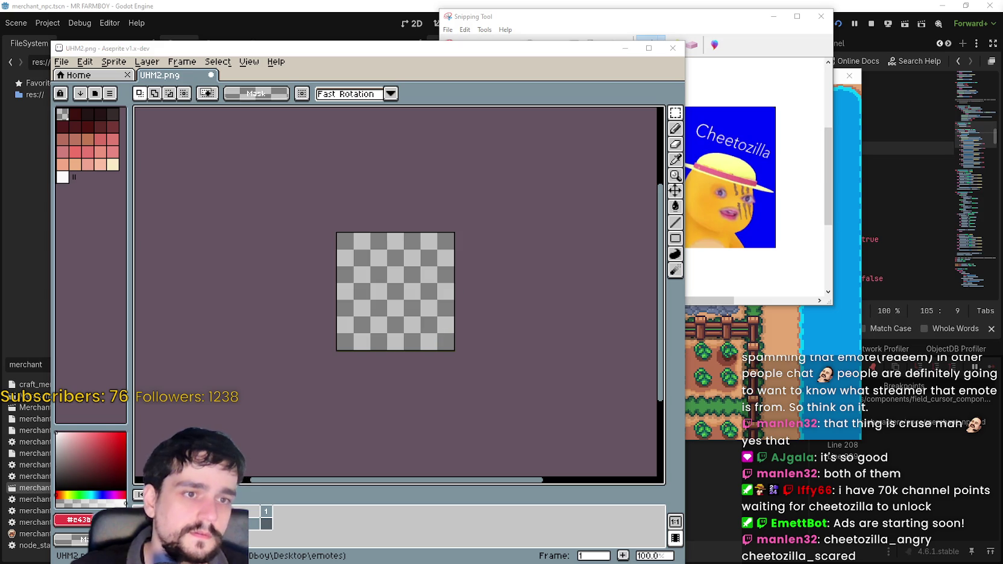
pyautogui.moveTo(571, 373)
pyautogui.mouseDown()
pyautogui.moveTo(593, 371)
pyautogui.moveTo(592, 396)
pyautogui.moveTo(522, 341)
pyautogui.moveTo(497, 342)
pyautogui.moveTo(508, 338)
pyautogui.moveTo(496, 332)
pyautogui.moveTo(505, 338)
pyautogui.moveTo(492, 342)
pyautogui.moveTo(499, 338)
pyautogui.mouseUp()
pyautogui.hotkey('ctrl', 'v')
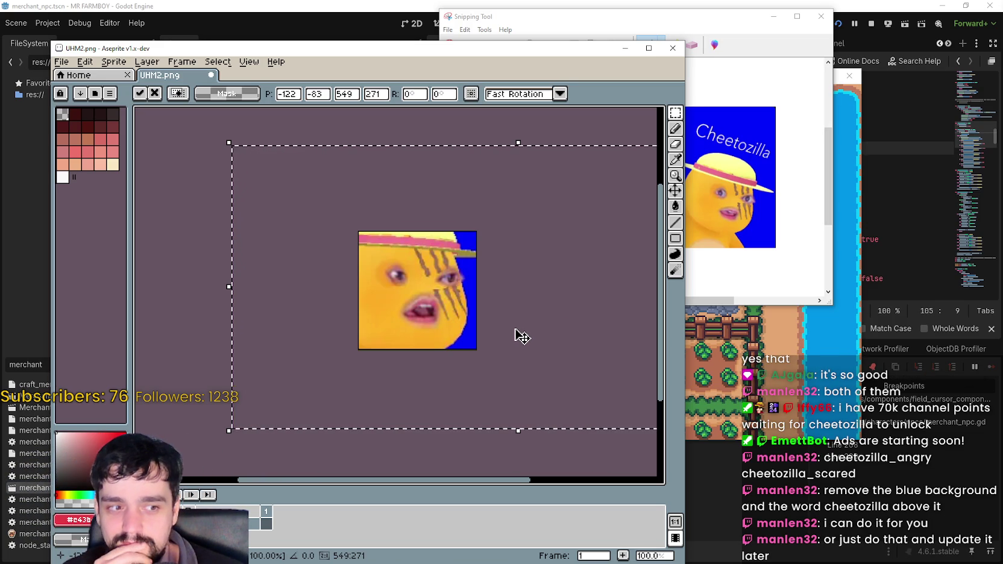
pyautogui.moveTo(515, 329)
pyautogui.mouseDown()
pyautogui.moveTo(510, 338)
pyautogui.moveTo(488, 326)
pyautogui.moveTo(551, 330)
pyautogui.moveTo(513, 347)
pyautogui.moveTo(497, 333)
pyautogui.moveTo(534, 319)
pyautogui.moveTo(446, 228)
pyautogui.moveTo(450, 137)
pyautogui.moveTo(472, 289)
pyautogui.moveTo(577, 349)
pyautogui.moveTo(470, 295)
pyautogui.moveTo(480, 292)
pyautogui.mouseUp()
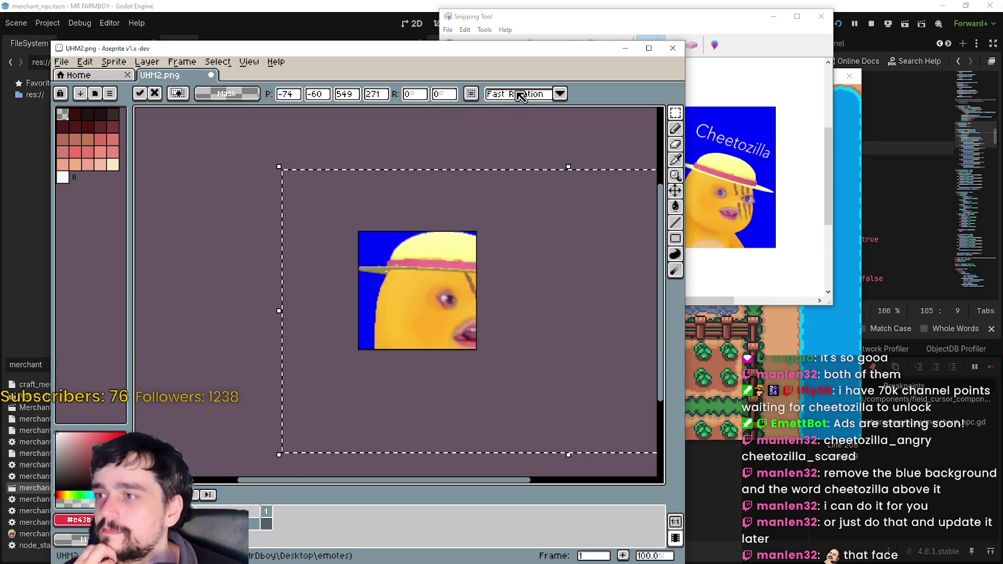
pyautogui.scroll(-1, 530, 316)
pyautogui.scroll(1, 537, 315)
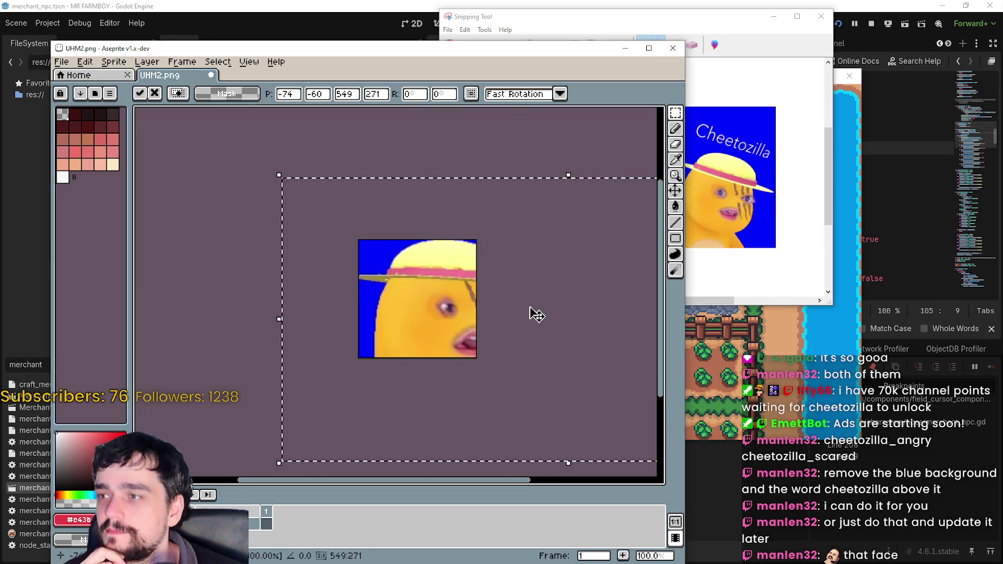
# - Undo the paste and create a new 549×271 sprite
pyautogui.hotkey('ctrl', 'z')
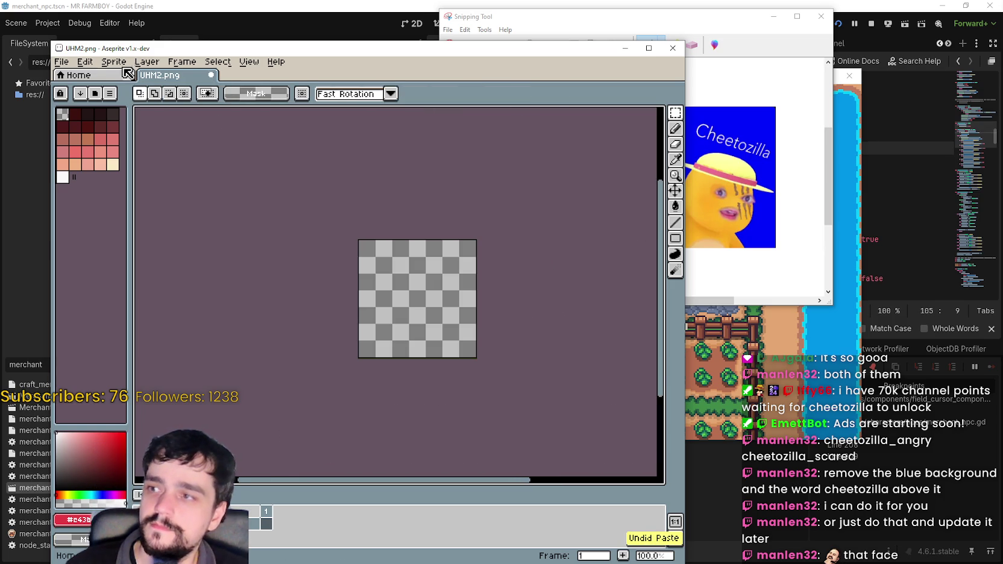
pyautogui.click(62, 61)
pyautogui.click(72, 76)
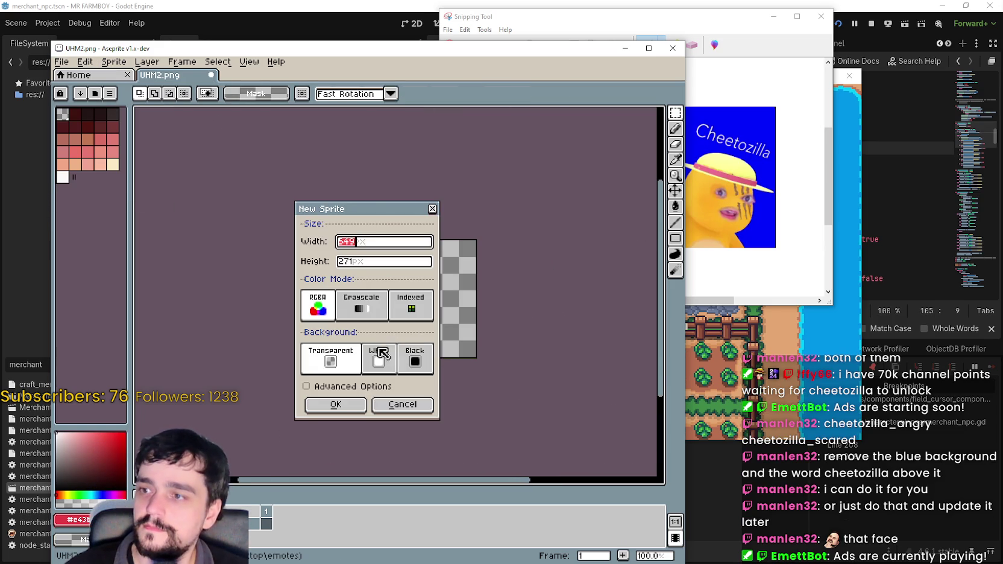
pyautogui.click(340, 405)
# - Paste the Cheetozilla face, nudge it a few pixels into position and commit it
pyautogui.hotkey('ctrl', 'v')
pyautogui.scroll(-1, 346, 343)
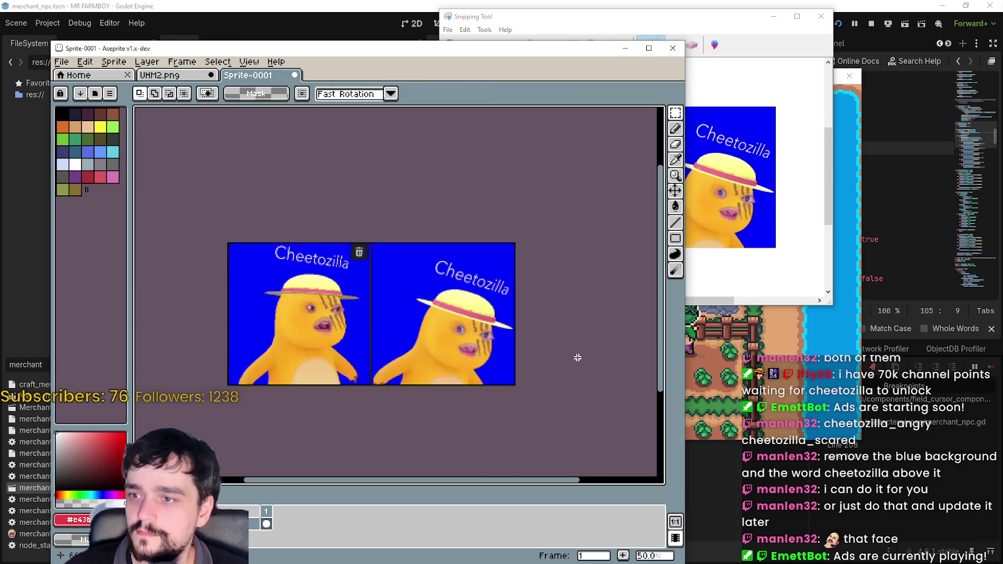
pyautogui.scroll(1, 517, 346)
pyautogui.hscroll(-3, 342, 315)
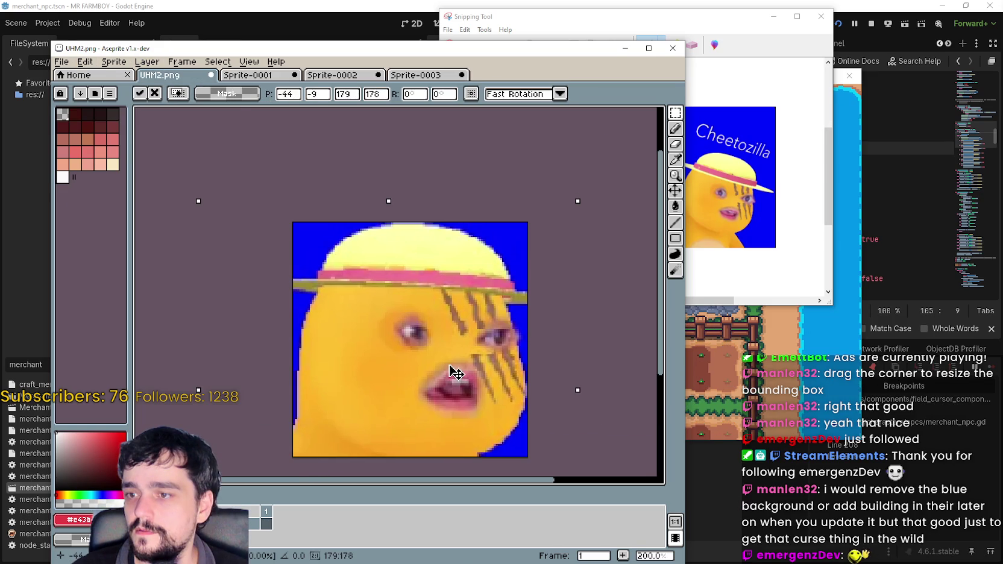
pyautogui.moveTo(453, 371); pyautogui.dragTo(461, 387)
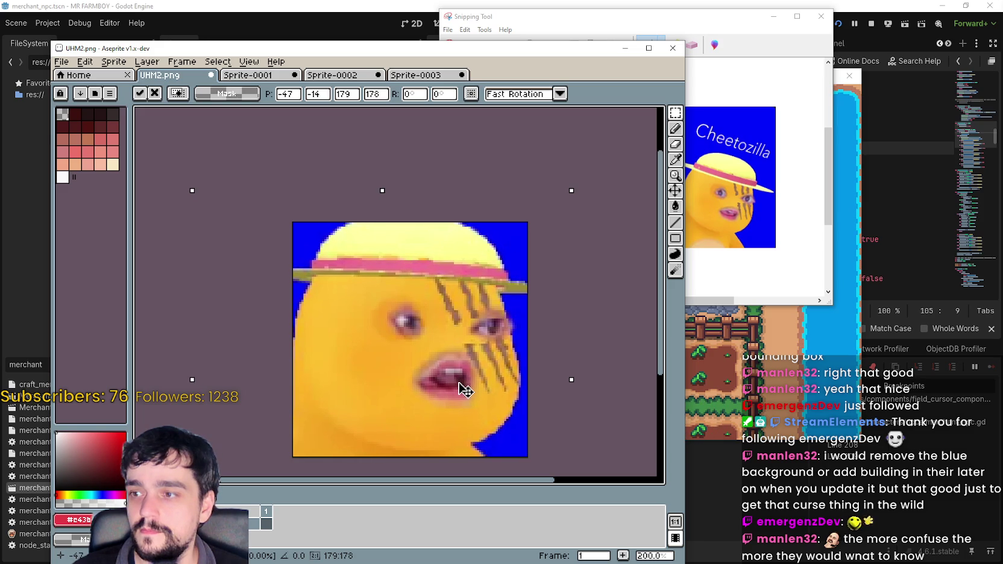
pyautogui.moveTo(465, 389); pyautogui.dragTo(463, 391)
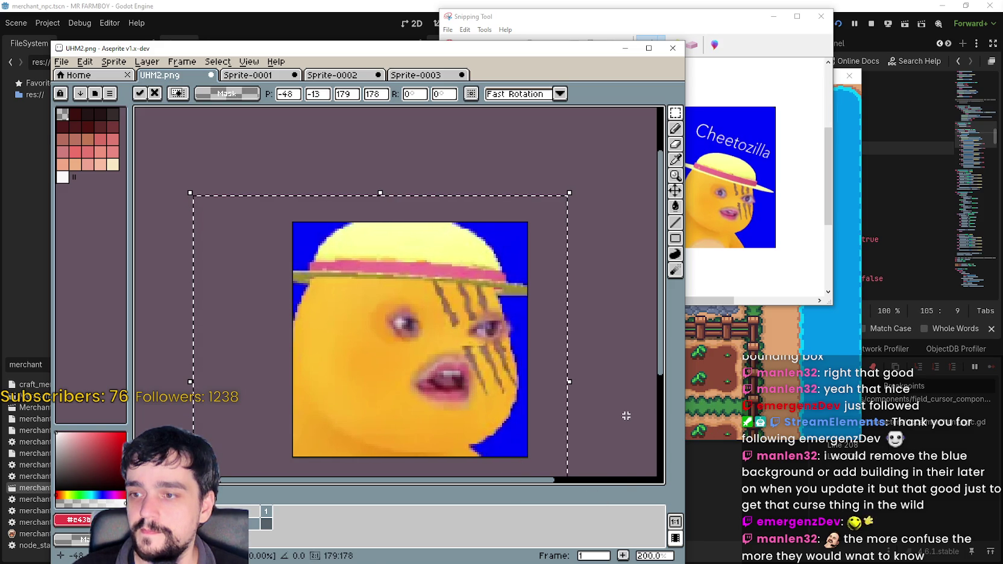
pyautogui.moveTo(492, 432); pyautogui.dragTo(494, 426)
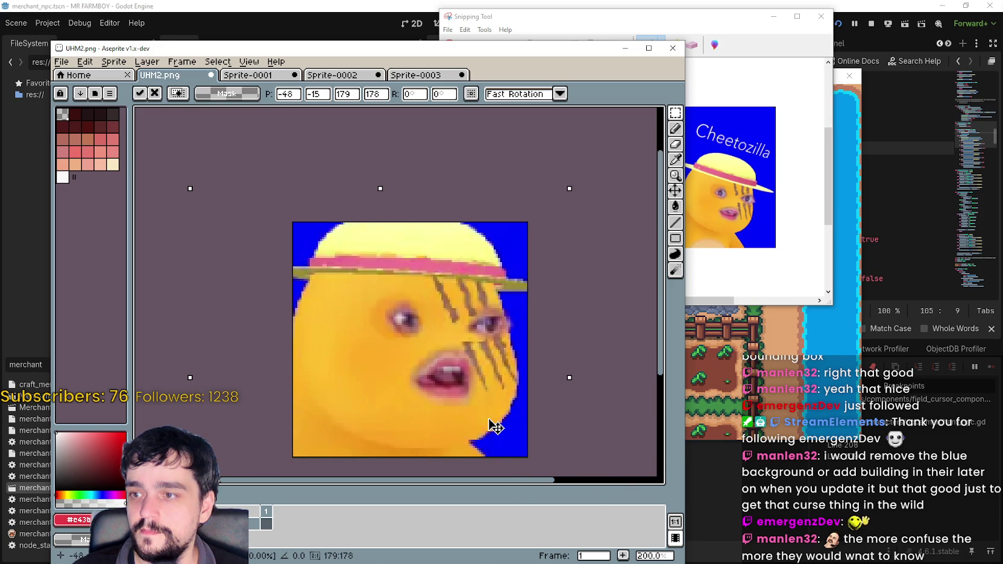
pyautogui.click(615, 409)
pyautogui.scroll(1, 466, 329)
pyautogui.scroll(-2, 466, 329)
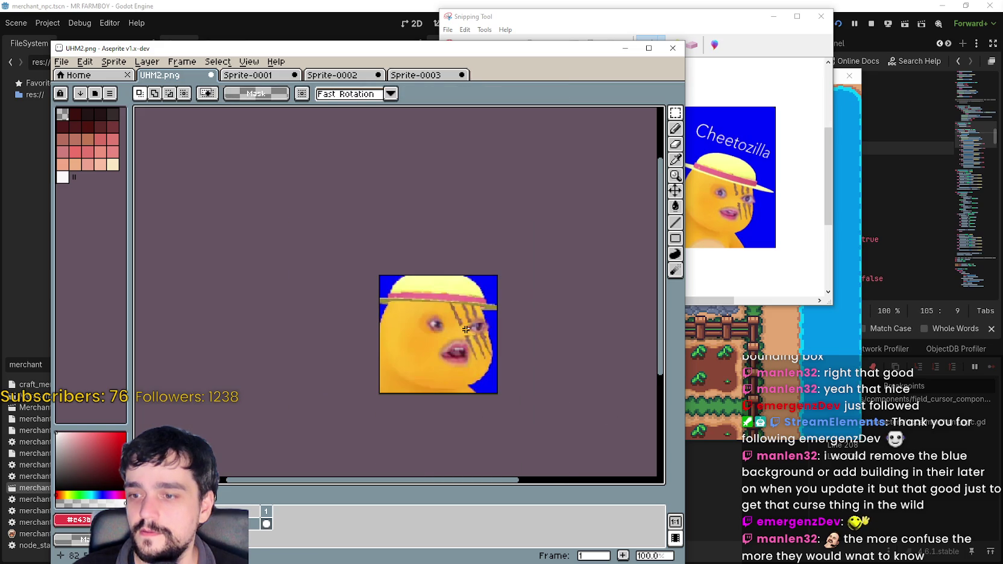
# - Eyedrop the blue background and bucket-fill it to transparency around the face's edges
pyautogui.scroll(2, 437, 346)
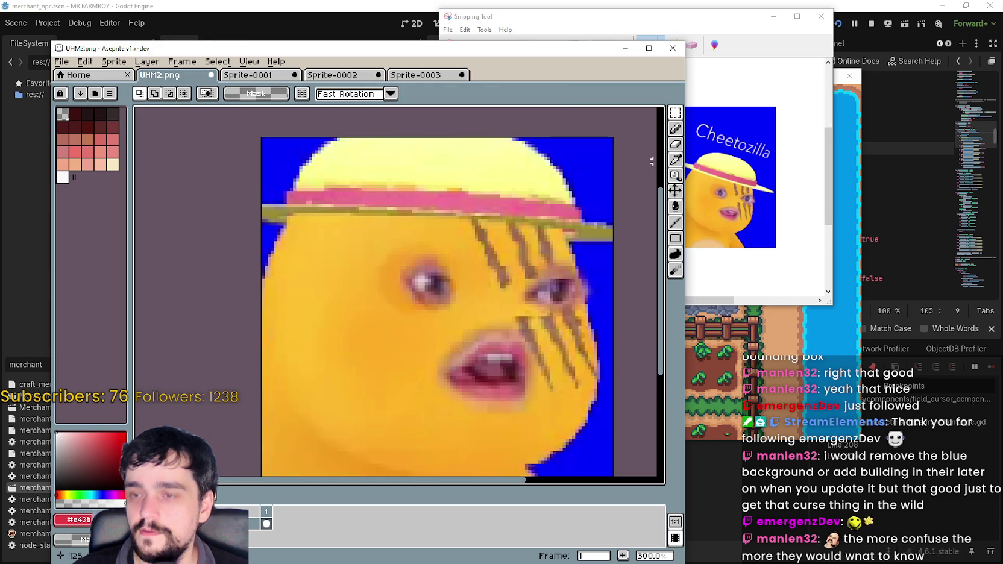
pyautogui.hscroll(2, 540, 287)
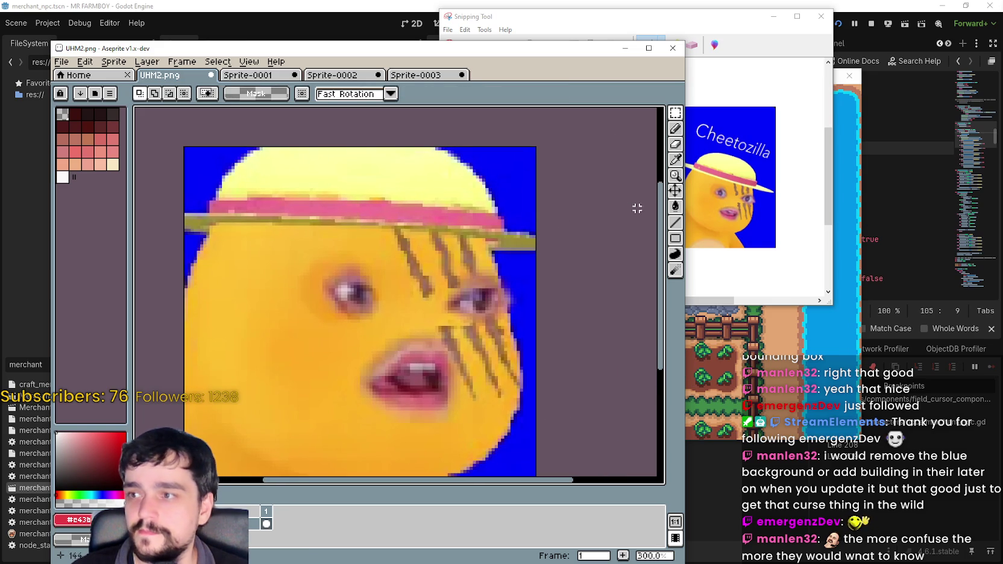
pyautogui.click(675, 159)
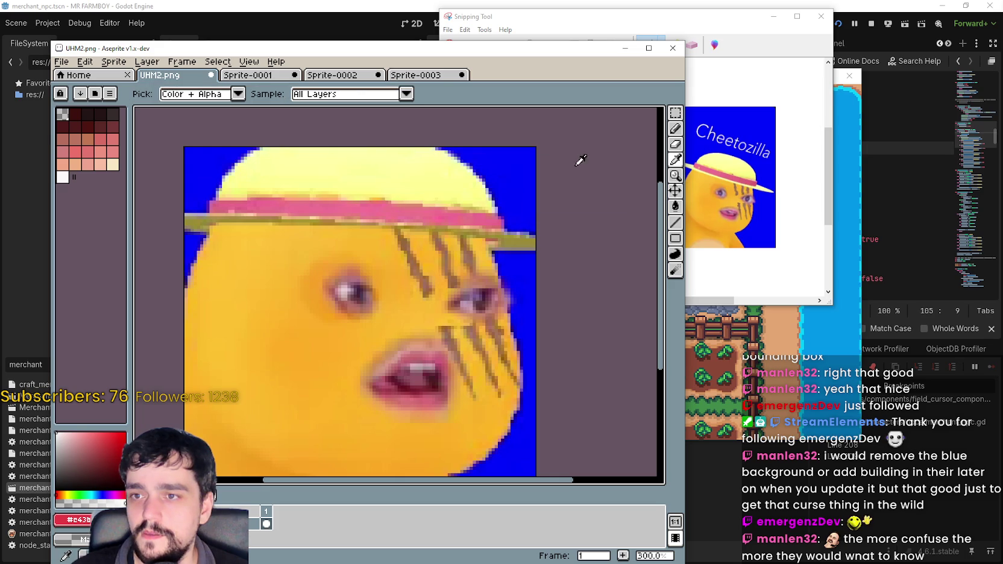
pyautogui.click(529, 173)
pyautogui.click(675, 206)
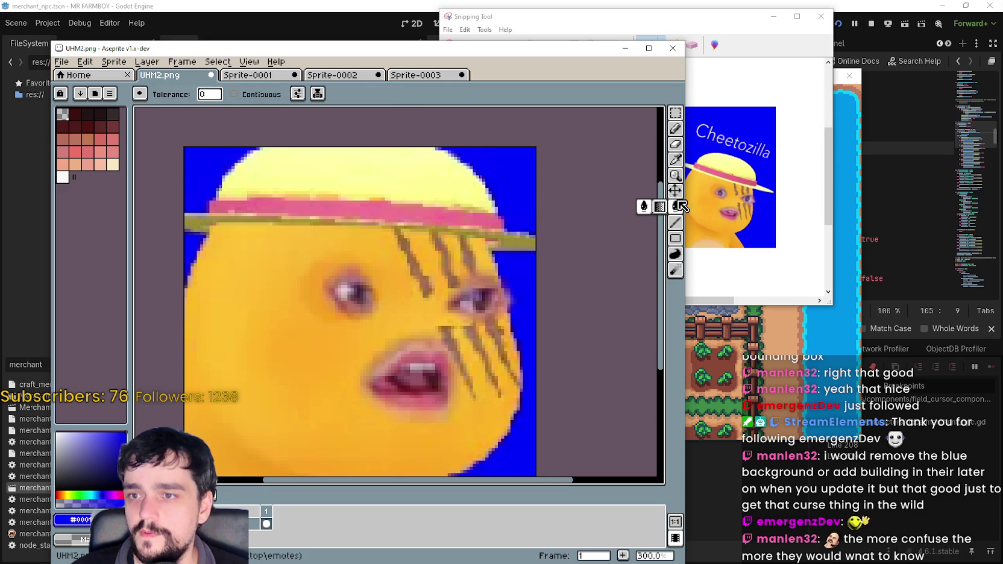
pyautogui.click(516, 156)
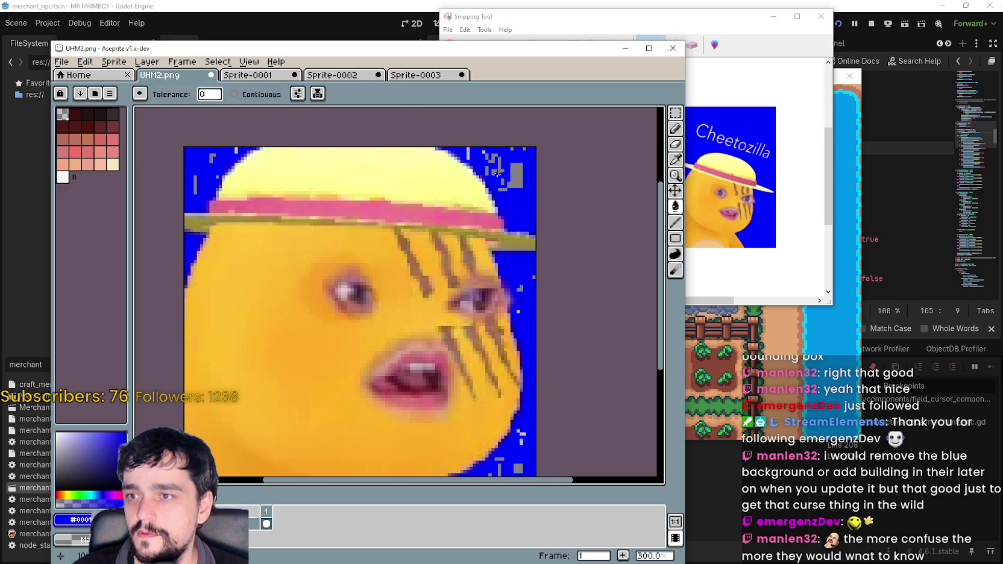
pyautogui.click(527, 156)
pyautogui.click(519, 151)
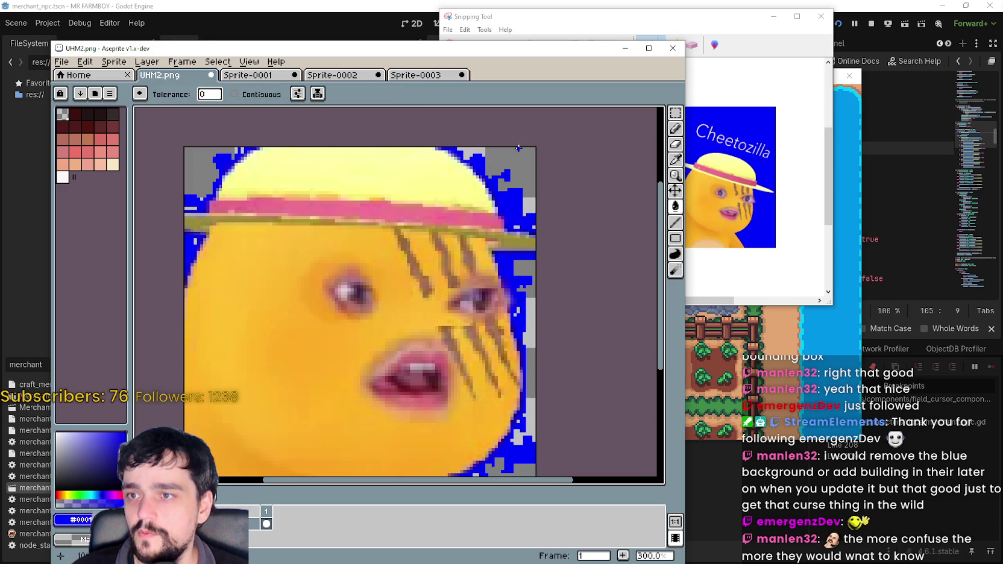
pyautogui.click(511, 191)
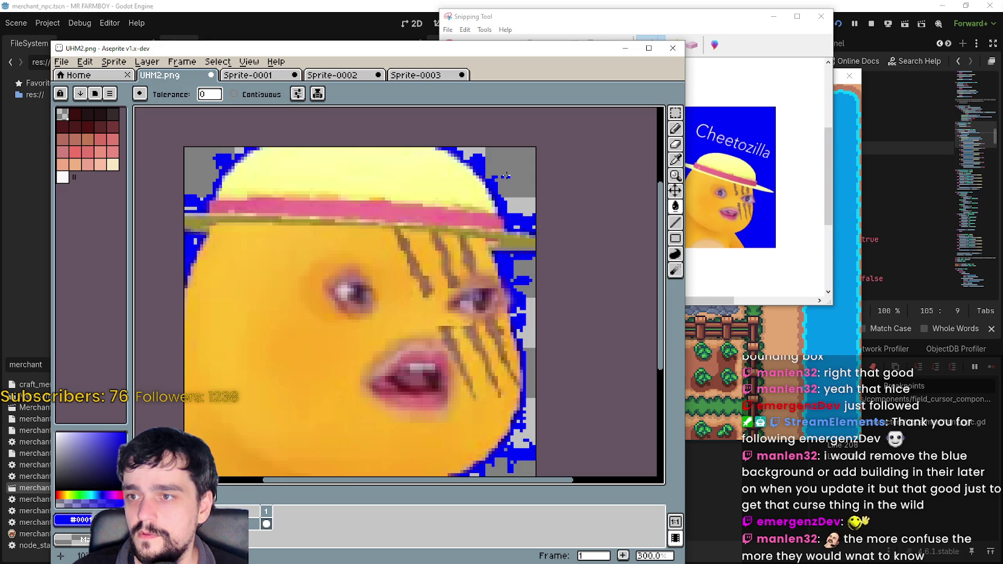
# - Undo the last three fill edits around the hat brim while checking the leftover blue pixels
pyautogui.scroll(3, 477, 161)
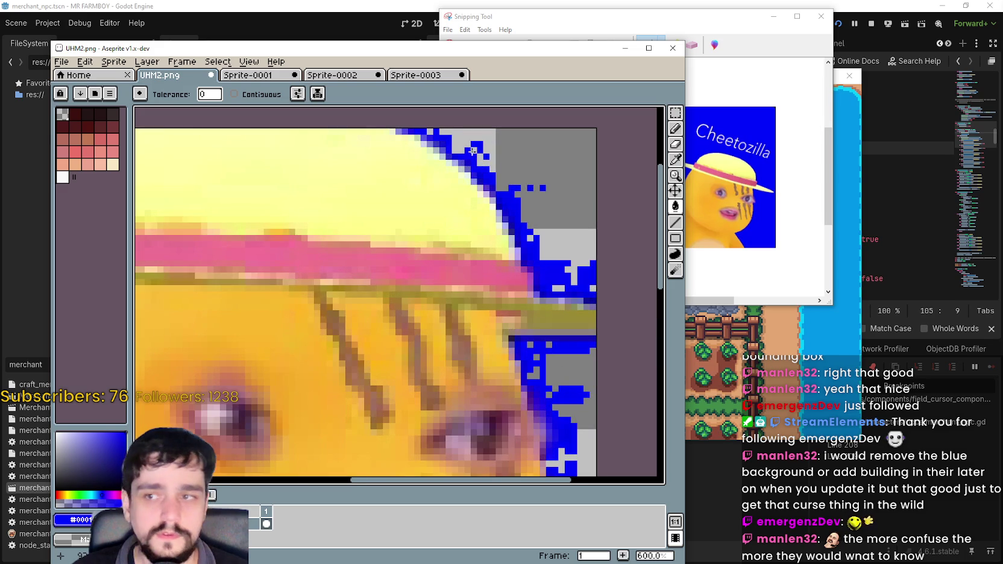
pyautogui.scroll(-2, 479, 154)
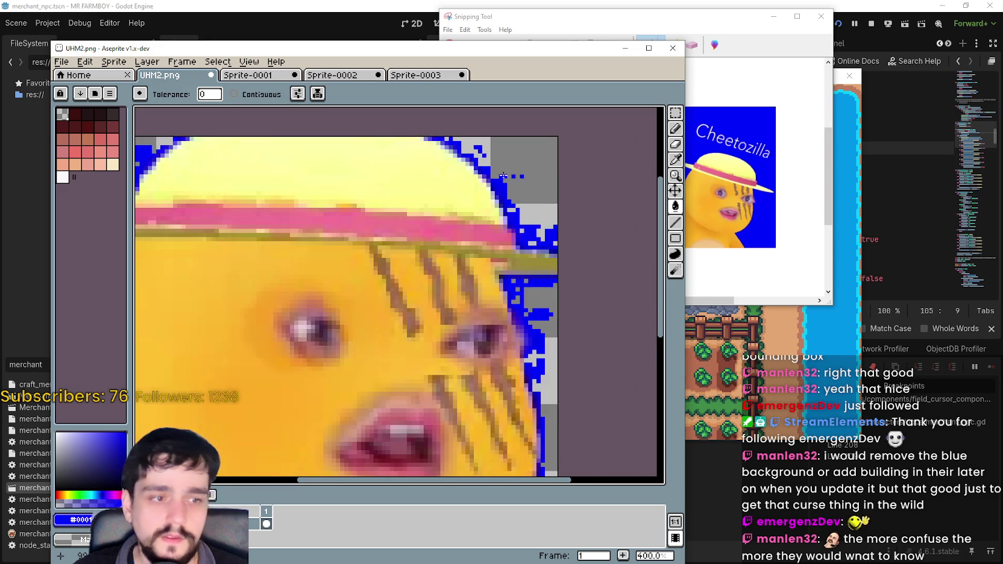
pyautogui.scroll(2, 503, 176)
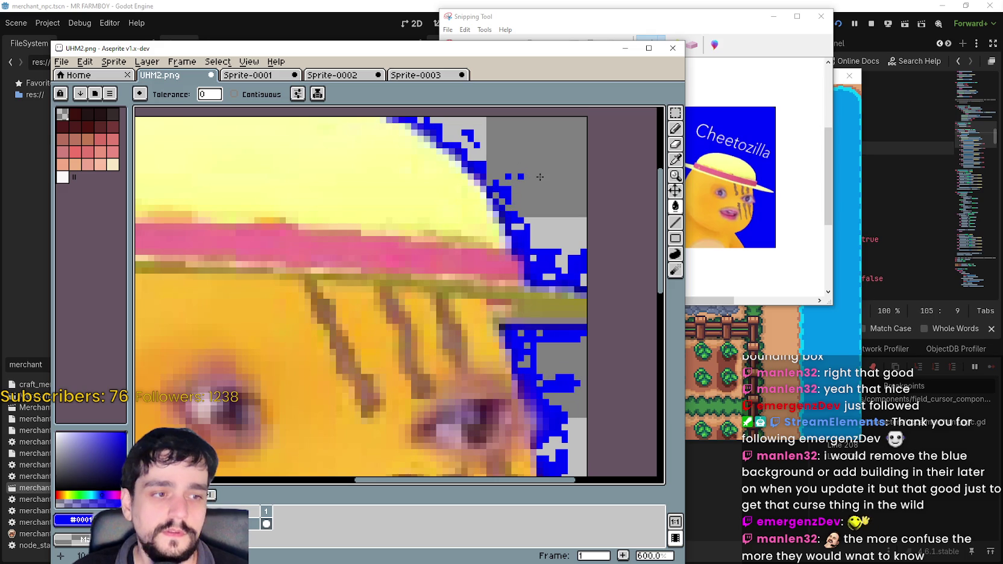
pyautogui.scroll(1, 586, 278)
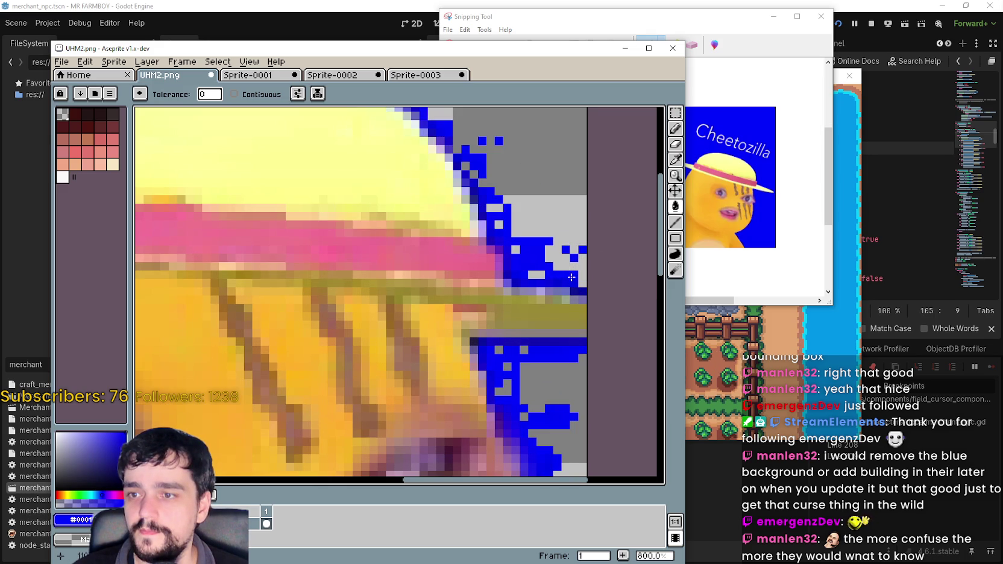
pyautogui.hotkey('ctrl', 'z')
pyautogui.hotkey('ctrl', 'z')
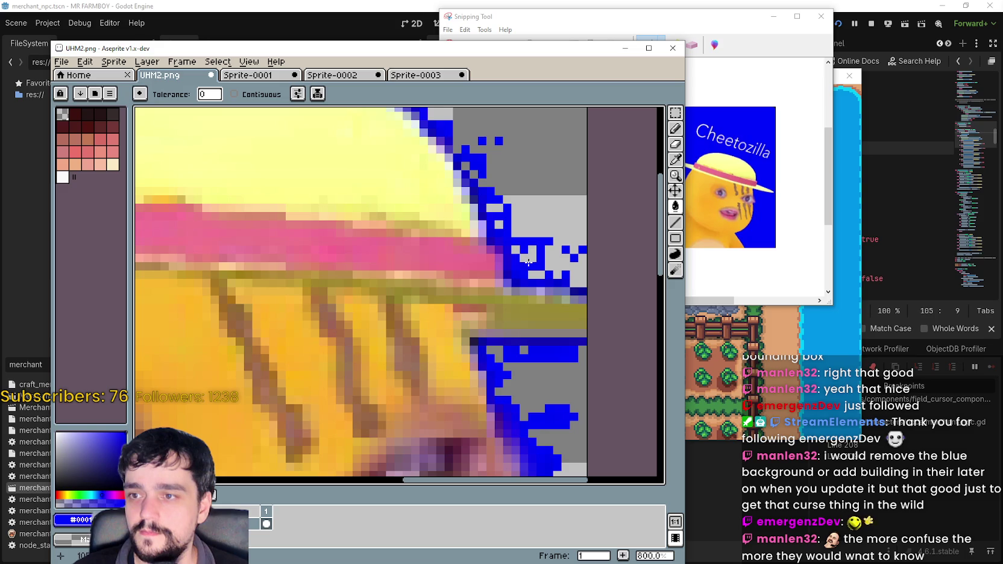
pyautogui.hotkey('ctrl', 'z')
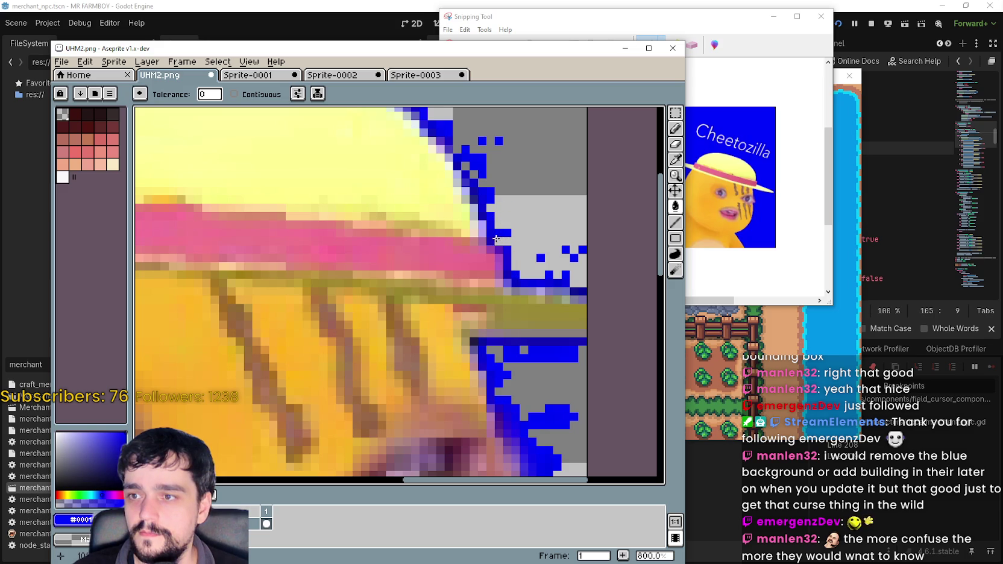
pyautogui.hotkey('ctrl', 'z')
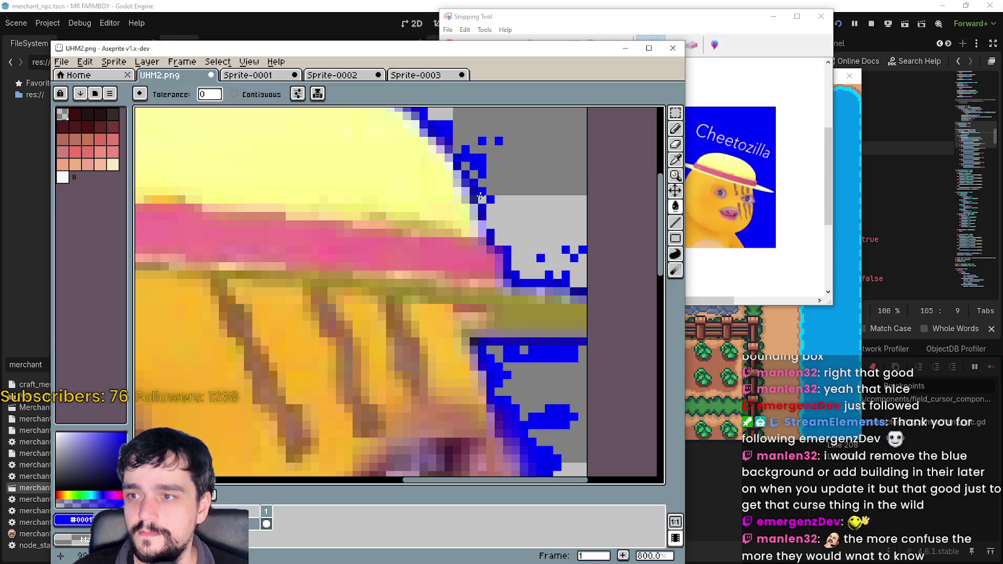
pyautogui.scroll(-3, 506, 272)
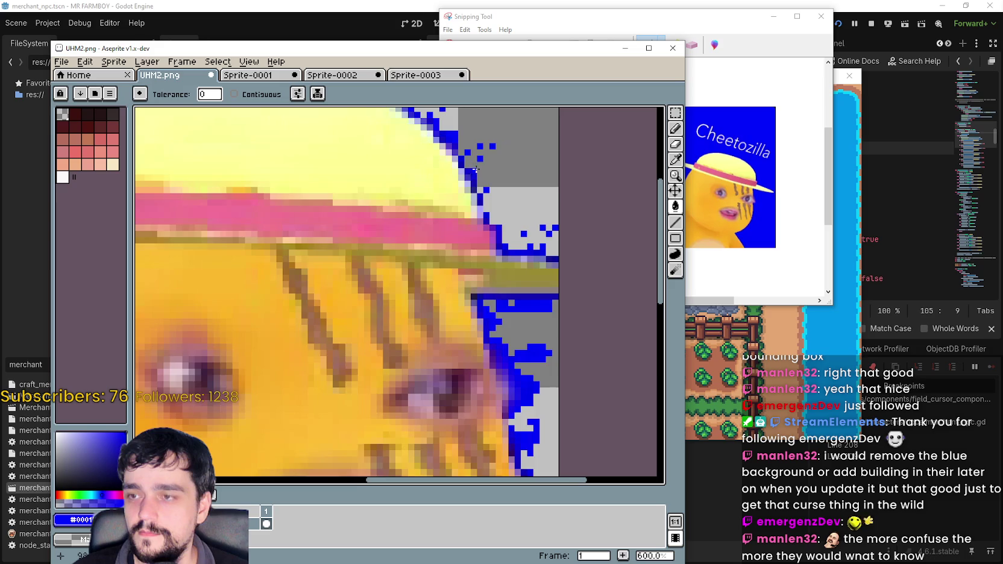
pyautogui.scroll(1, 528, 356)
pyautogui.scroll(1, 527, 355)
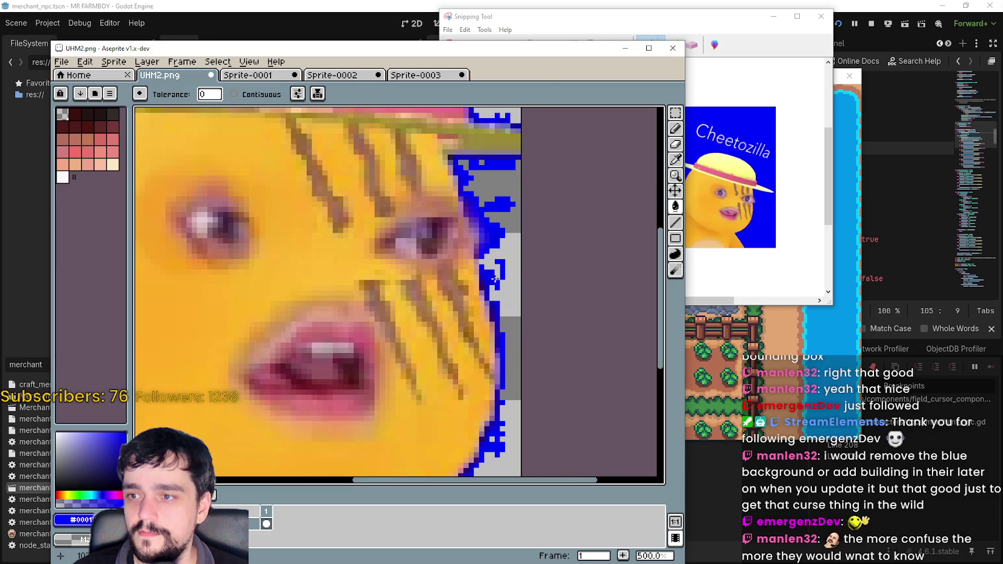
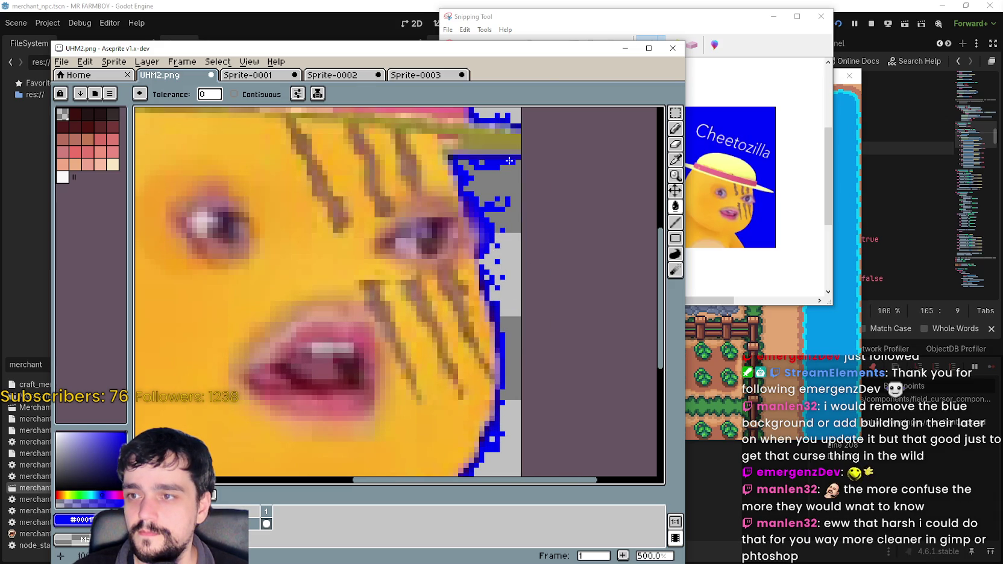
# - Erase the stray blue pixels along the upper part of the face's right edge to transparent
pyautogui.scroll(-2, 495, 164)
pyautogui.scroll(4, 492, 193)
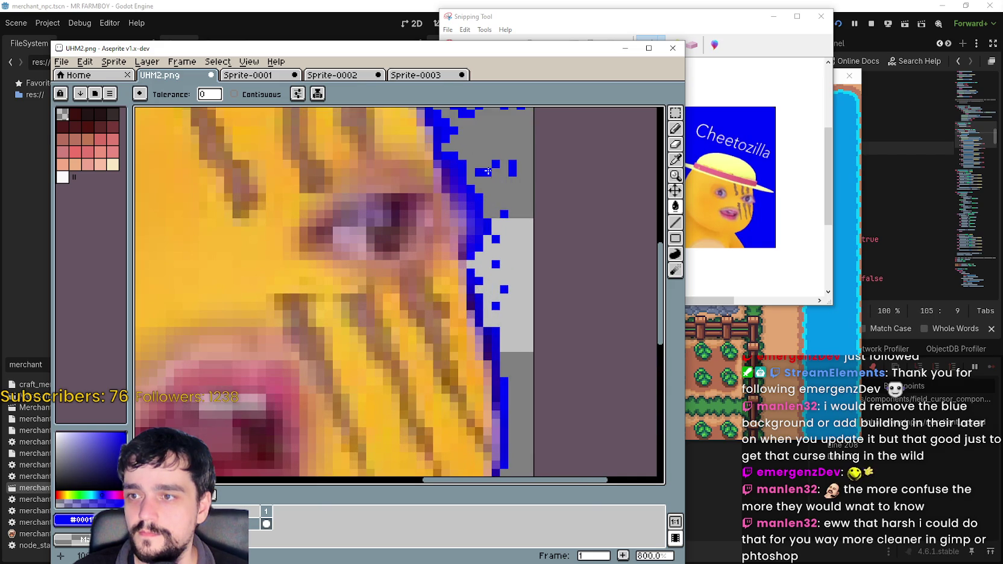
pyautogui.scroll(2, 500, 171)
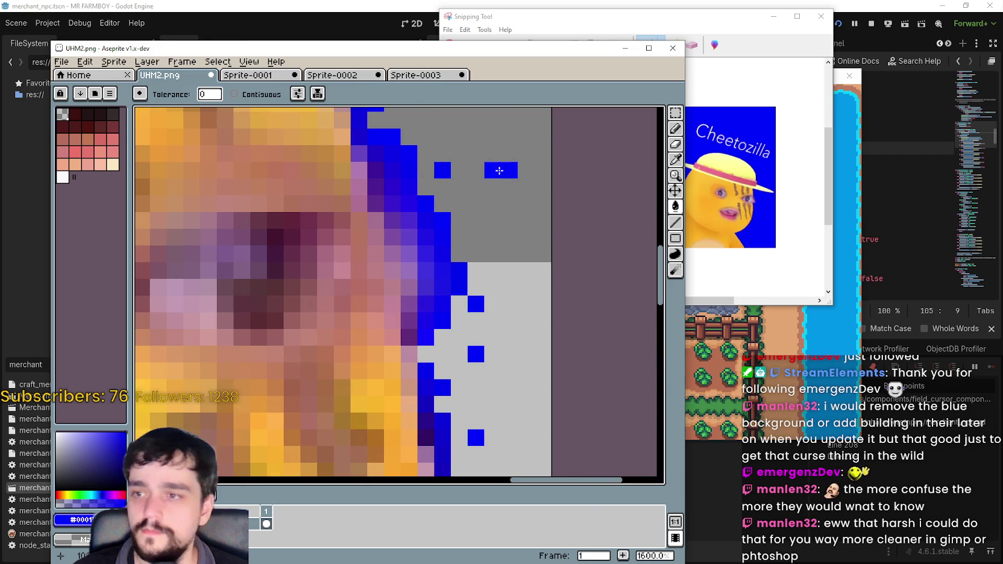
pyautogui.rightClick(499, 171)
pyautogui.rightClick(511, 172)
pyautogui.scroll(2, 513, 180)
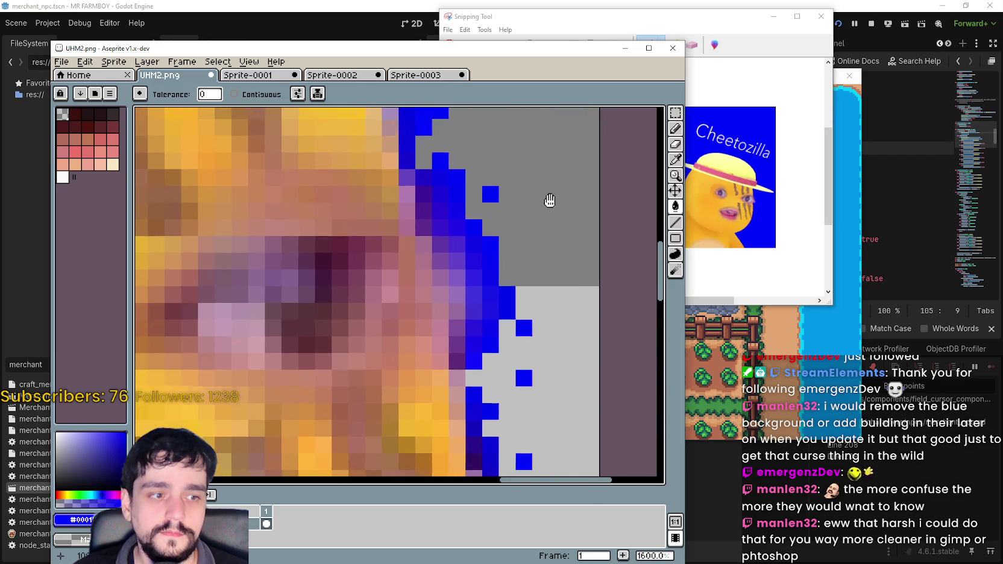
pyautogui.rightClick(493, 204)
pyautogui.rightClick(444, 180)
pyautogui.rightClick(418, 155)
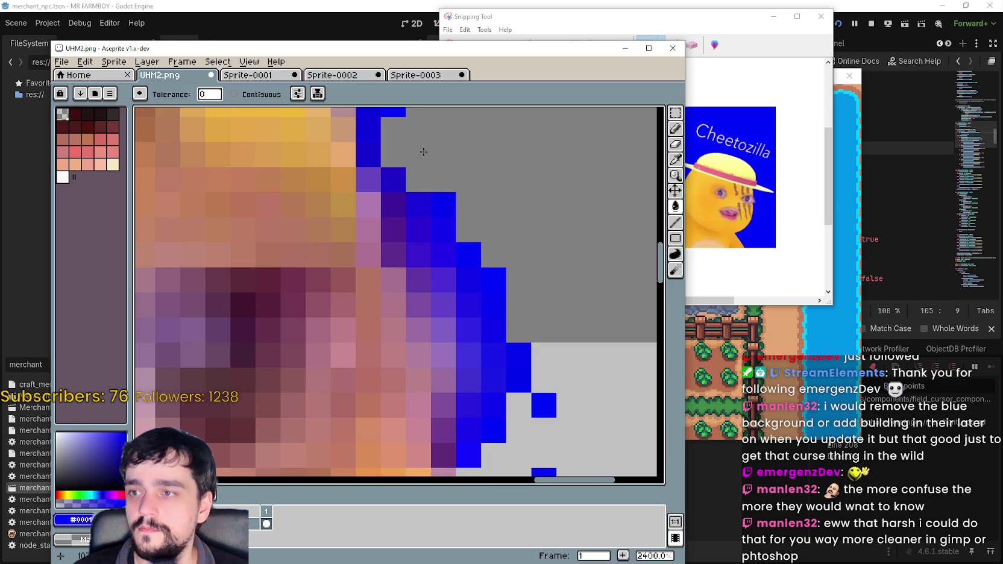
pyautogui.rightClick(468, 255)
pyautogui.rightClick(469, 305)
pyautogui.rightClick(493, 330)
pyautogui.rightClick(493, 305)
pyautogui.rightClick(468, 281)
pyautogui.rightClick(494, 281)
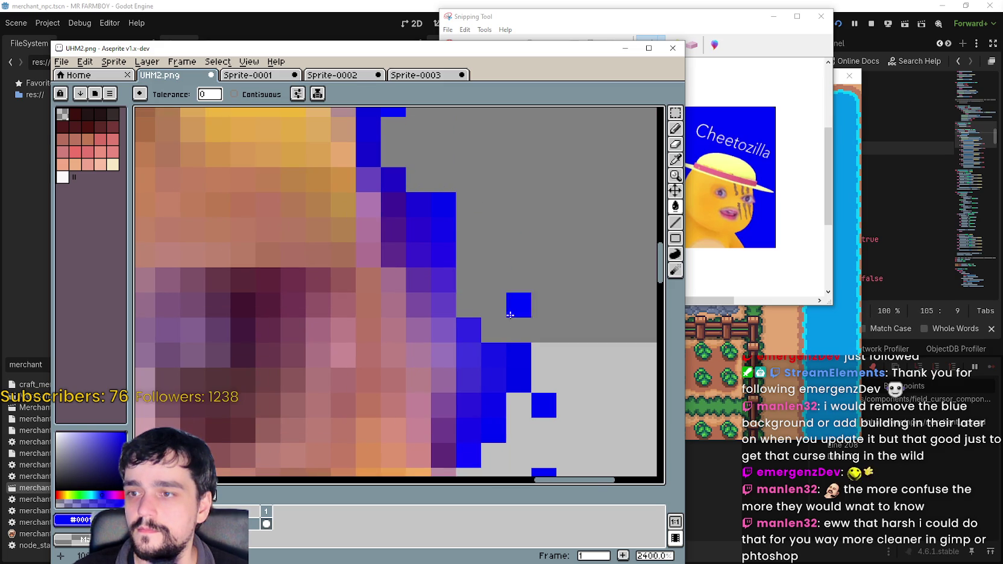
# - Erase the remaining blue pixels lower down the right edge, plus two higher up
pyautogui.rightClick(543, 406)
pyautogui.rightClick(518, 380)
pyautogui.rightClick(519, 355)
pyautogui.rightClick(494, 405)
pyautogui.rightClick(493, 430)
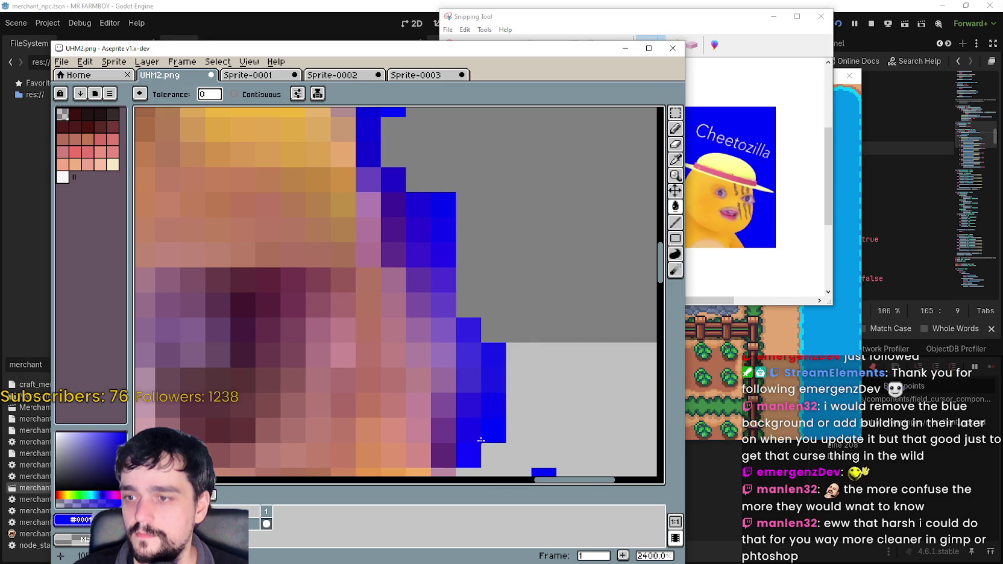
pyautogui.rightClick(468, 430)
pyautogui.rightClick(469, 455)
pyautogui.rightClick(494, 355)
pyautogui.rightClick(494, 380)
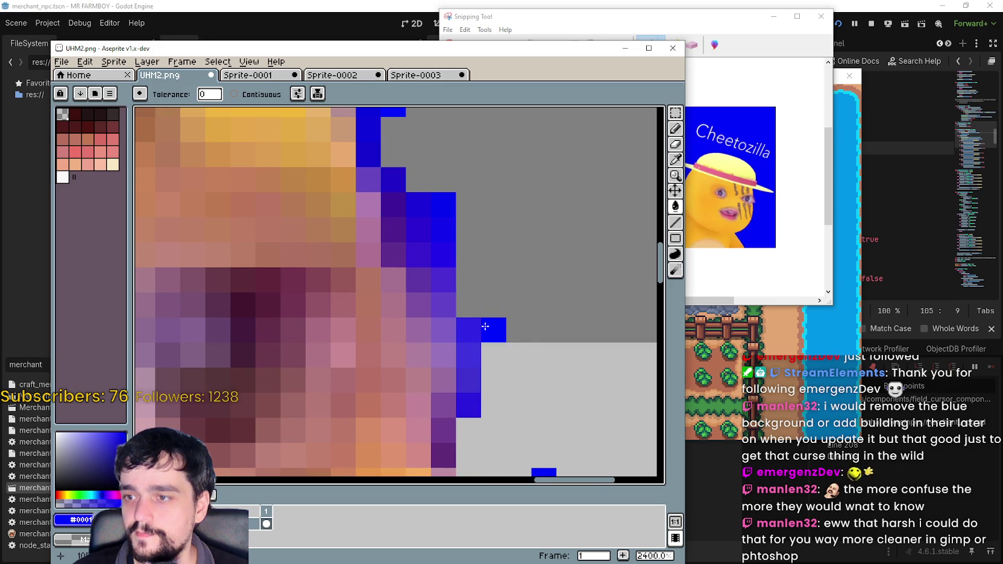
pyautogui.rightClick(446, 232)
pyautogui.rightClick(419, 211)
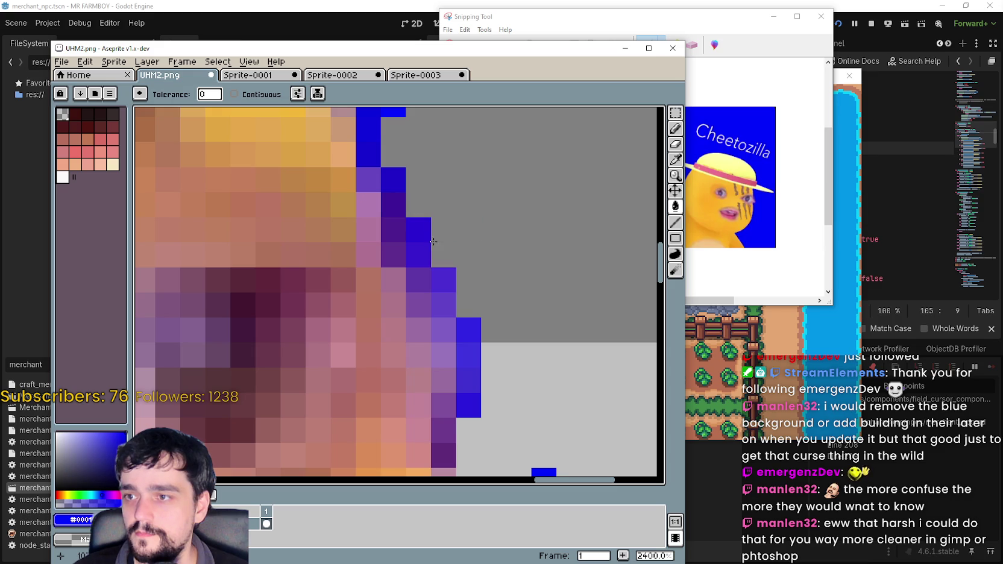
pyautogui.scroll(-3, 426, 226)
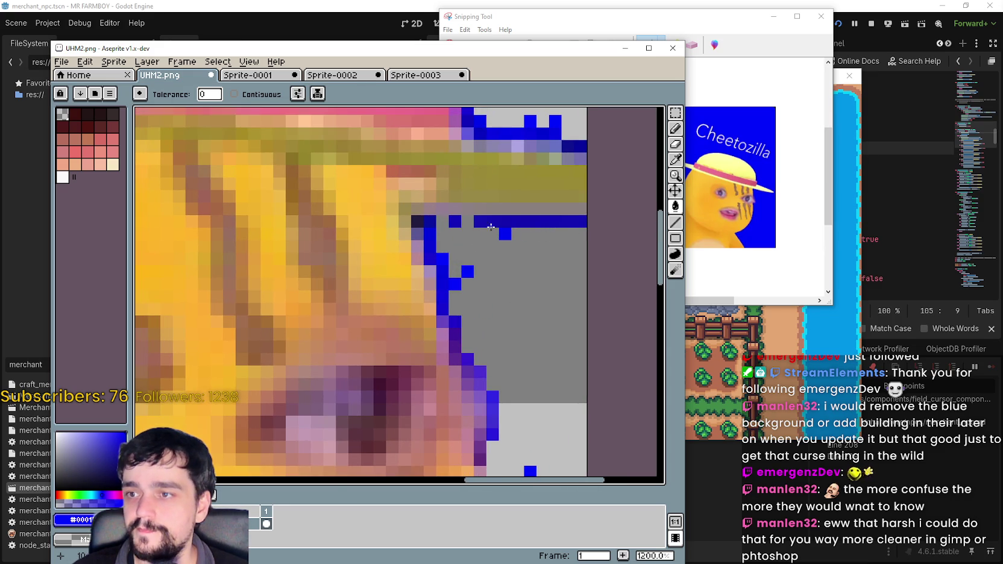
pyautogui.scroll(3, 550, 224)
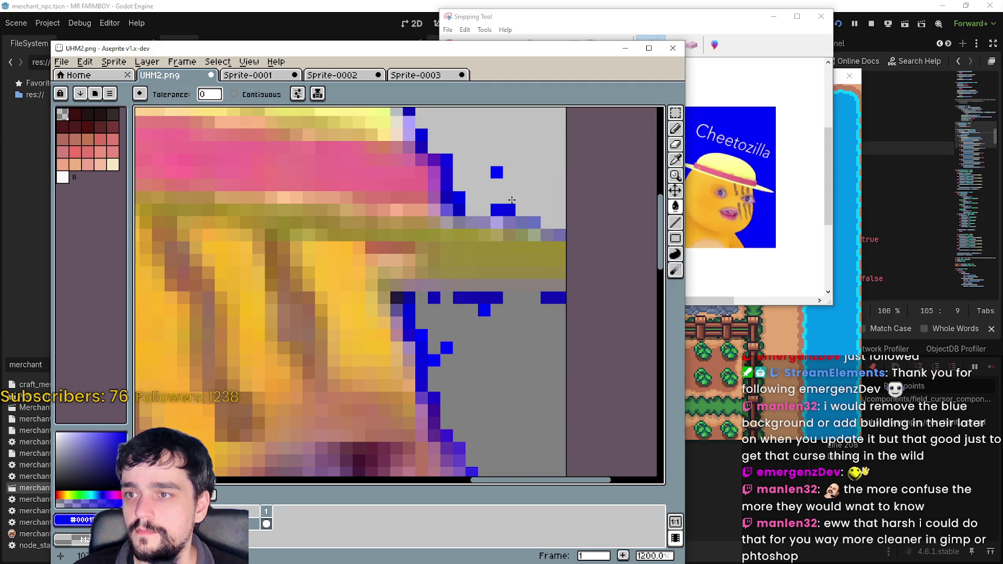
pyautogui.scroll(-5, 481, 202)
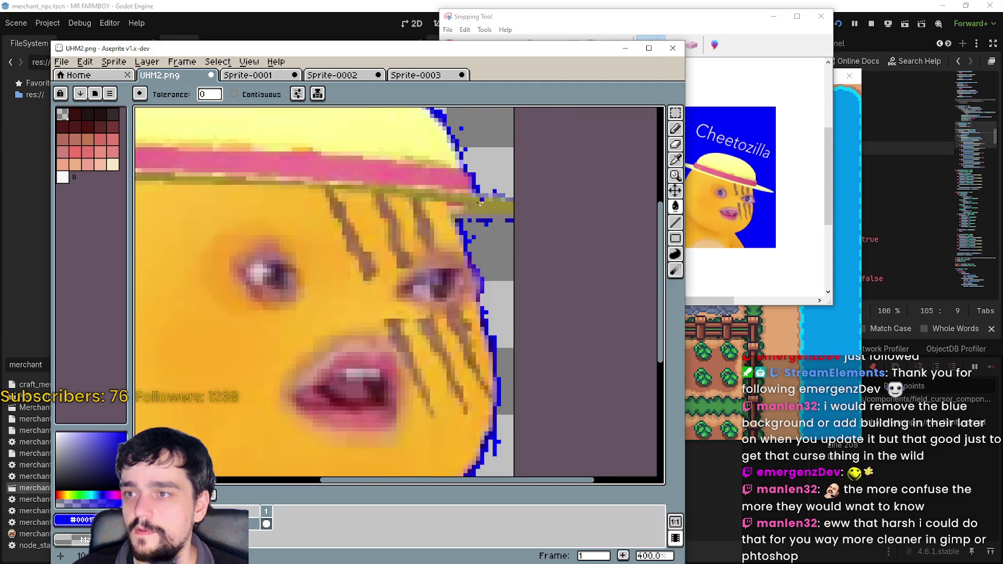
pyautogui.scroll(-3, 480, 202)
pyautogui.scroll(8, 433, 241)
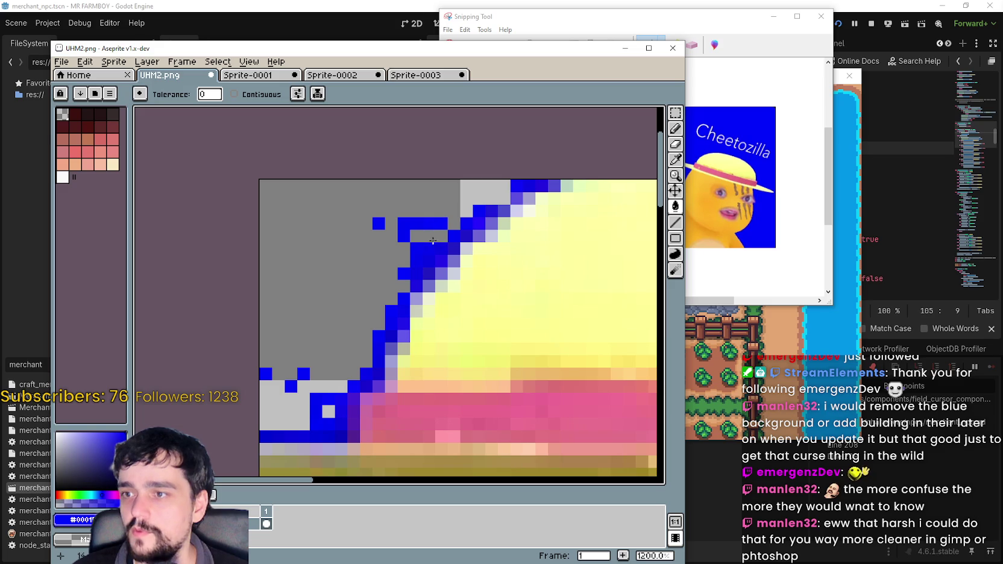
pyautogui.click(306, 100)
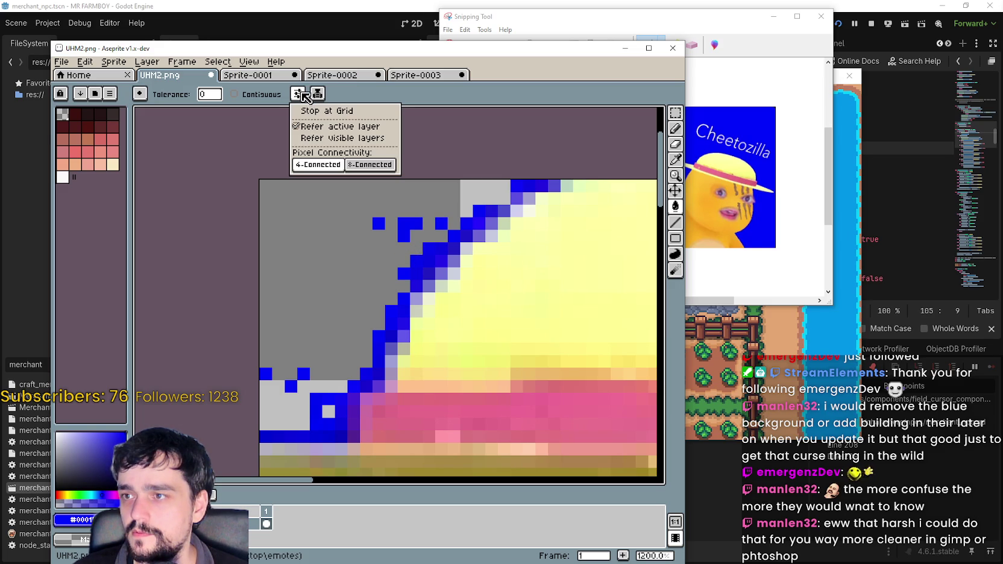
pyautogui.click(370, 165)
pyautogui.click(406, 231)
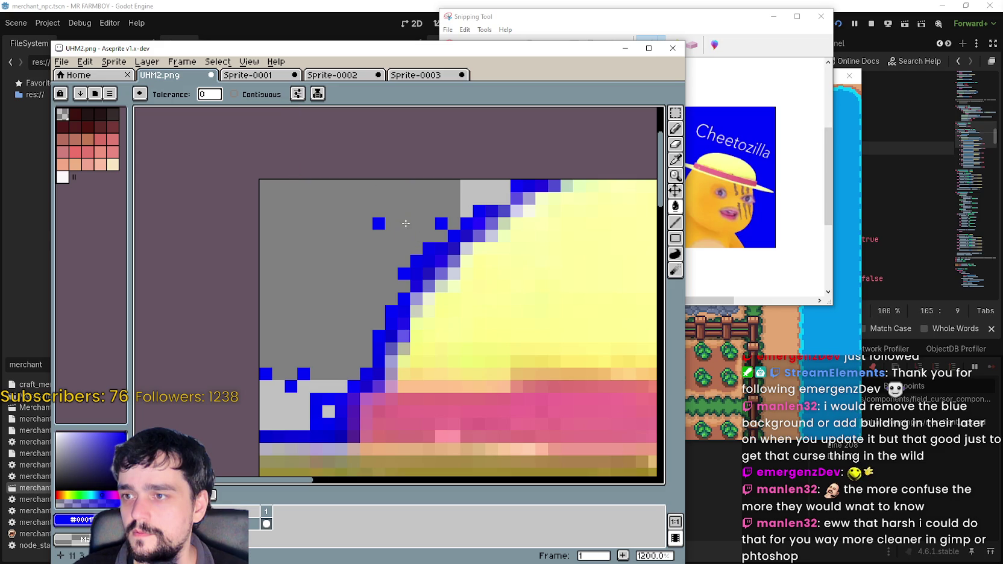
pyautogui.scroll(-5, 435, 265)
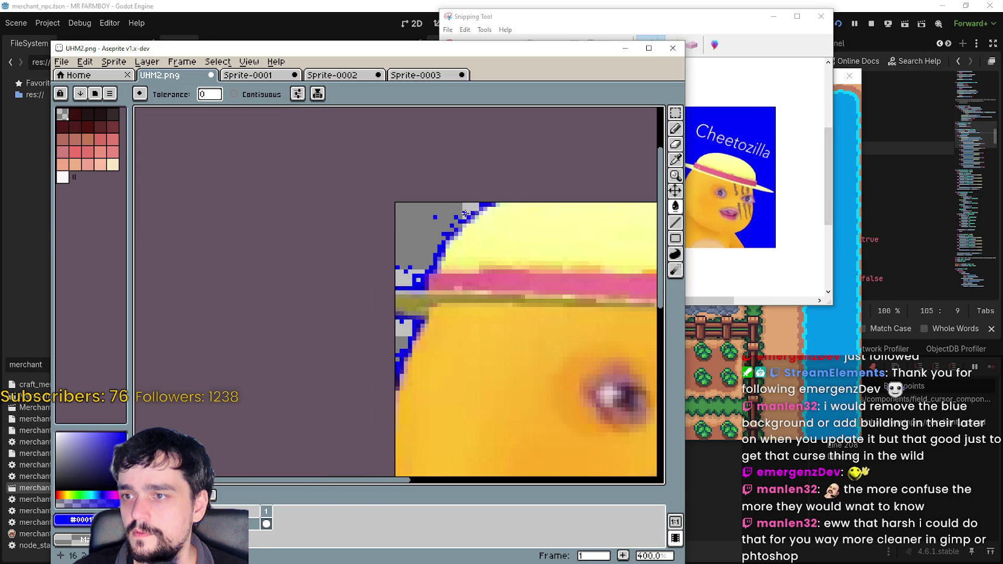
pyautogui.scroll(1, 417, 248)
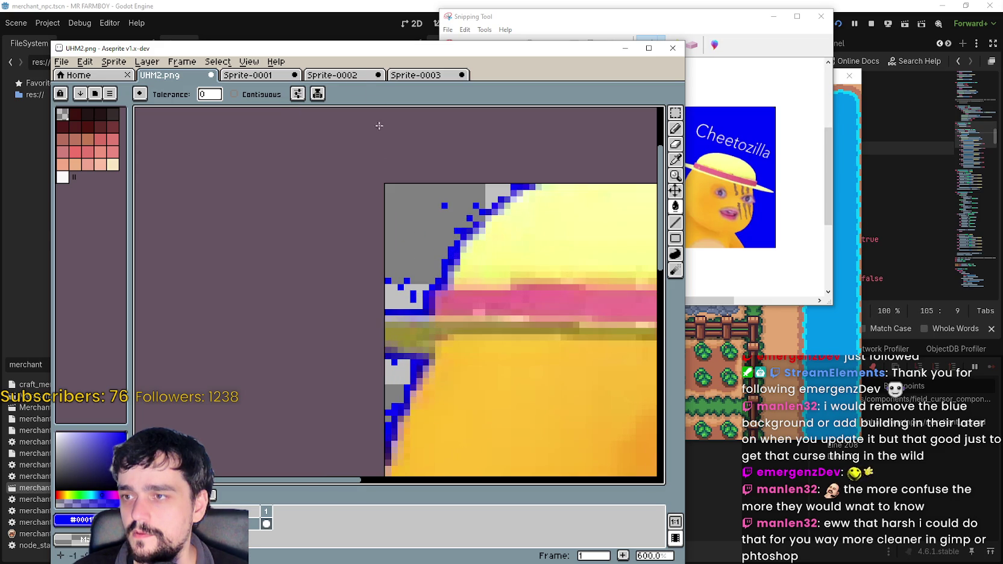
pyautogui.click(298, 93)
pyautogui.click(362, 164)
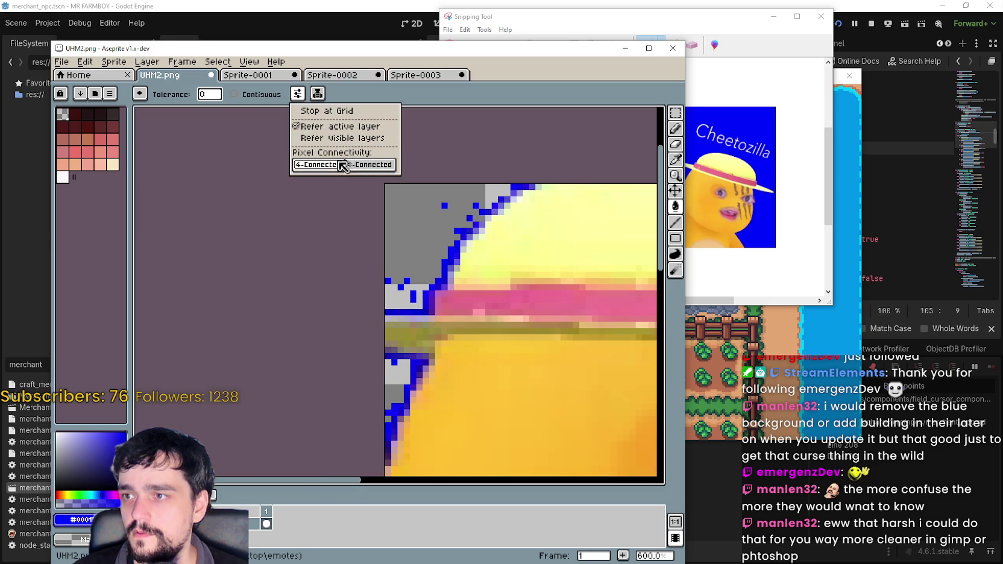
# - Switch the ink to Alpha Compositing, then to Copy Alpha + Color
pyautogui.click(318, 94)
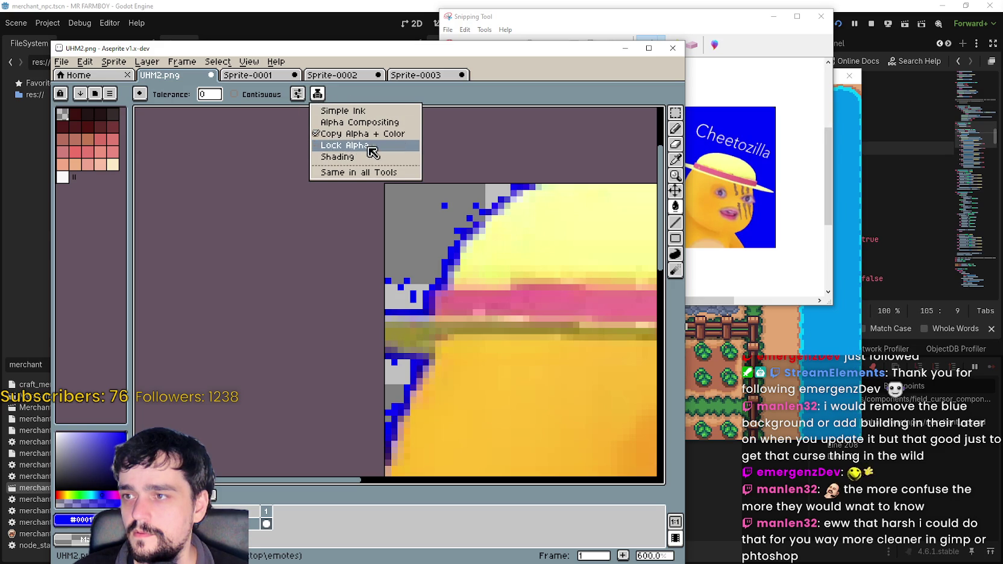
pyautogui.click(356, 123)
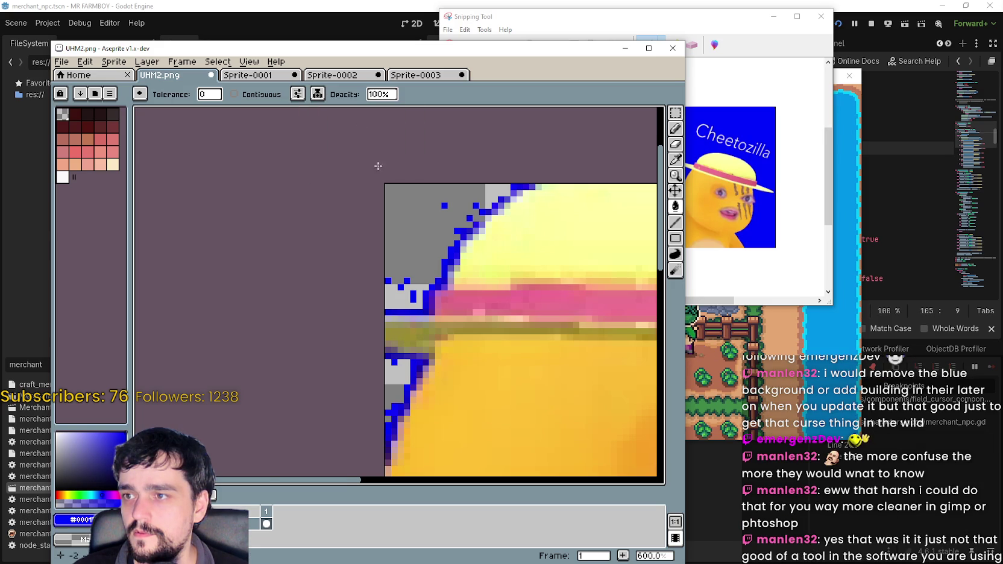
pyautogui.scroll(4, 404, 222)
pyautogui.scroll(-3, 528, 310)
pyautogui.scroll(2, 458, 253)
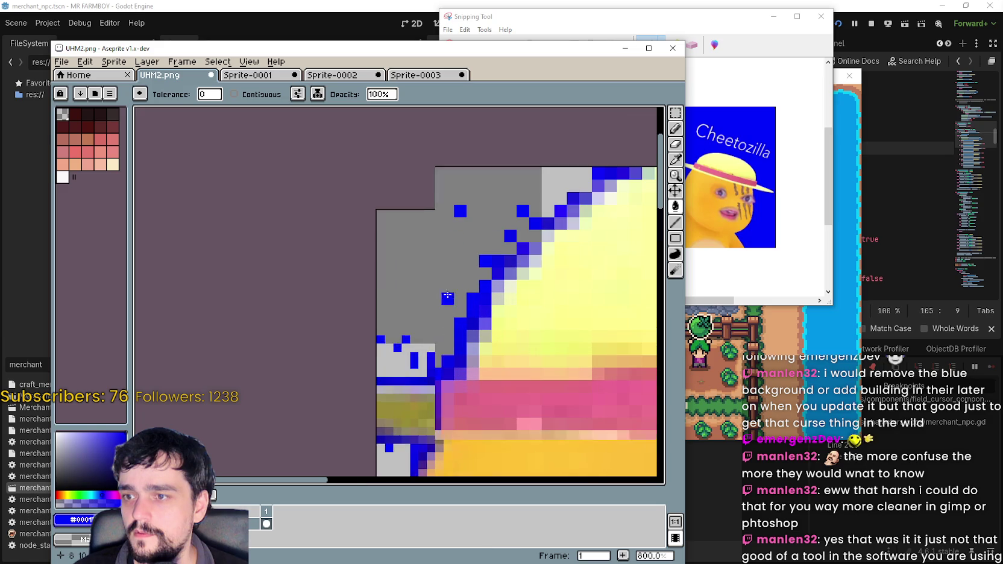
pyautogui.click(318, 94)
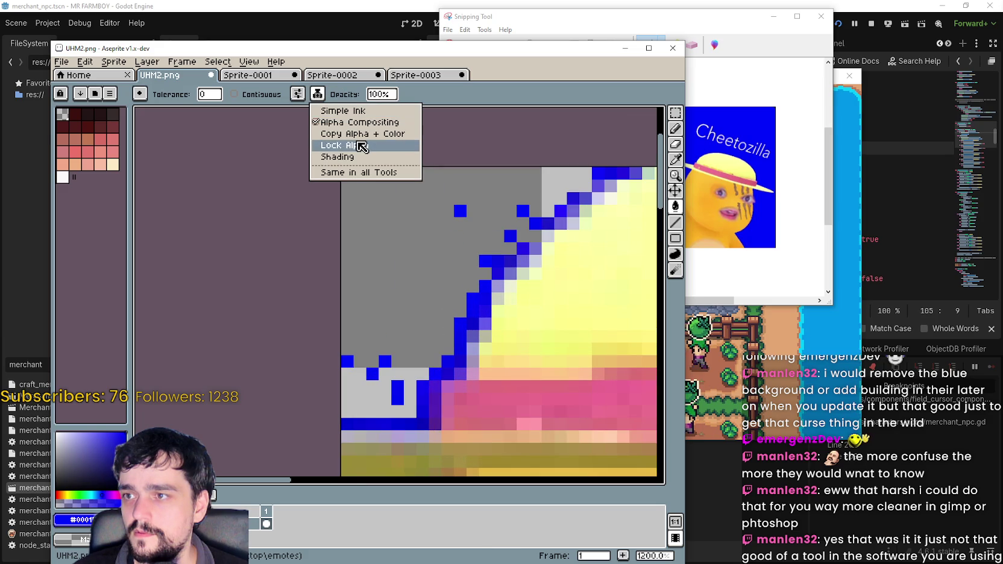
pyautogui.click(365, 135)
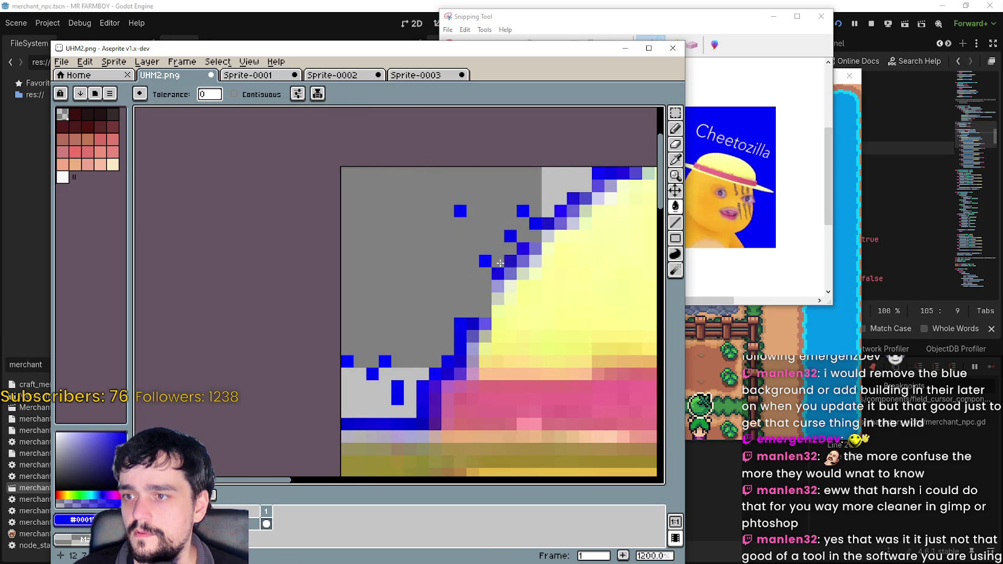
pyautogui.scroll(-2, 394, 169)
# - Try the Lock Alpha and Alpha Compositing inks, then return to Copy Alpha + Color
pyautogui.click(318, 95)
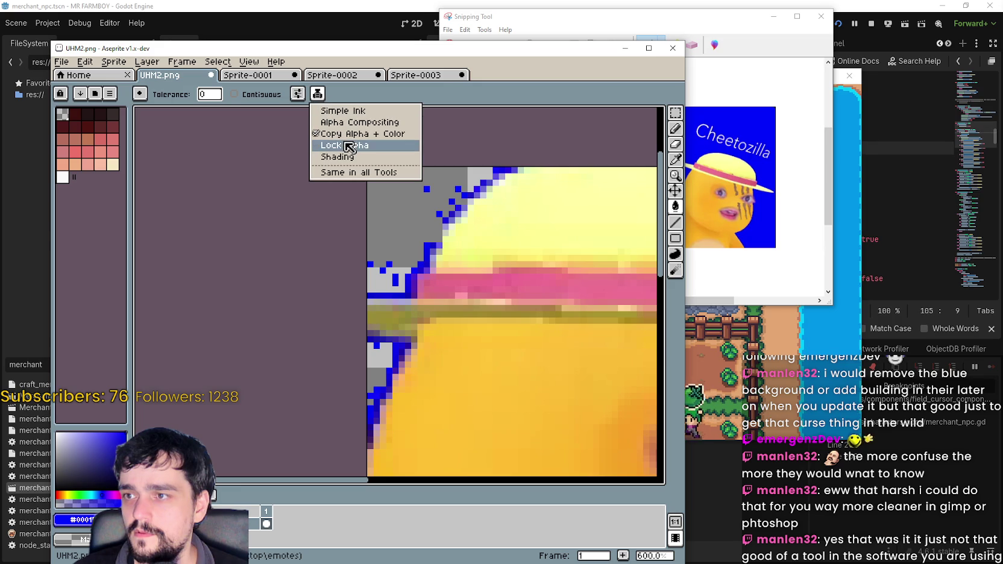
pyautogui.click(372, 148)
pyautogui.scroll(2, 500, 189)
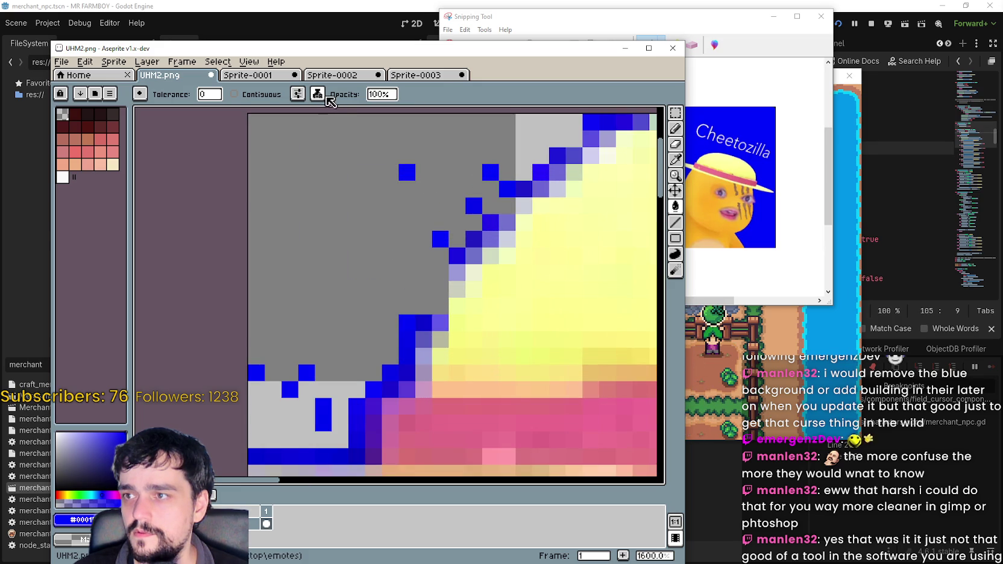
pyautogui.click(318, 94)
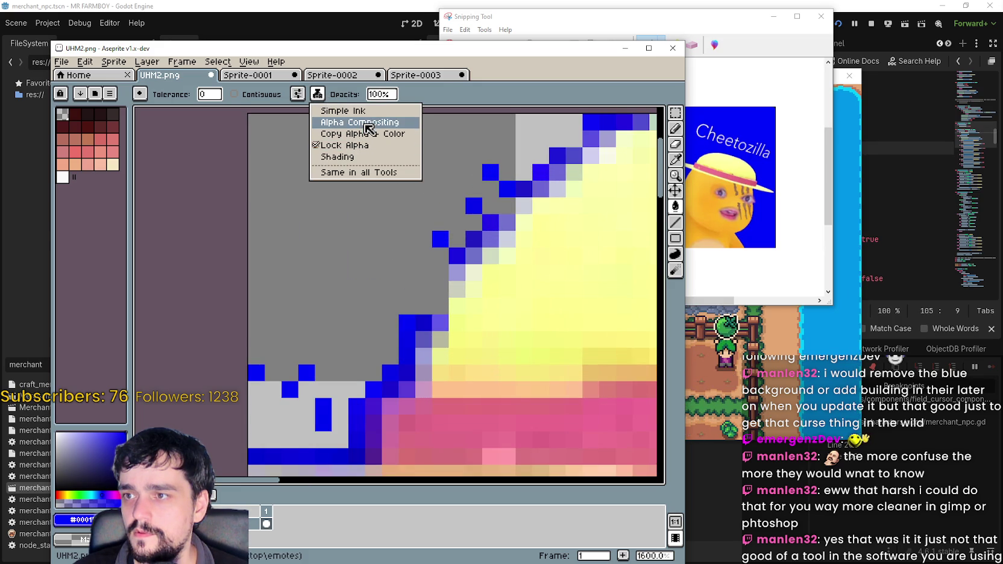
pyautogui.click(361, 122)
pyautogui.click(318, 94)
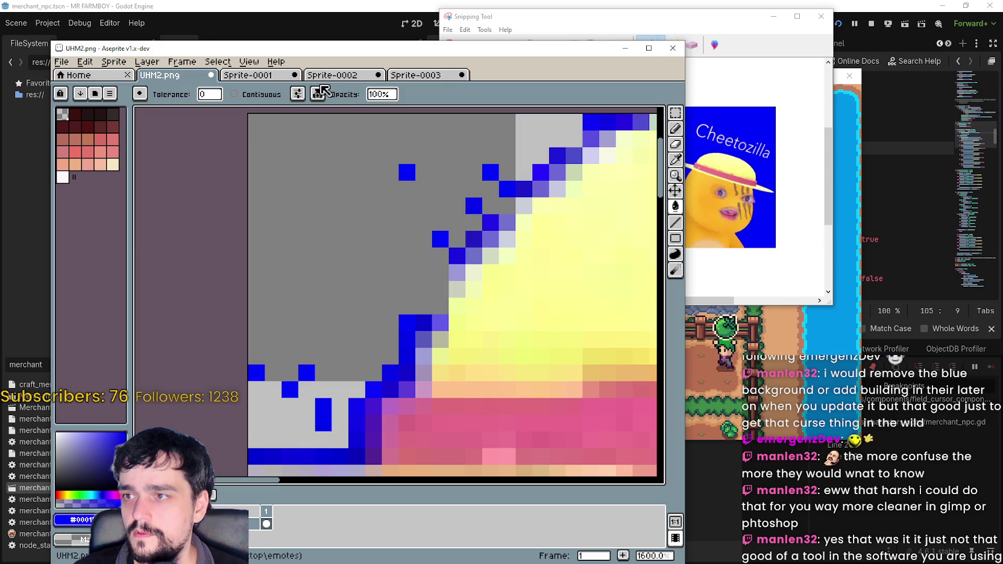
pyautogui.click(358, 134)
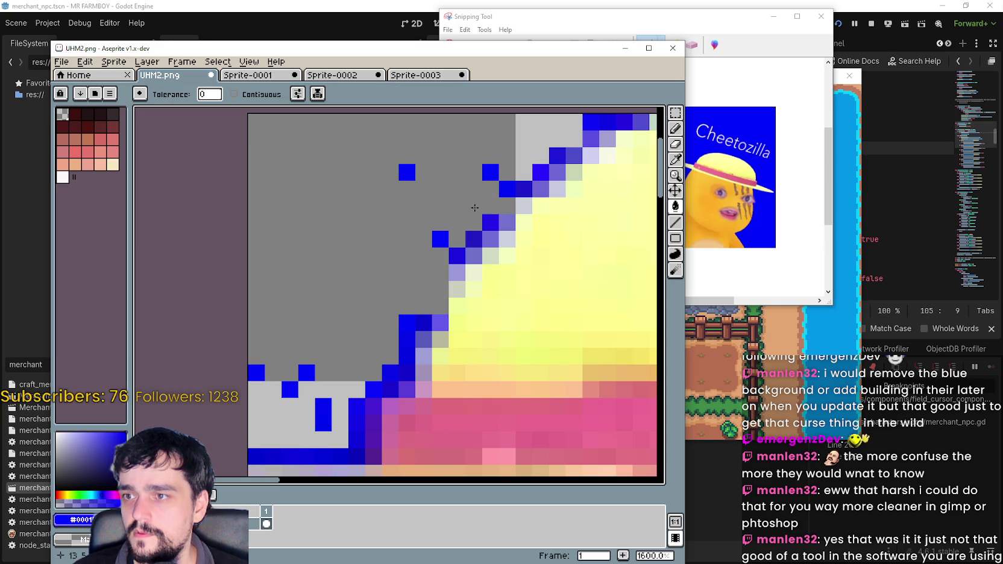
pyautogui.scroll(-3, 467, 194)
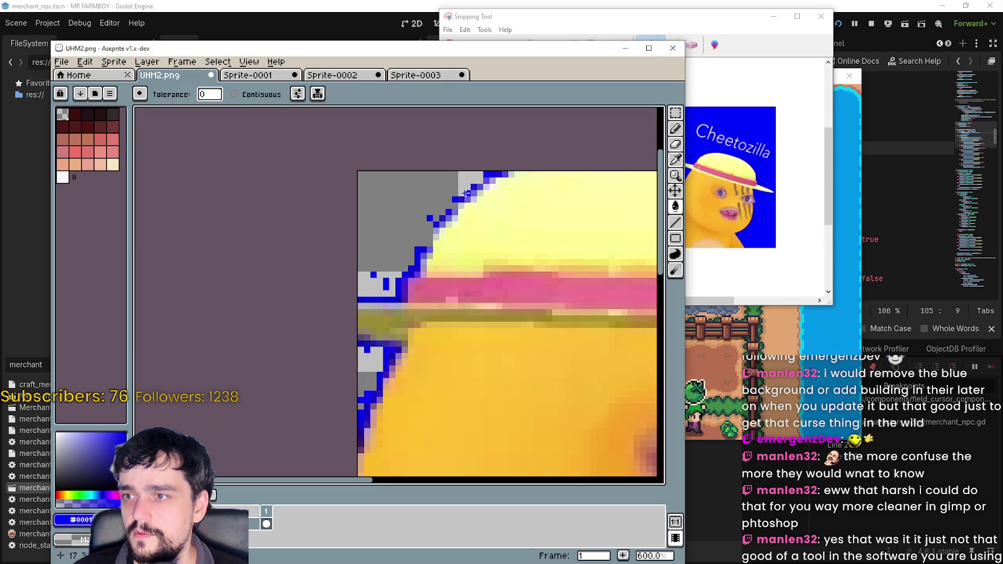
pyautogui.scroll(3, 489, 170)
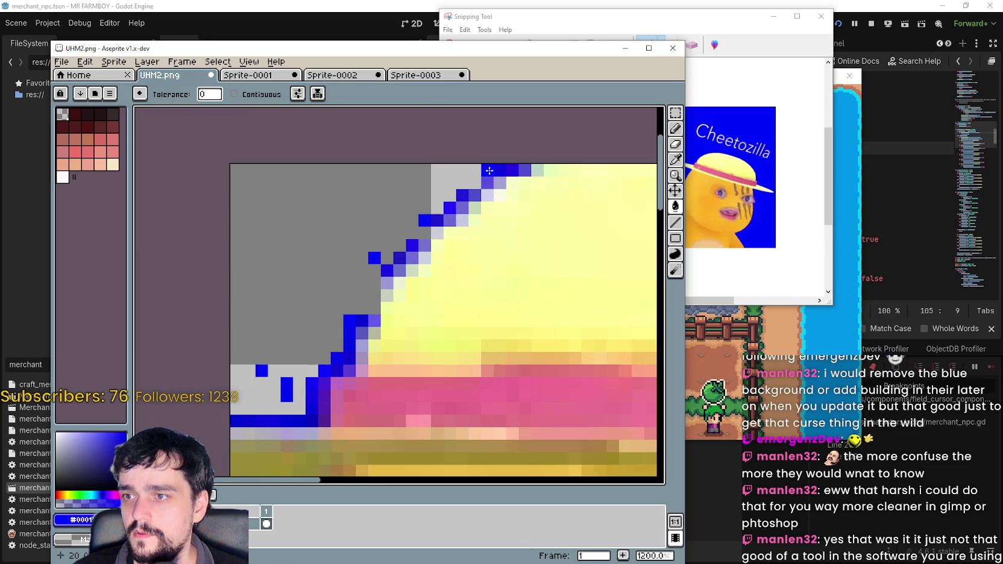
# - Fill the stray blue pixels along the hat's left edge with grey
pyautogui.click(449, 182)
pyautogui.click(449, 207)
pyautogui.moveTo(437, 220); pyautogui.dragTo(425, 220)
pyautogui.click(465, 192)
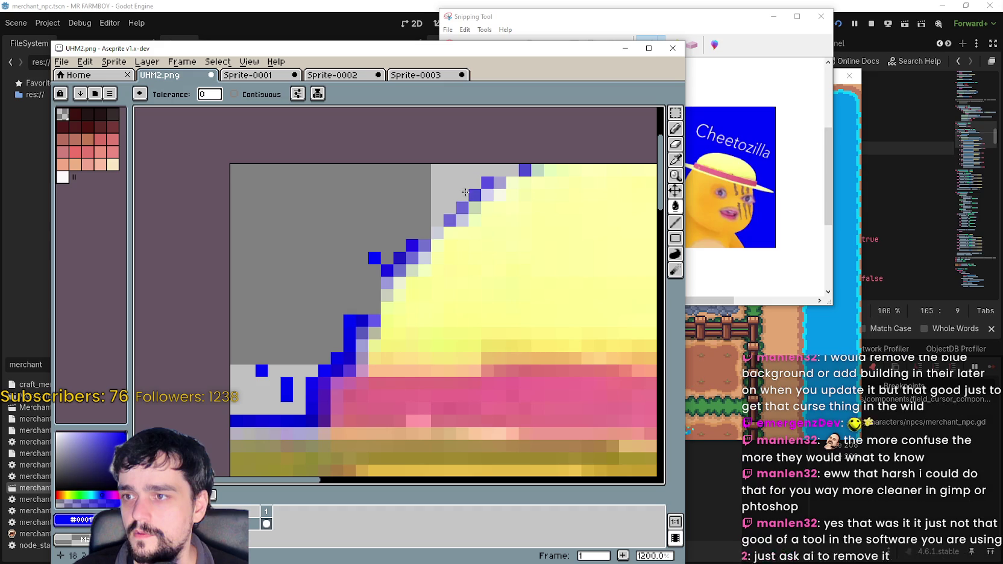
pyautogui.click(487, 182)
pyautogui.scroll(-2, 482, 183)
pyautogui.click(422, 229)
pyautogui.scroll(2, 409, 246)
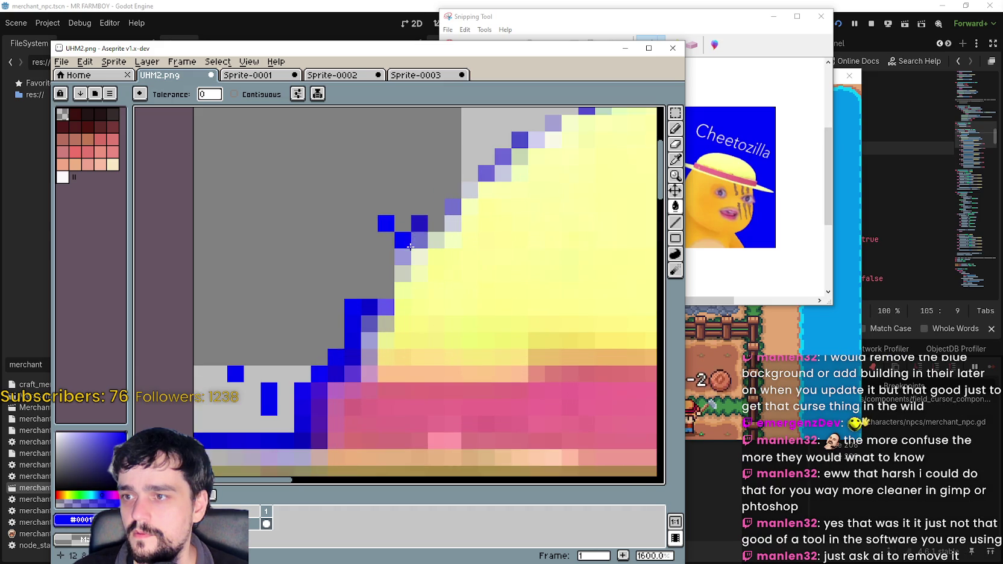
pyautogui.click(419, 223)
pyautogui.click(385, 223)
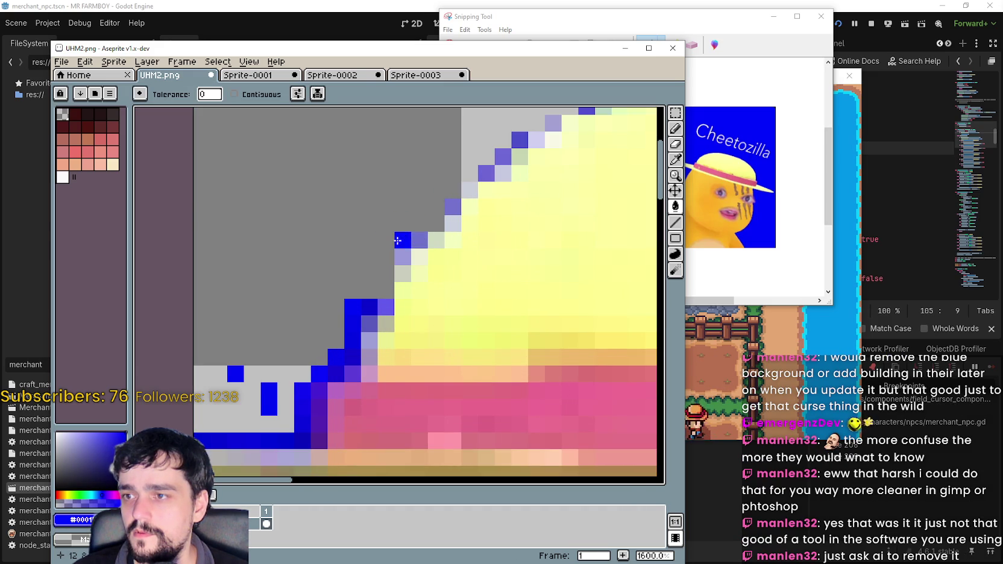
pyautogui.scroll(-2, 397, 241)
pyautogui.scroll(1, 434, 239)
pyautogui.click(448, 236)
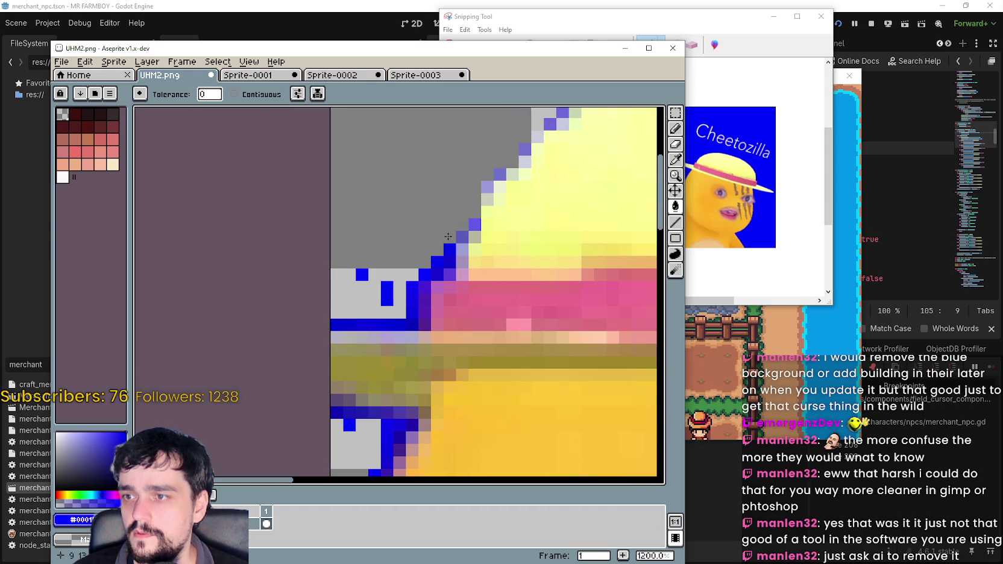
pyautogui.click(438, 259)
pyautogui.click(426, 273)
# - Fill the horizontal and vertical blue bars and their end pixels with grey
pyautogui.click(412, 324)
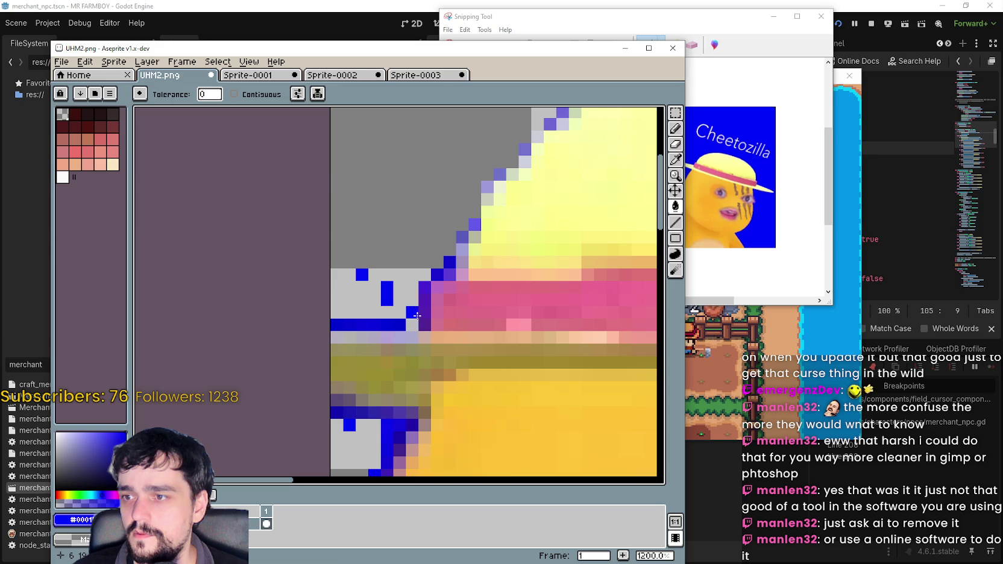
pyautogui.click(415, 314)
pyautogui.click(349, 323)
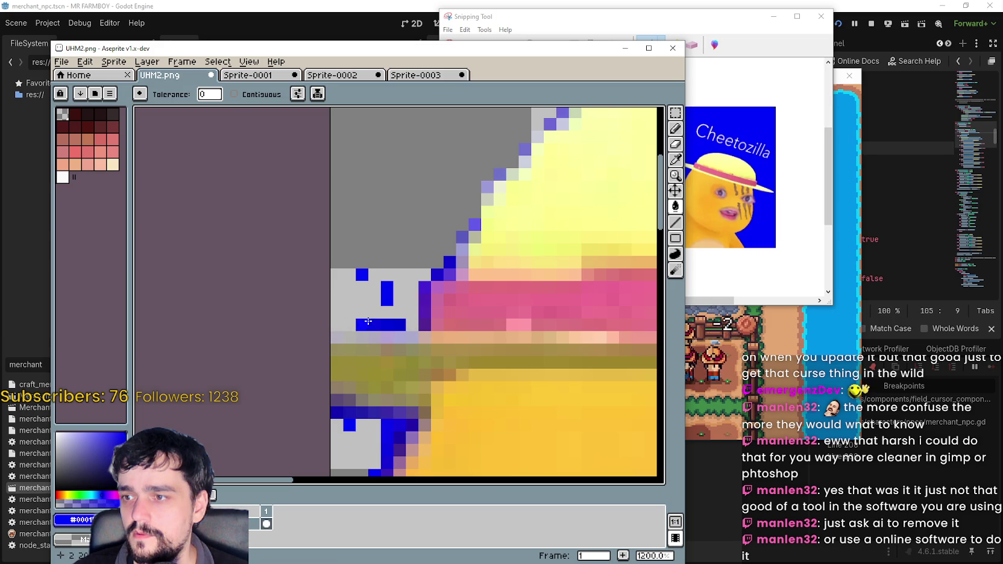
pyautogui.click(397, 324)
pyautogui.click(370, 325)
pyautogui.click(387, 294)
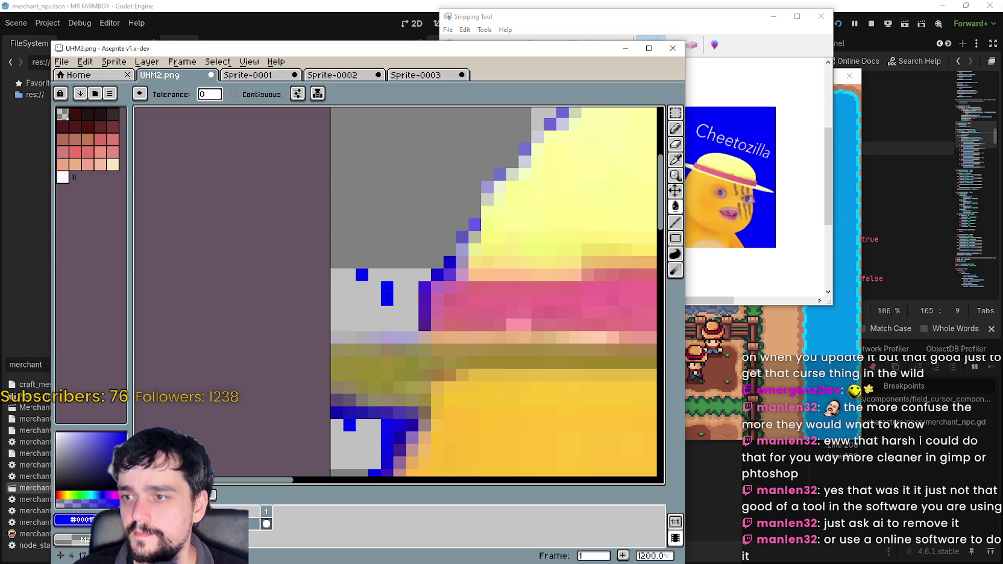
pyautogui.click(362, 274)
pyautogui.scroll(-3, 361, 274)
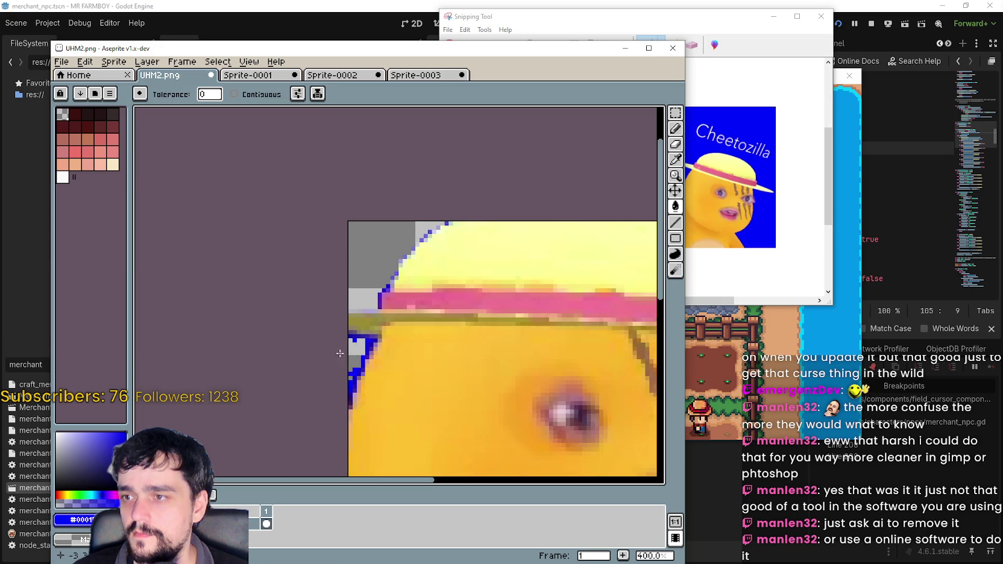
pyautogui.scroll(3, 365, 312)
pyautogui.click(359, 301)
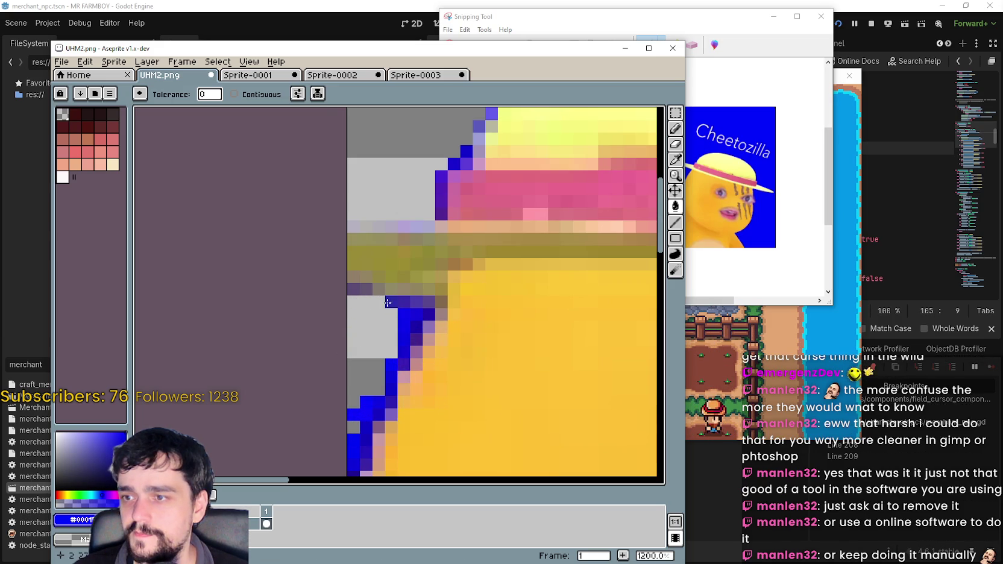
pyautogui.click(407, 314)
# - Grey out the blue diagonal edge pixels below, undoing the accidental blue fill
pyautogui.click(401, 338)
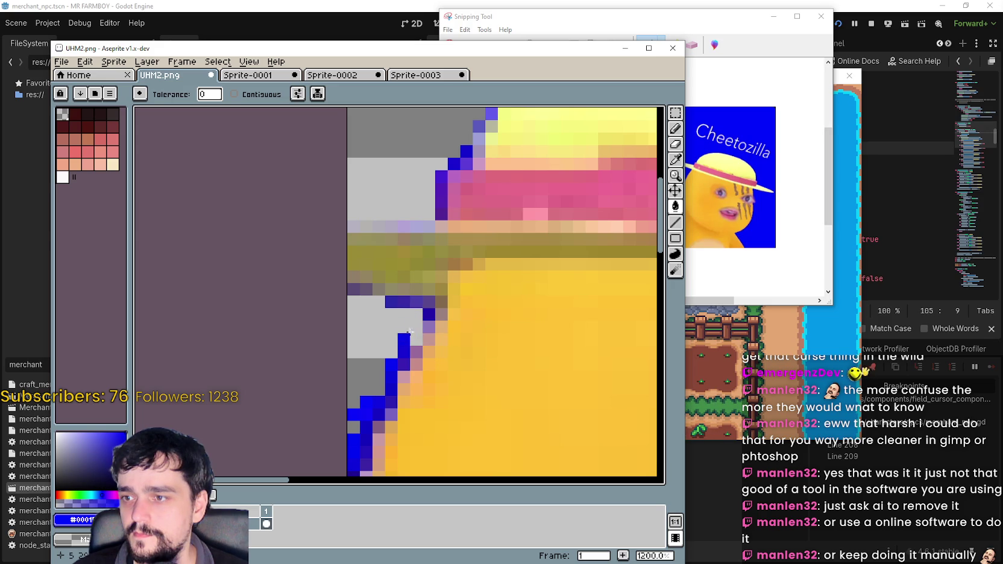
pyautogui.click(390, 366)
pyautogui.click(402, 343)
pyautogui.click(390, 388)
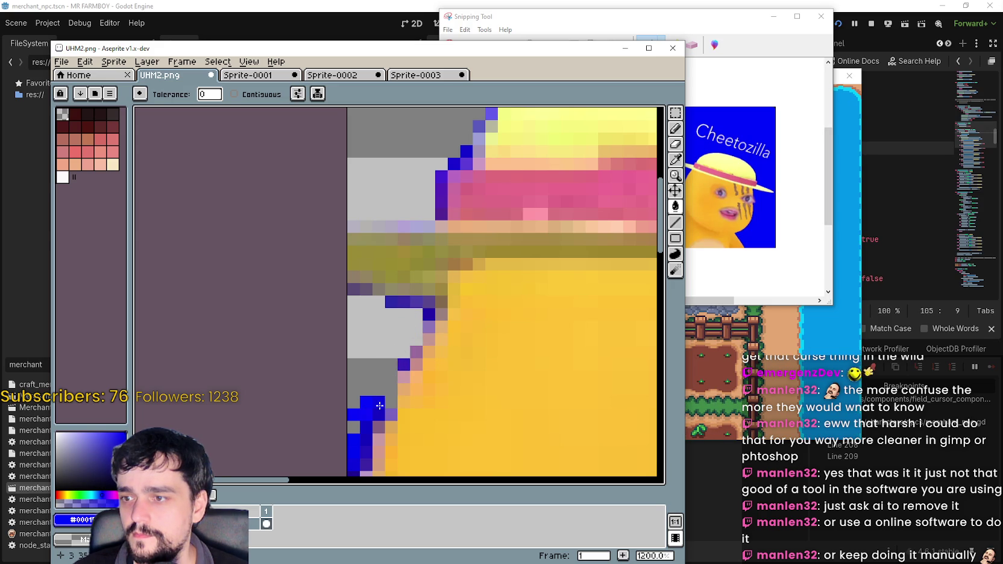
pyautogui.click(357, 425)
pyautogui.hotkey('ctrl', 'z')
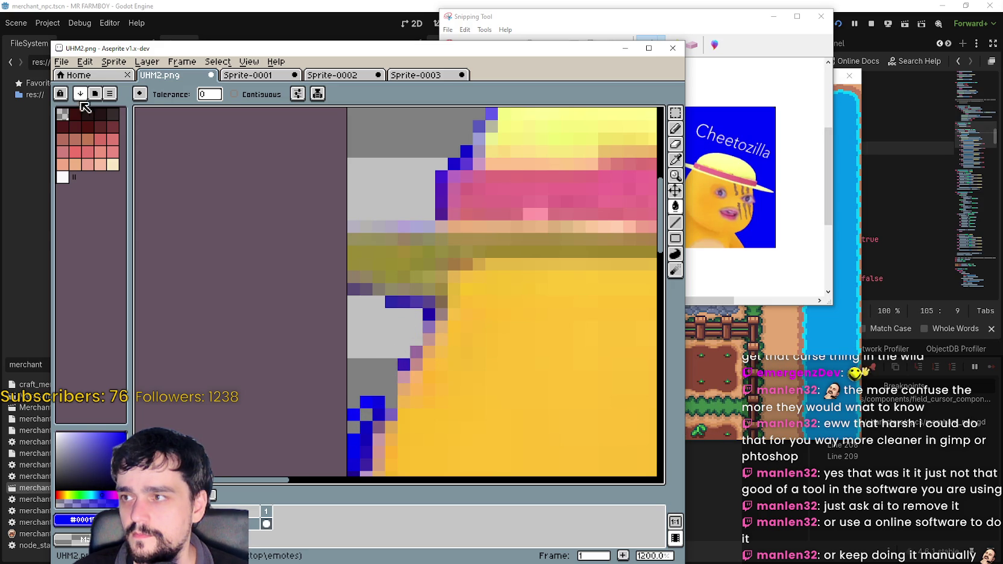
pyautogui.click(97, 94)
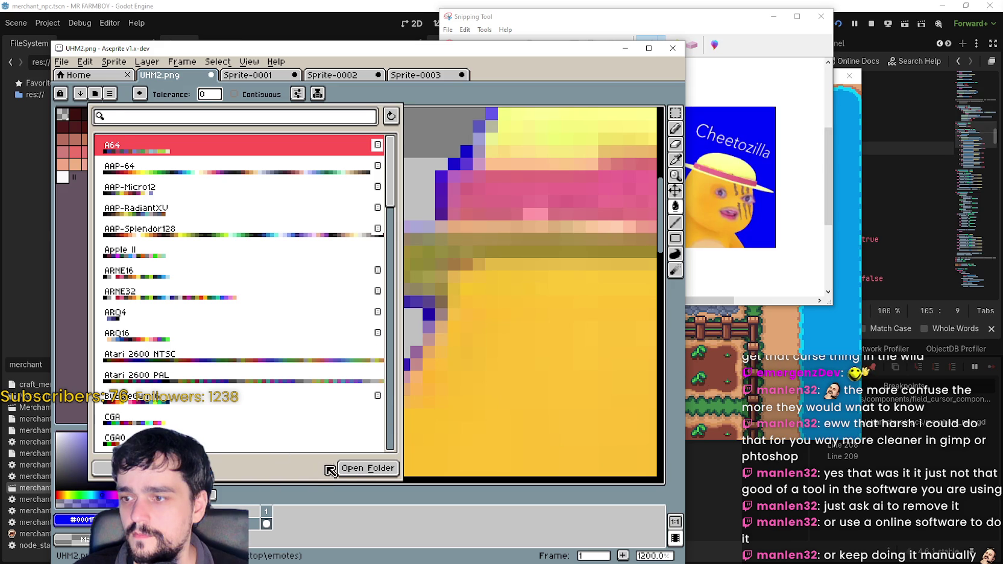
pyautogui.press('Escape')
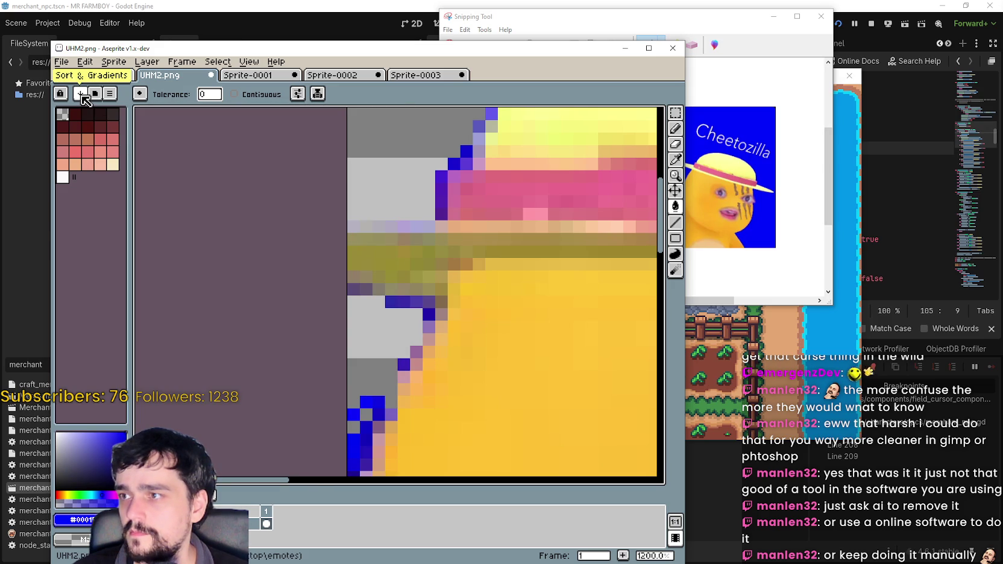
pyautogui.click(83, 97)
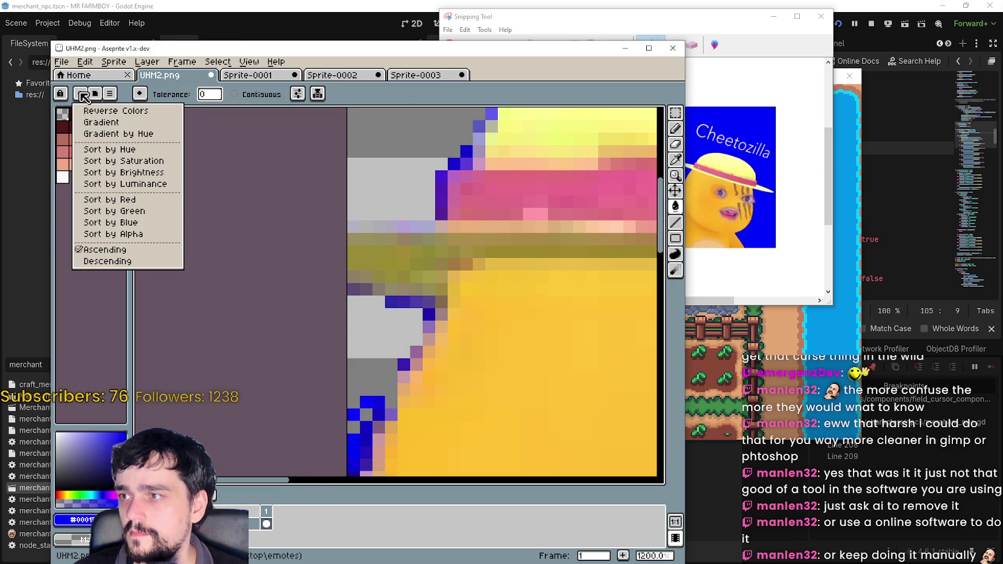
pyautogui.click(82, 96)
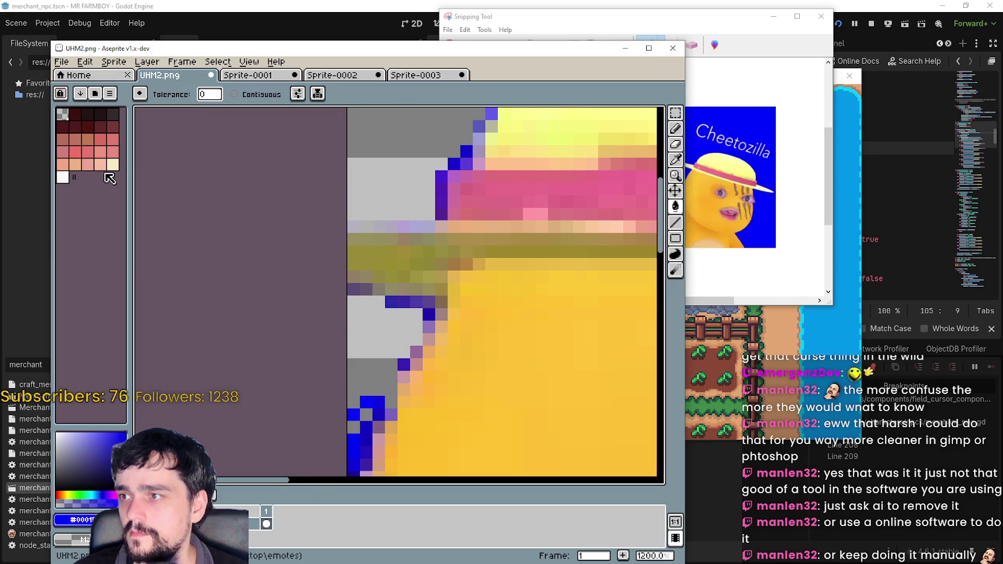
pyautogui.scroll(-4, 425, 346)
pyautogui.scroll(2, 425, 346)
# - Zoom to the chin edge and paint a blue pixel beside the outline
pyautogui.scroll(-1, 336, 298)
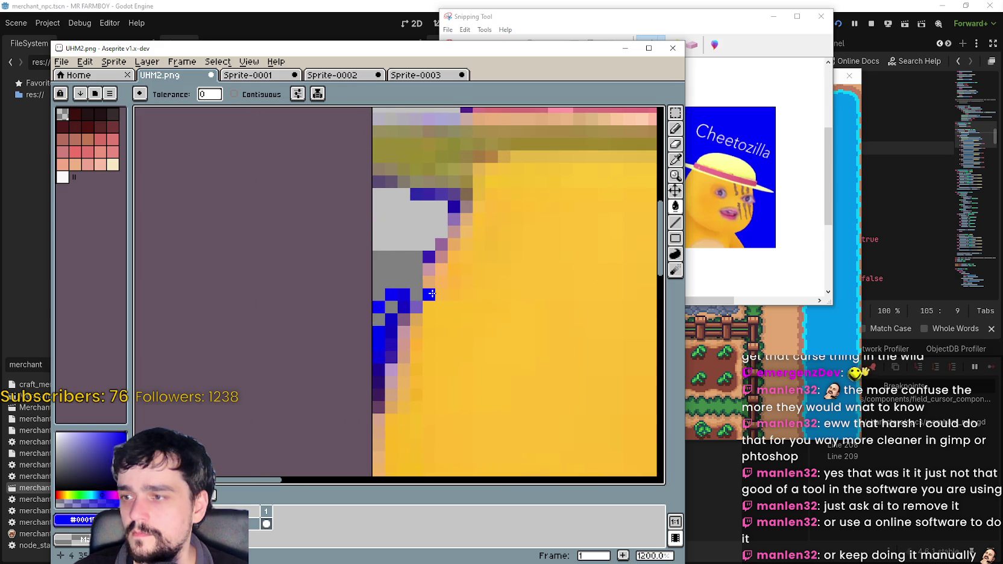
pyautogui.scroll(1, 423, 268)
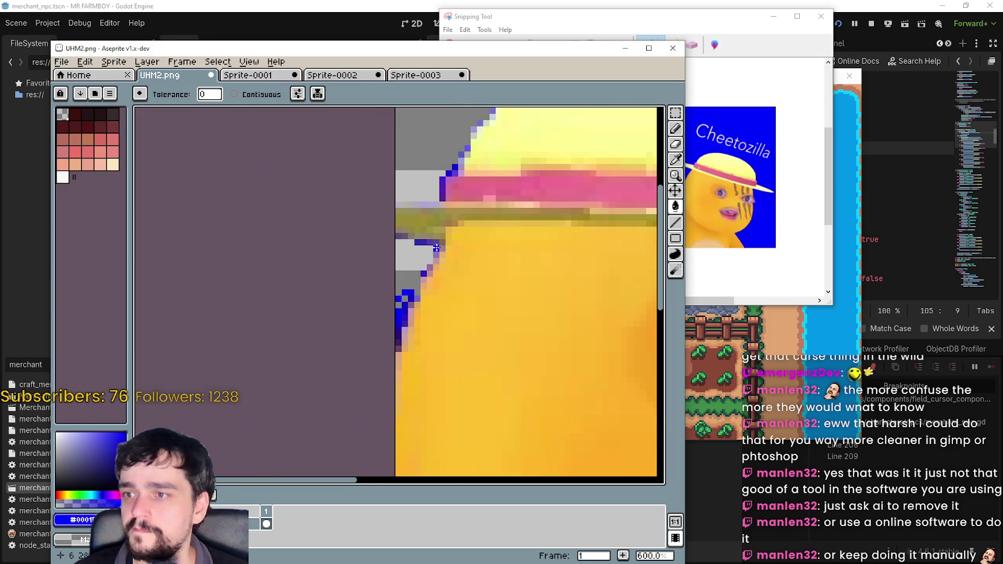
pyautogui.scroll(1, 436, 247)
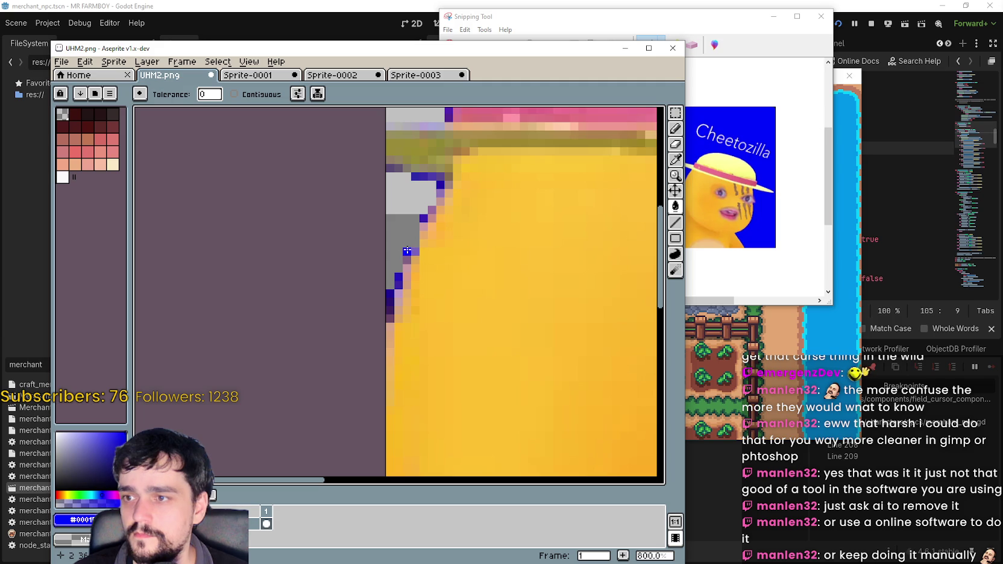
pyautogui.scroll(1, 405, 253)
pyautogui.scroll(-2, 399, 259)
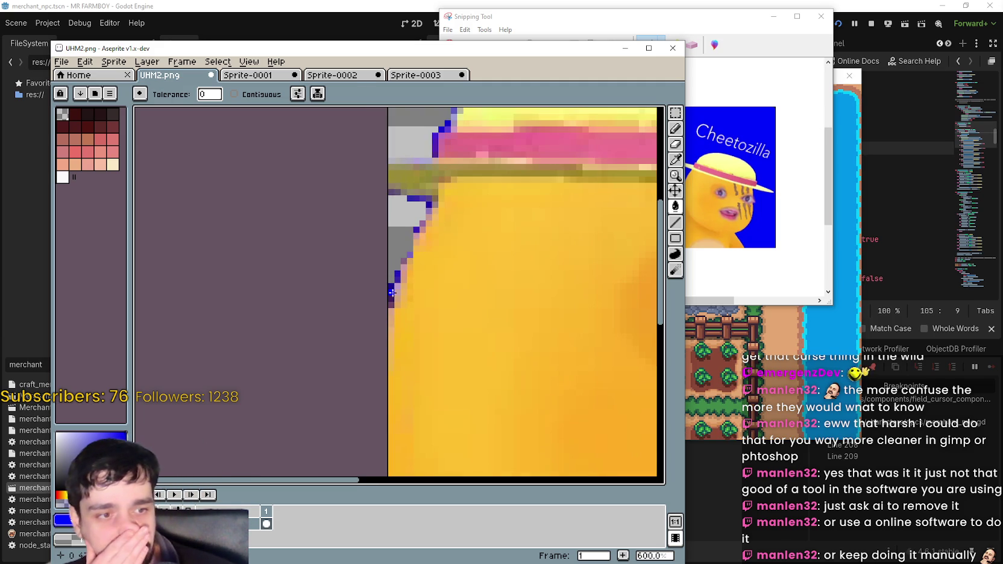
pyautogui.scroll(-3, 392, 287)
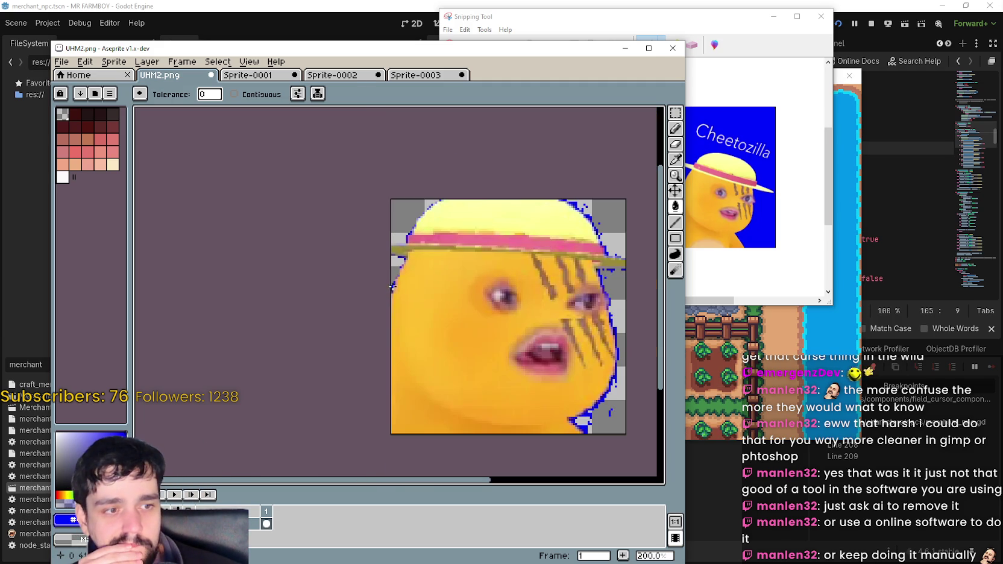
pyautogui.scroll(-1, 553, 342)
pyautogui.scroll(4, 552, 342)
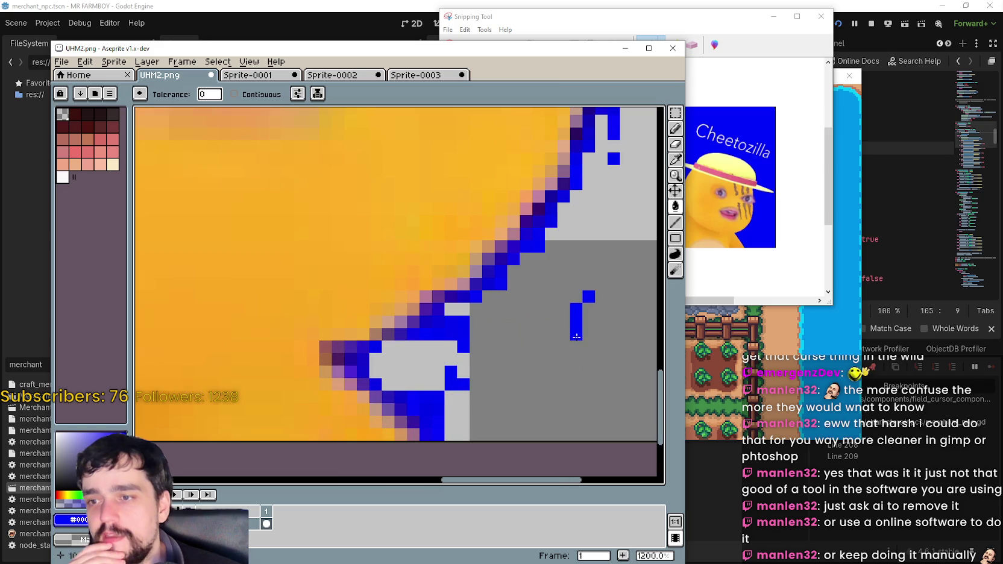
pyautogui.scroll(-1, 529, 330)
pyautogui.scroll(1, 528, 330)
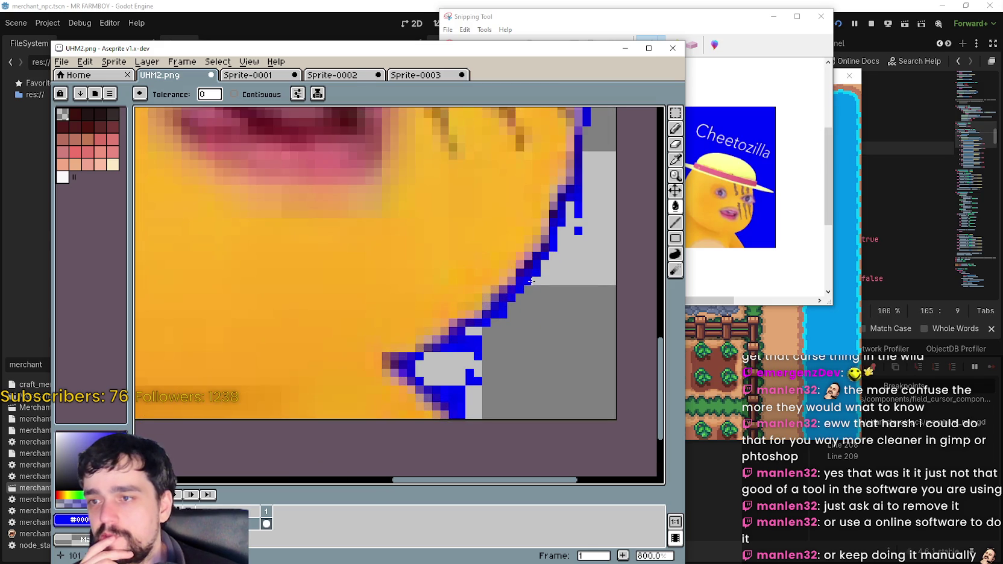
pyautogui.click(557, 248)
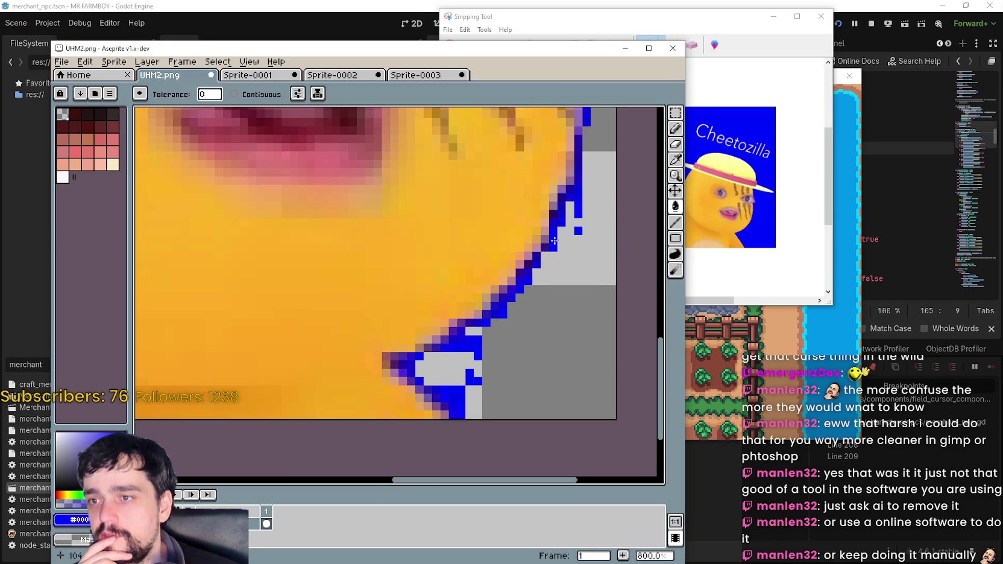
# - Undo a misplaced blue pixel and extend the blue outline by one pixel
pyautogui.scroll(1, 553, 243)
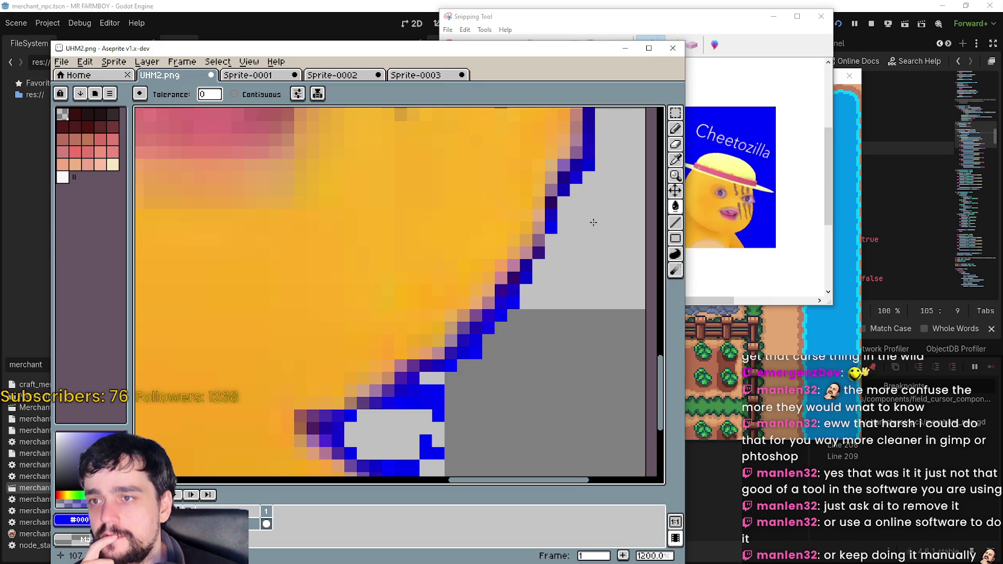
pyautogui.click(548, 261)
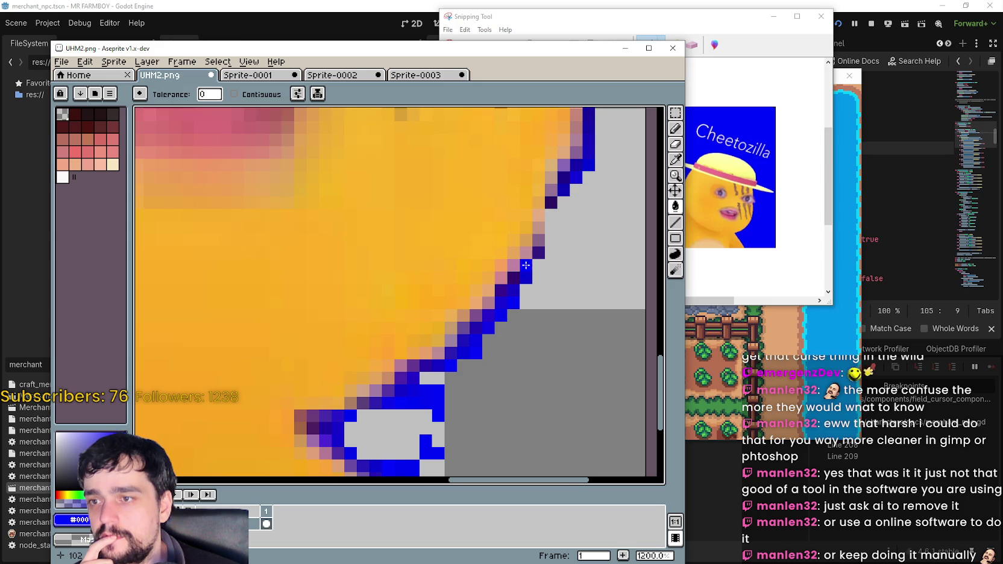
pyautogui.hotkey('ctrl', 'z')
pyautogui.hotkey('ctrl', 'z')
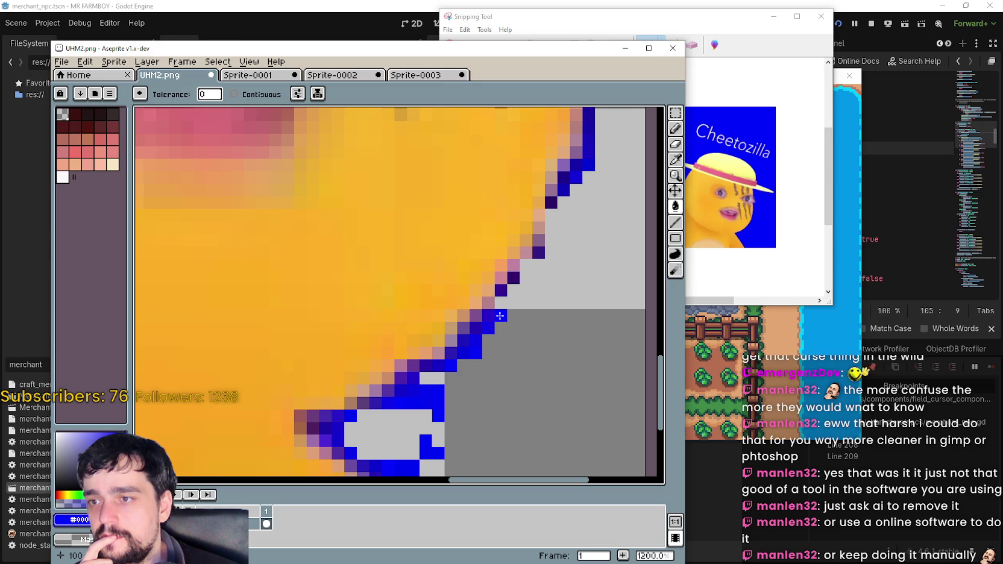
pyautogui.click(463, 353)
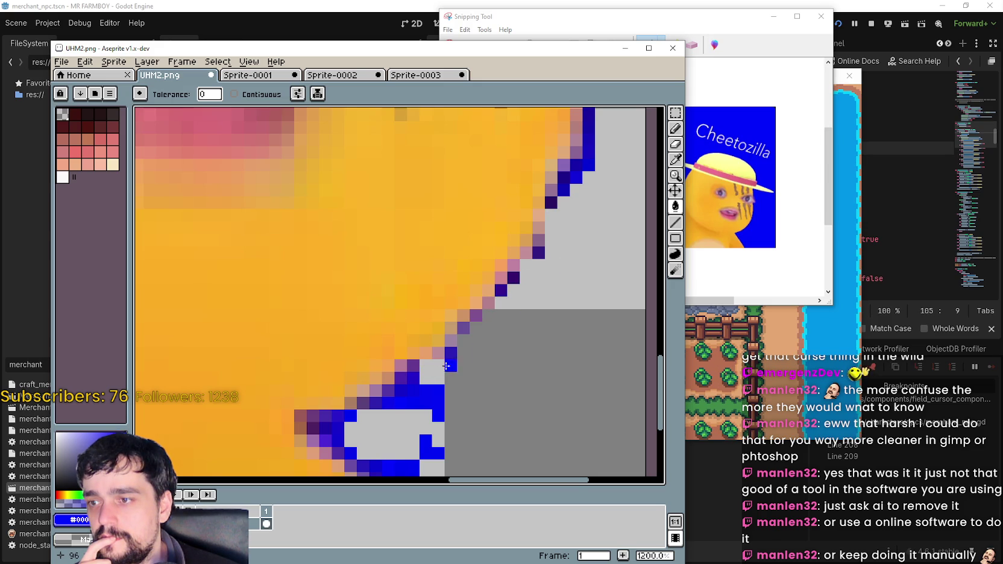
pyautogui.moveTo(446, 366); pyautogui.dragTo(508, 370)
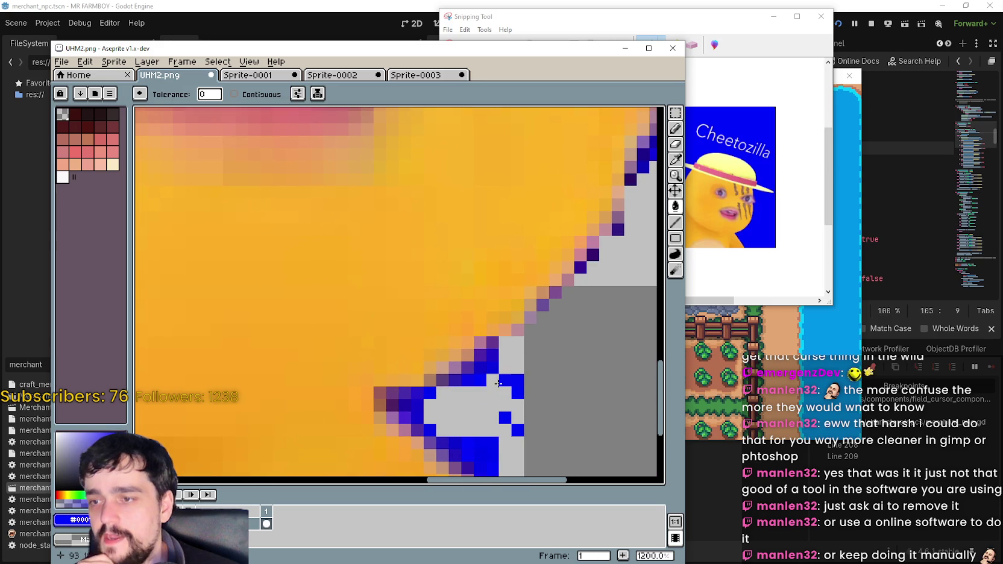
# - Erase the leftover blue pixels and lower blue block near the sprite's bottom
pyautogui.click(500, 382)
pyautogui.click(479, 371)
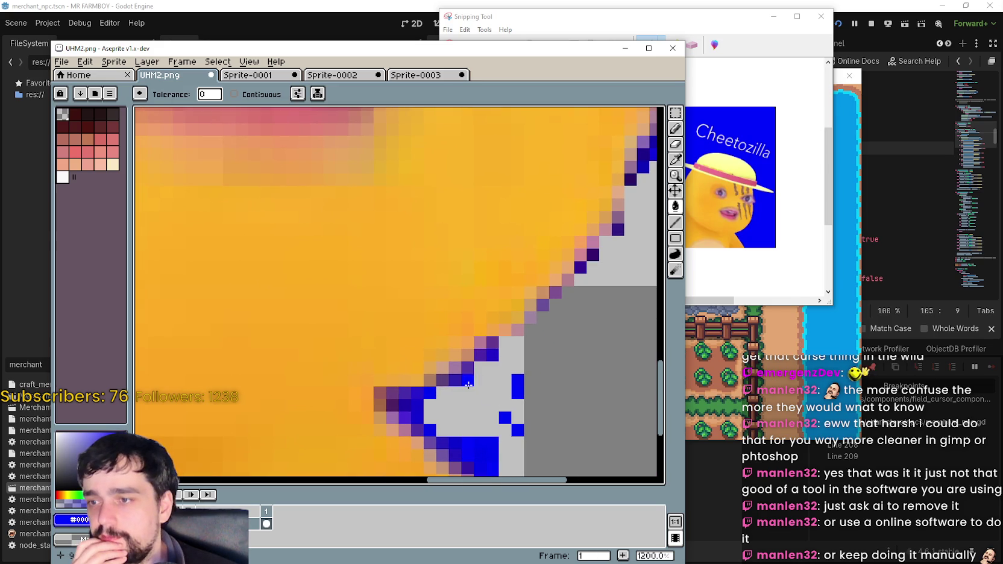
pyautogui.click(468, 384)
pyautogui.click(516, 396)
pyautogui.click(514, 423)
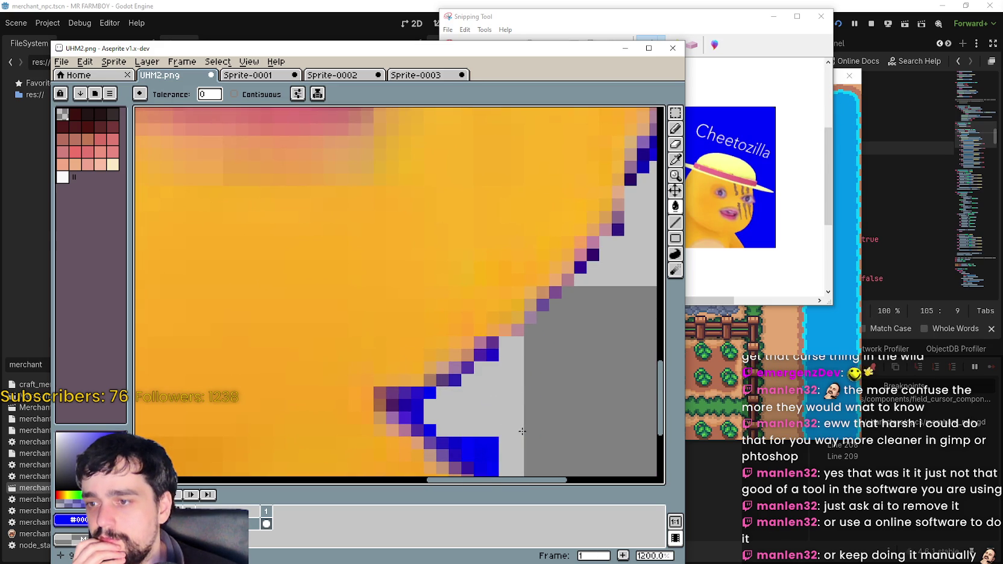
pyautogui.scroll(-3, 522, 431)
pyautogui.hscroll(-2, 567, 380)
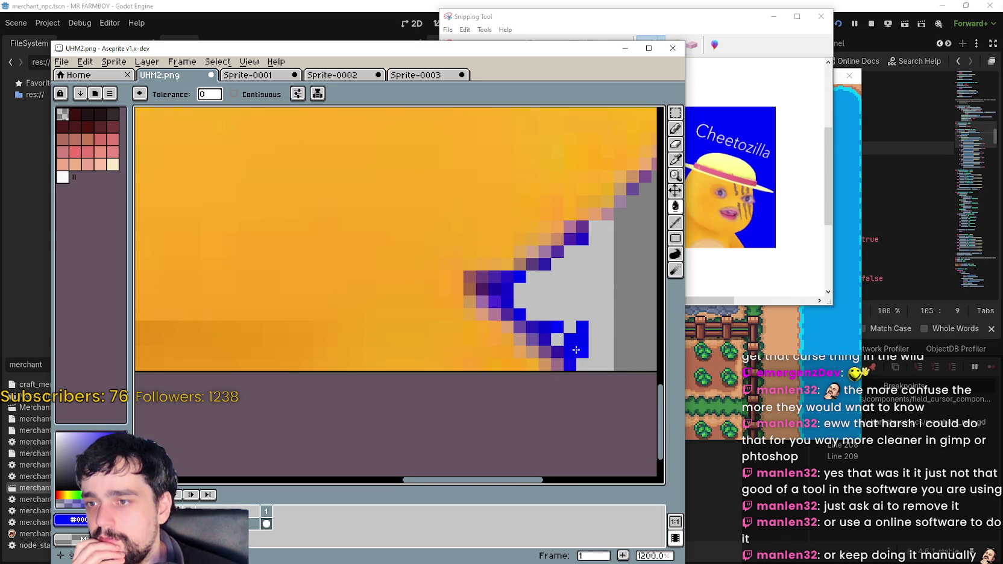
pyautogui.click(570, 361)
pyautogui.click(582, 336)
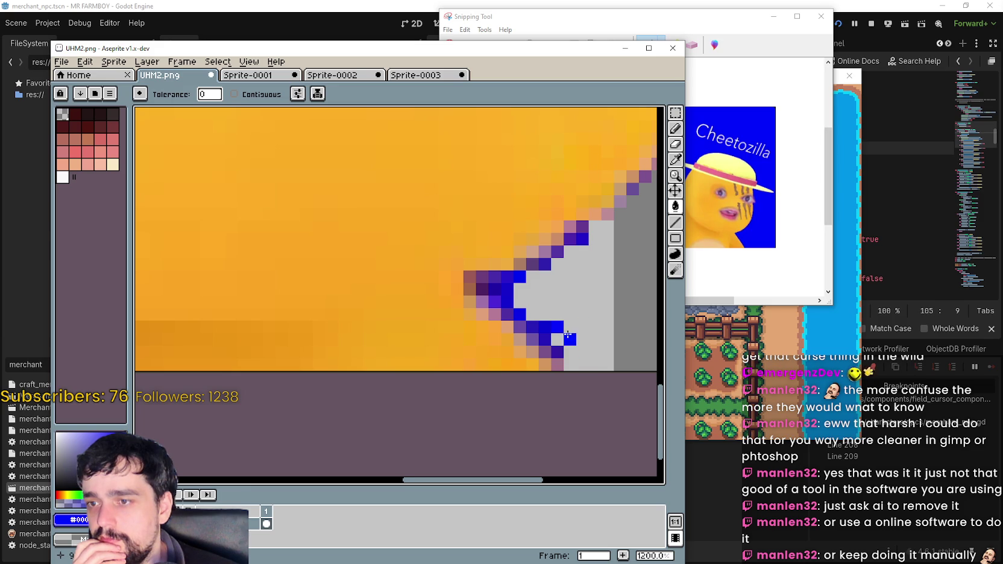
pyautogui.scroll(1, 550, 313)
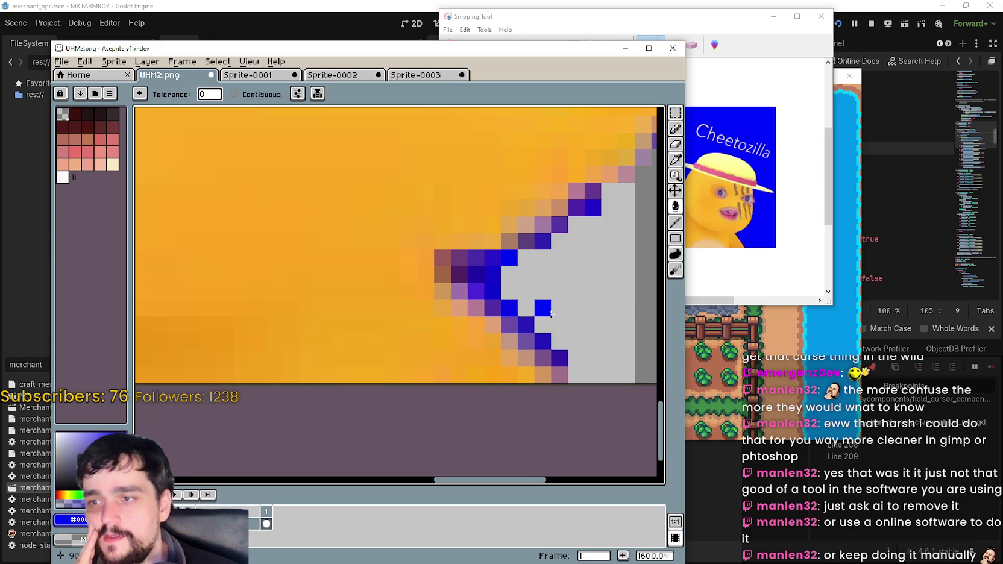
# - Clear the blue pixels along the face outline and inside the notch
pyautogui.click(543, 309)
pyautogui.click(510, 309)
pyautogui.click(527, 325)
pyautogui.click(559, 358)
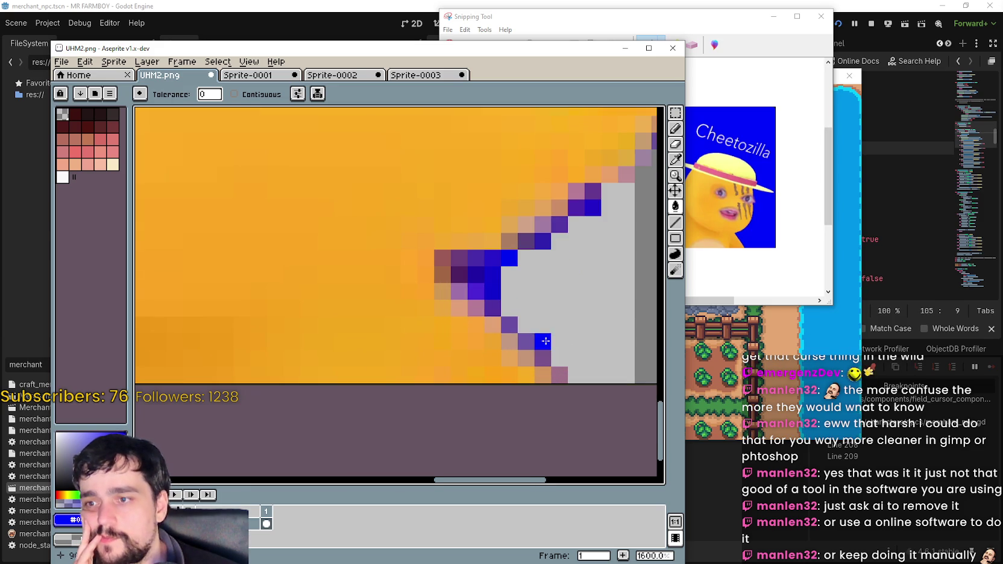
pyautogui.click(545, 341)
pyautogui.click(493, 291)
pyautogui.click(492, 275)
pyautogui.click(492, 258)
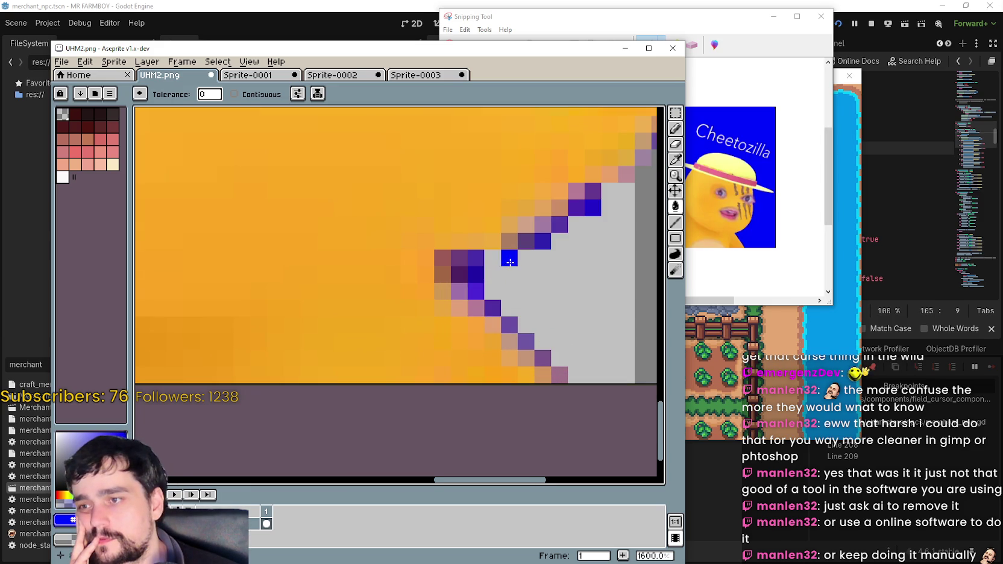
pyautogui.click(510, 260)
pyautogui.click(476, 258)
pyautogui.click(475, 275)
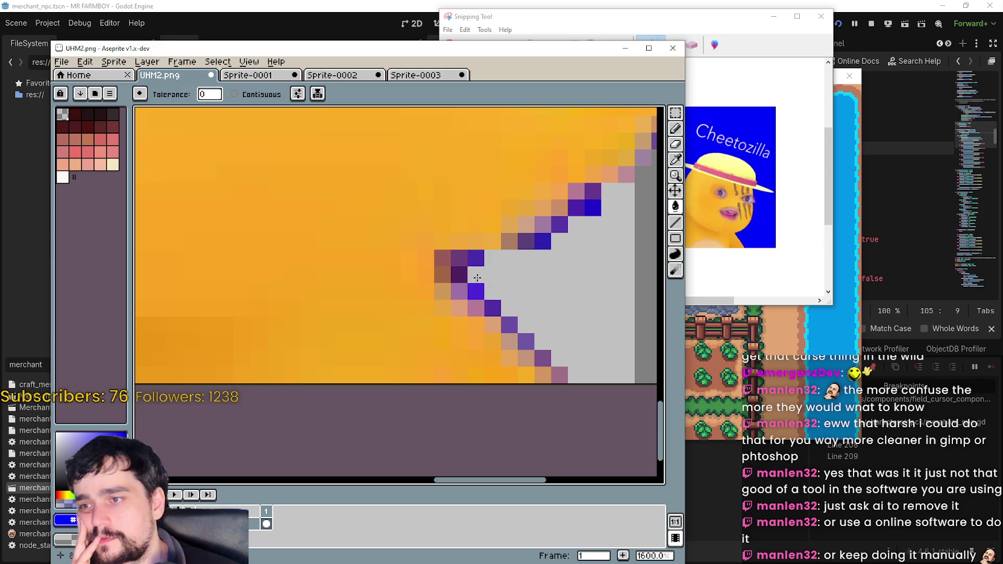
pyautogui.click(493, 307)
pyautogui.click(510, 324)
# - Erase the purple and dark purple fringe pixels along the diagonal edge
pyautogui.click(531, 342)
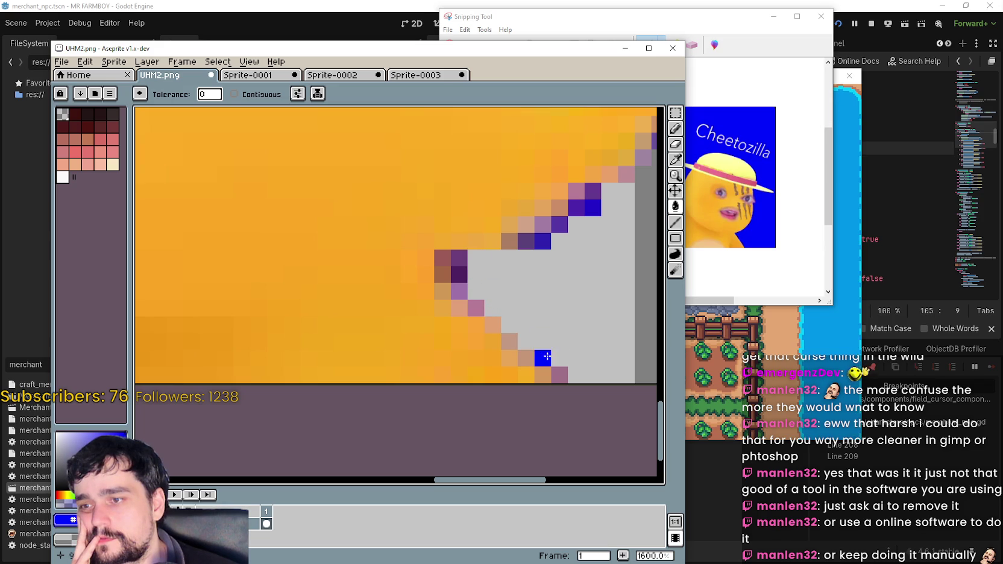
pyautogui.click(560, 374)
pyautogui.click(460, 260)
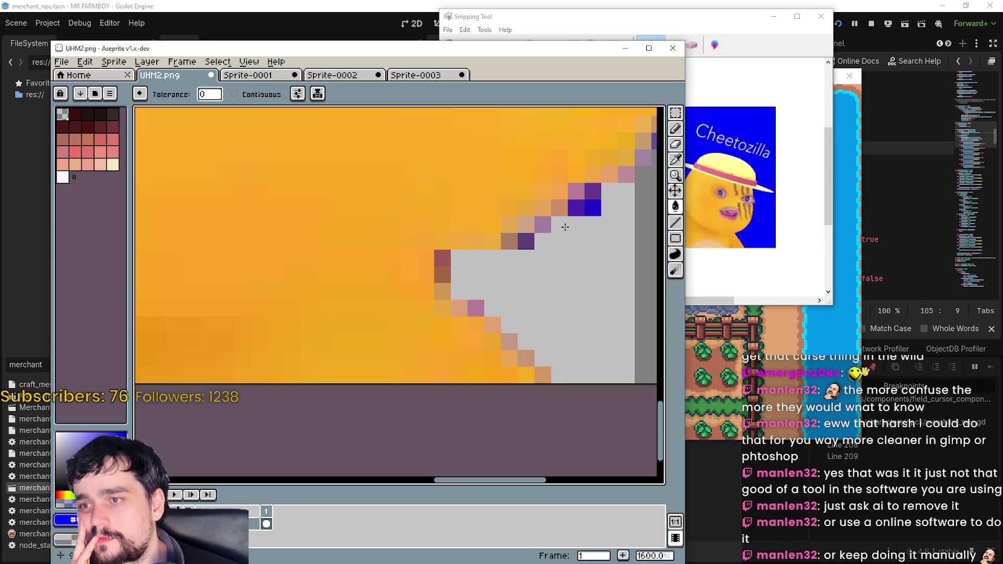
pyautogui.click(591, 198)
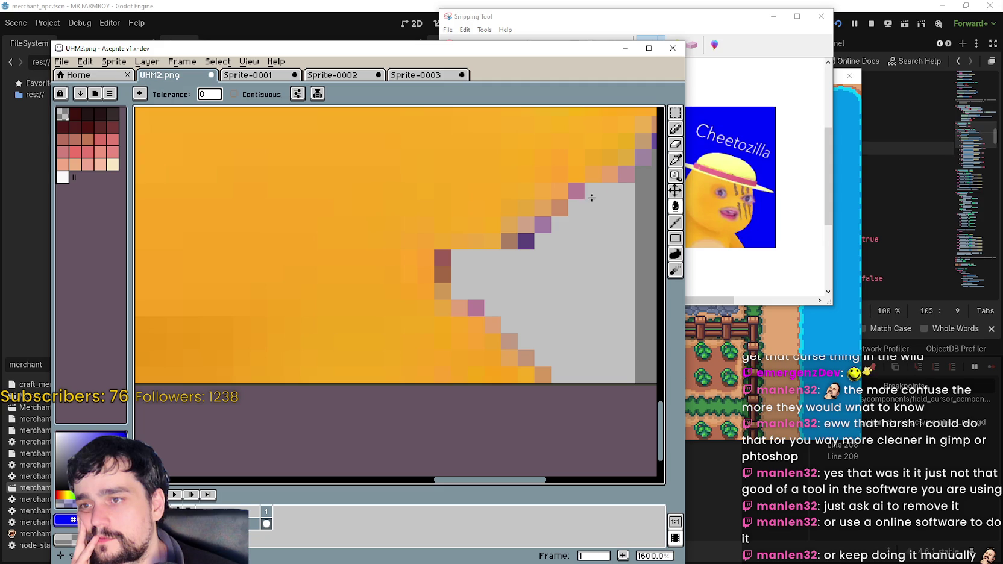
pyautogui.click(533, 235)
pyautogui.scroll(-3, 537, 223)
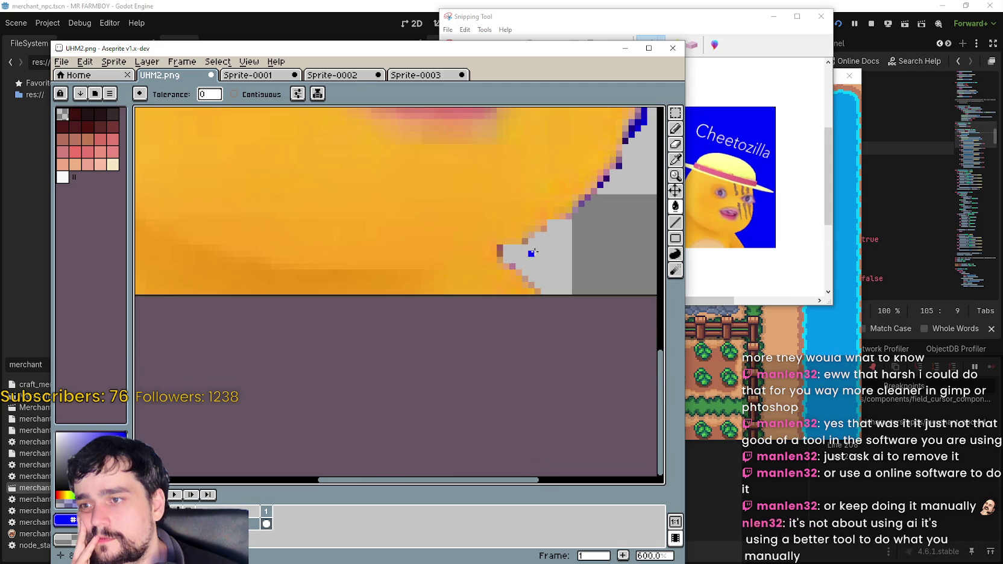
pyautogui.scroll(3, 495, 238)
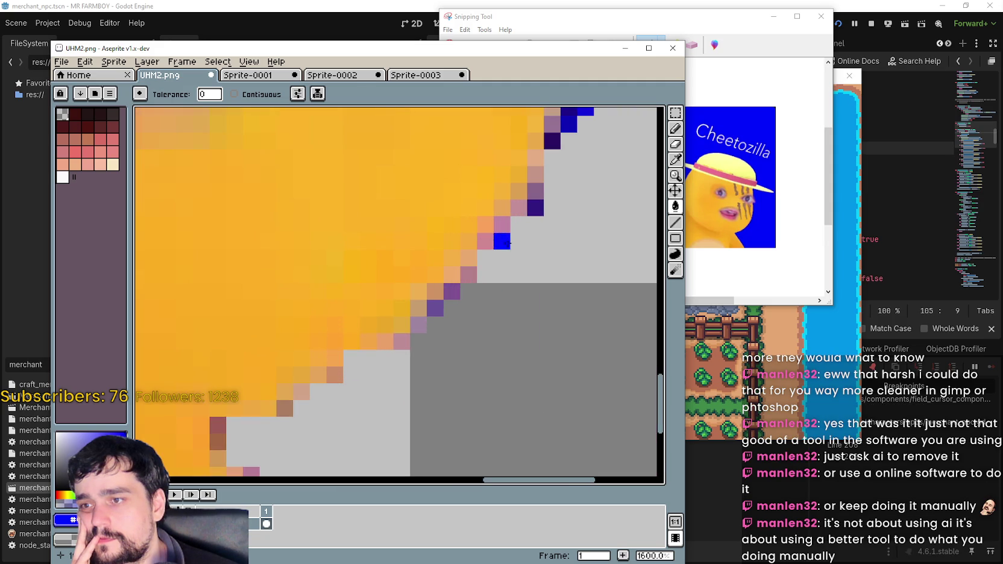
pyautogui.click(540, 208)
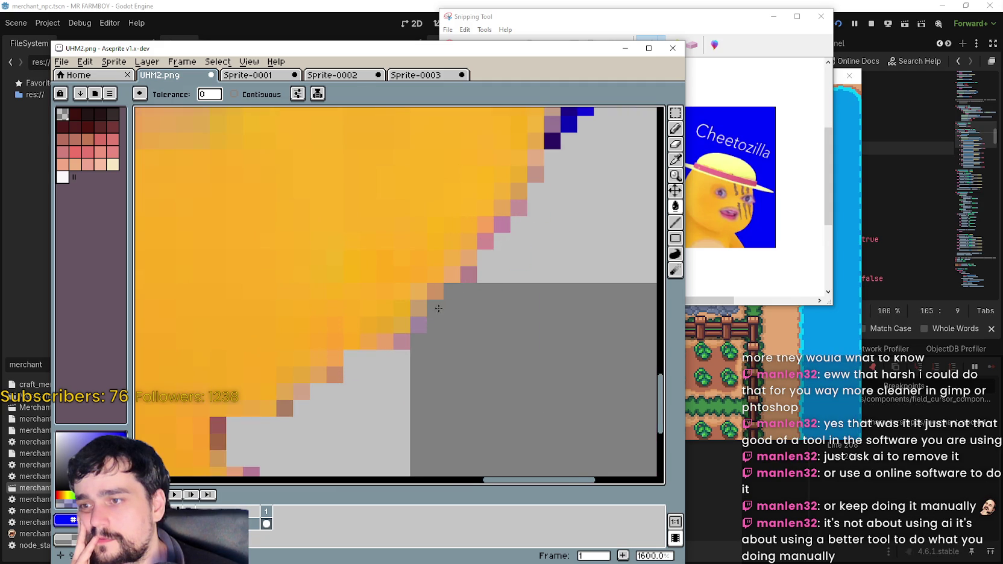
# - Erase the last stray blue pixels and the bottom of the dark blue column
pyautogui.scroll(-2, 449, 292)
pyautogui.scroll(2, 461, 365)
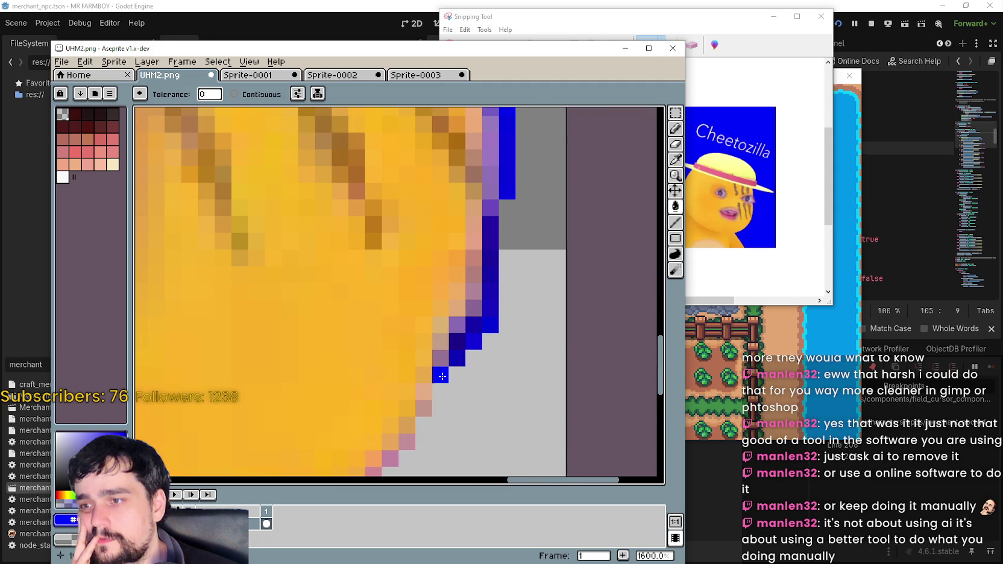
pyautogui.click(473, 341)
pyautogui.click(490, 308)
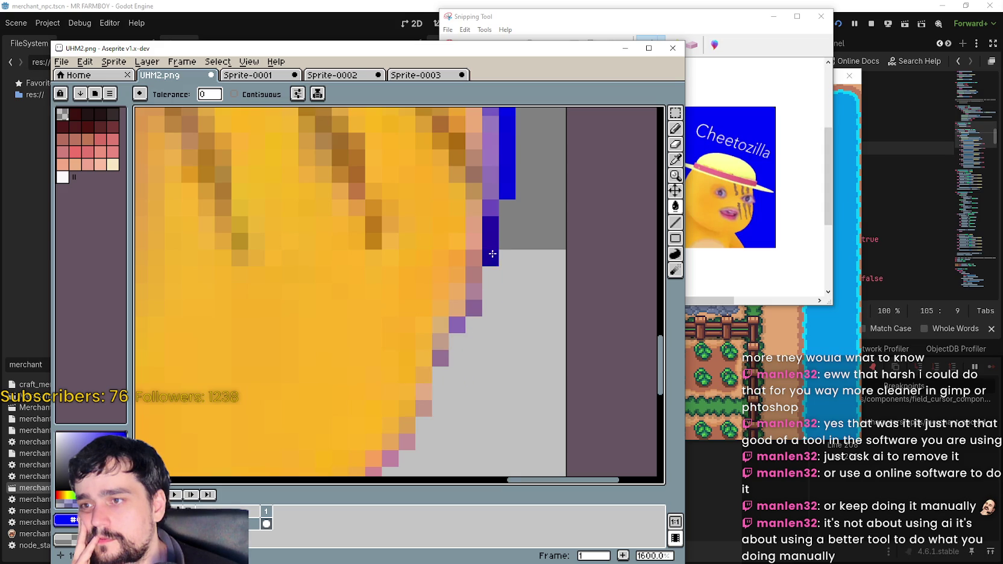
pyautogui.moveTo(492, 254); pyautogui.dragTo(493, 249)
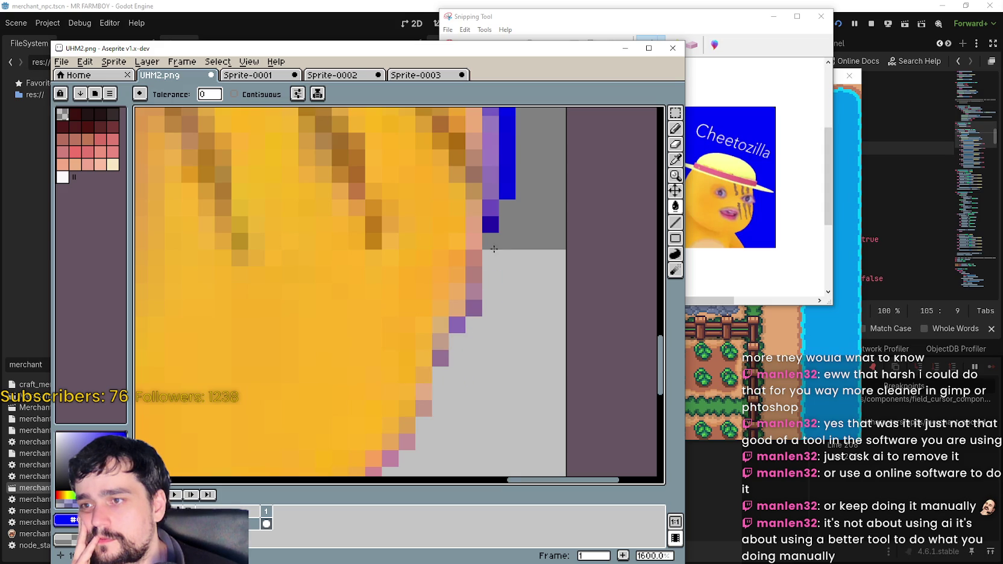
# - Erase the blue and purple edge column and lone blue pixels along the face edge with one-pixel lines
pyautogui.click(675, 222)
pyautogui.scroll(-1, 537, 209)
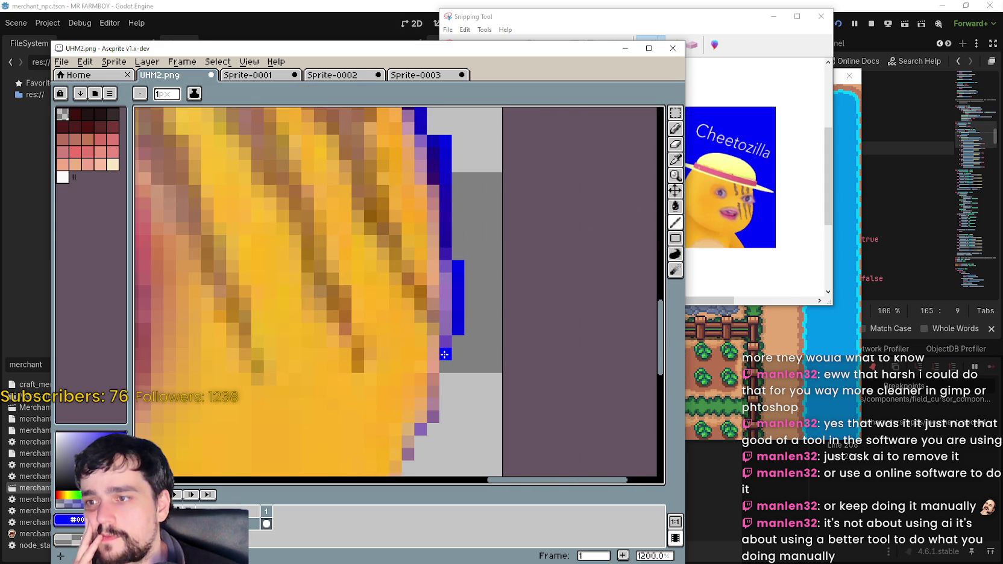
pyautogui.moveTo(444, 355)
pyautogui.mouseDown()
pyautogui.moveTo(461, 284)
pyautogui.moveTo(448, 135)
pyautogui.moveTo(470, 351)
pyautogui.moveTo(464, 235)
pyautogui.mouseUp()
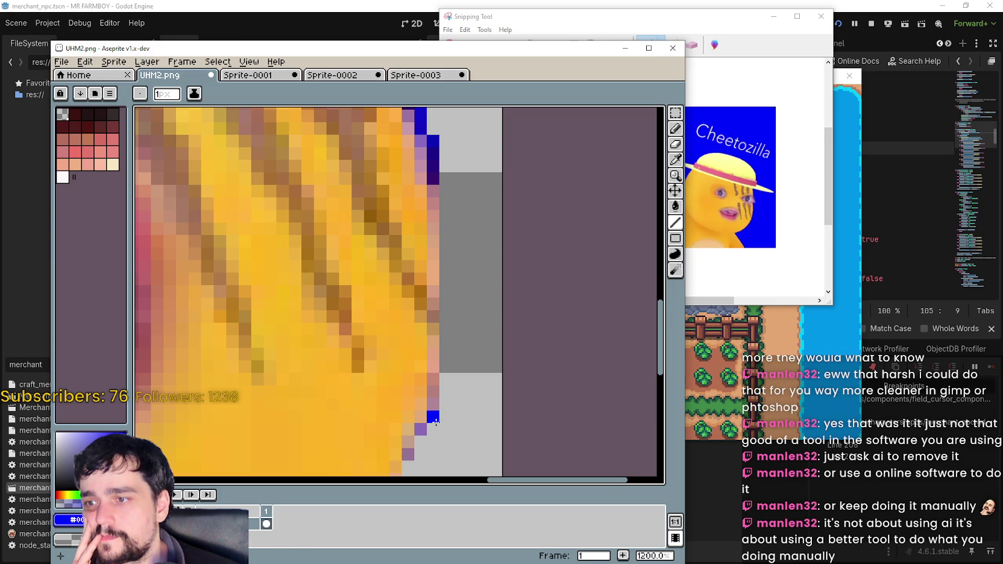
pyautogui.scroll(-3, 415, 446)
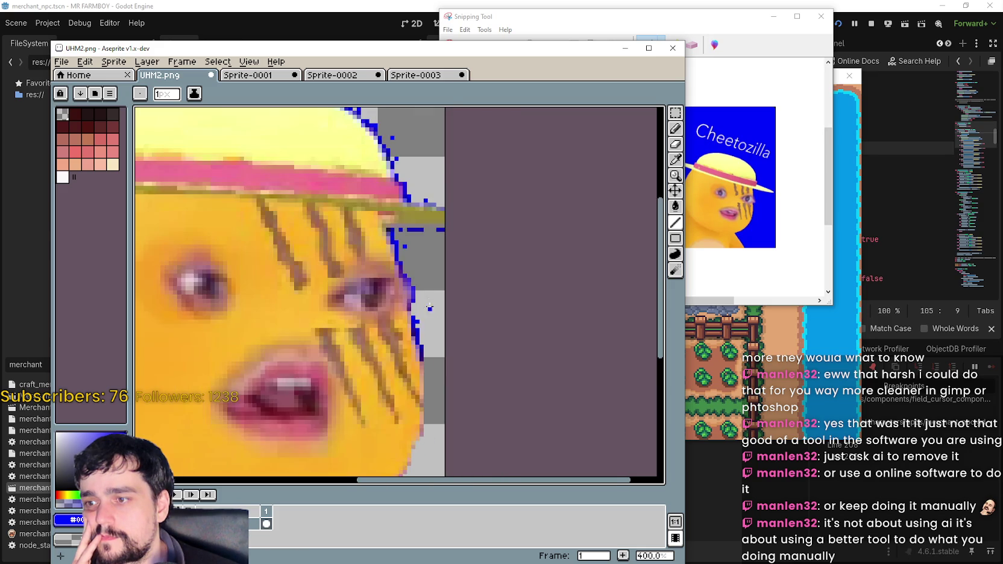
pyautogui.scroll(2, 434, 396)
pyautogui.moveTo(435, 395); pyautogui.dragTo(433, 439)
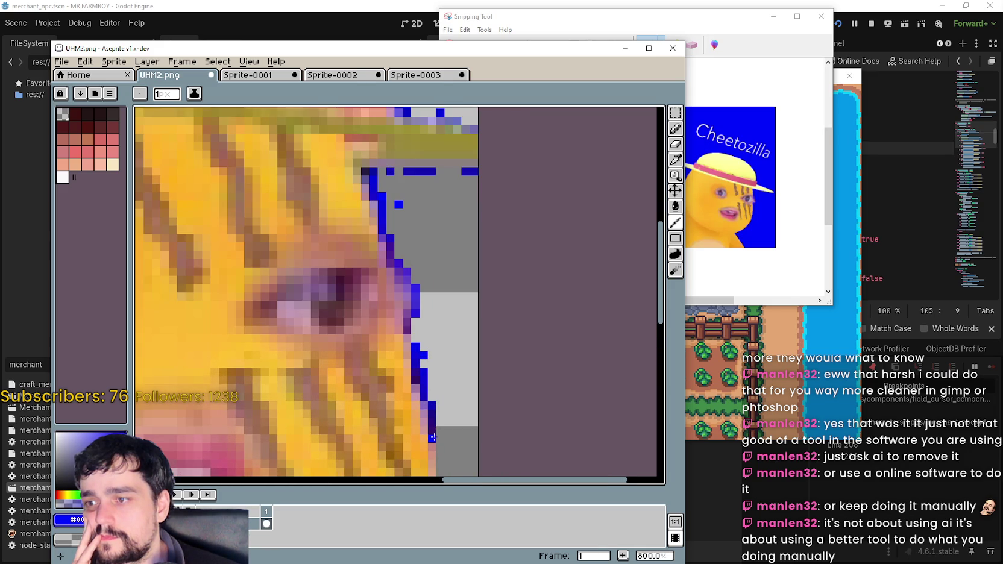
pyautogui.scroll(2, 434, 437)
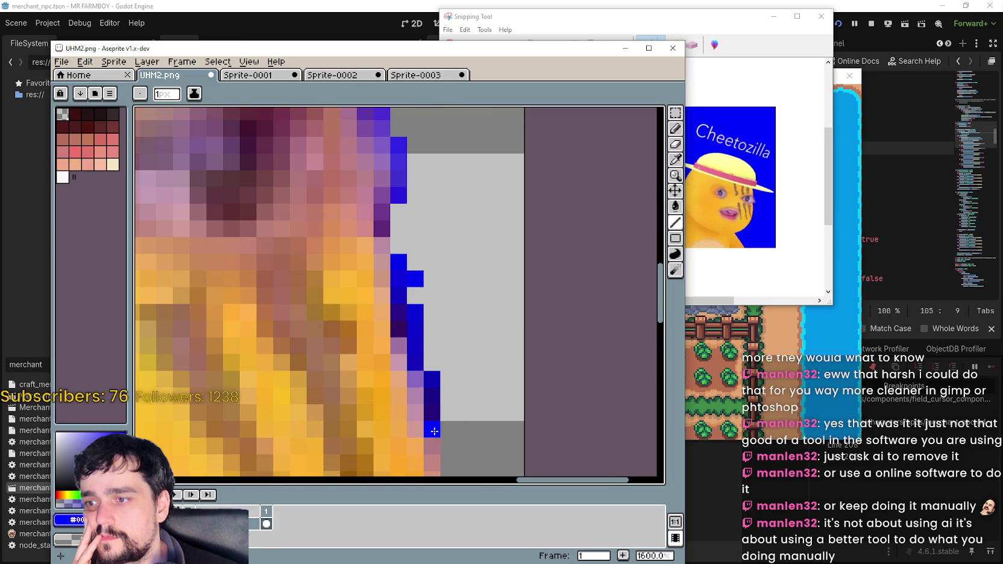
pyautogui.rightClick(432, 379)
pyautogui.rightClick(416, 337)
pyautogui.click(400, 341)
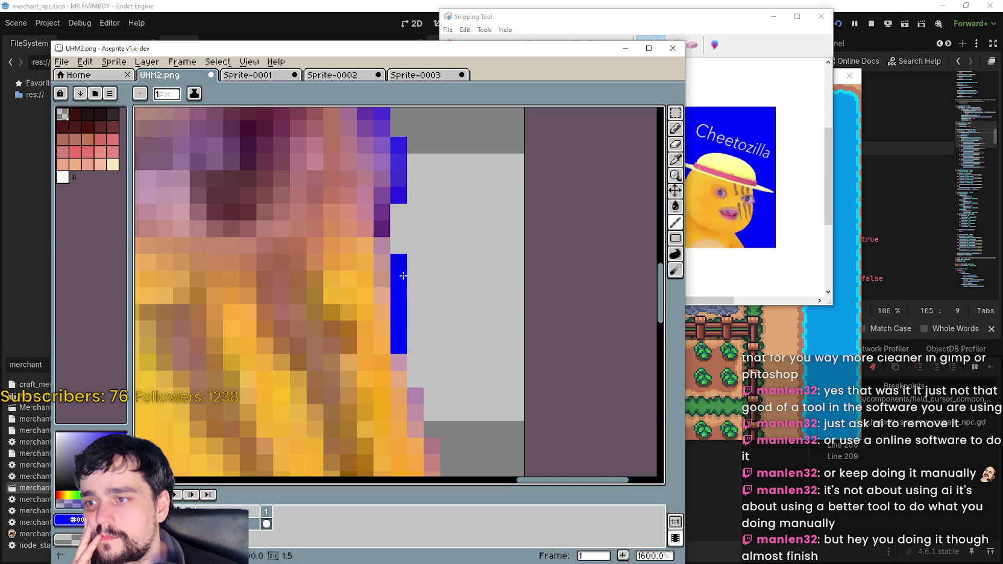
pyautogui.moveTo(415, 298); pyautogui.dragTo(415, 244)
pyautogui.moveTo(400, 346); pyautogui.dragTo(419, 260)
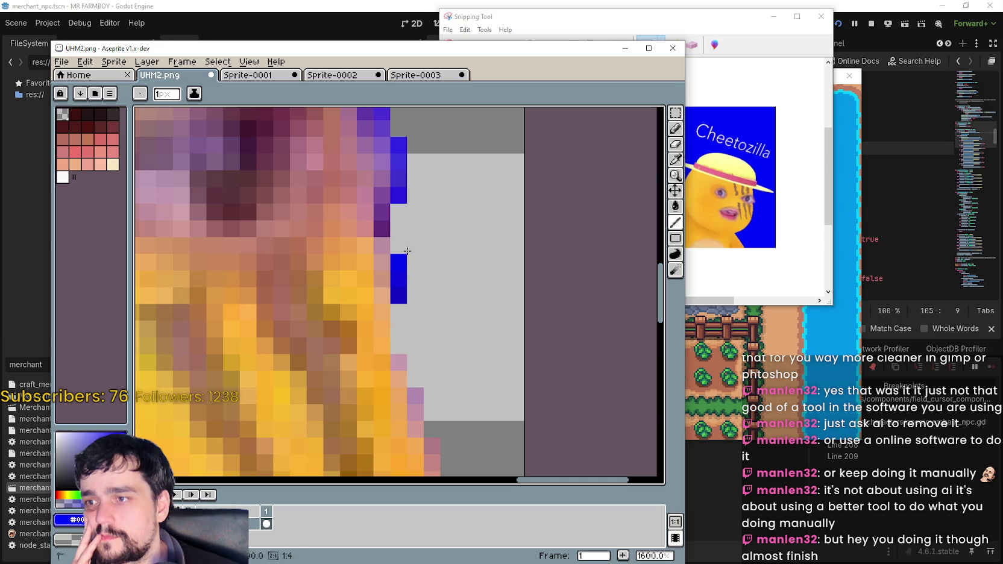
pyautogui.rightClick(399, 295)
# - Clear the remaining lower blue edge pixels, undoing the blue pixels painted by mistake
pyautogui.scroll(-3, 398, 296)
pyautogui.scroll(3, 415, 333)
pyautogui.click(415, 332)
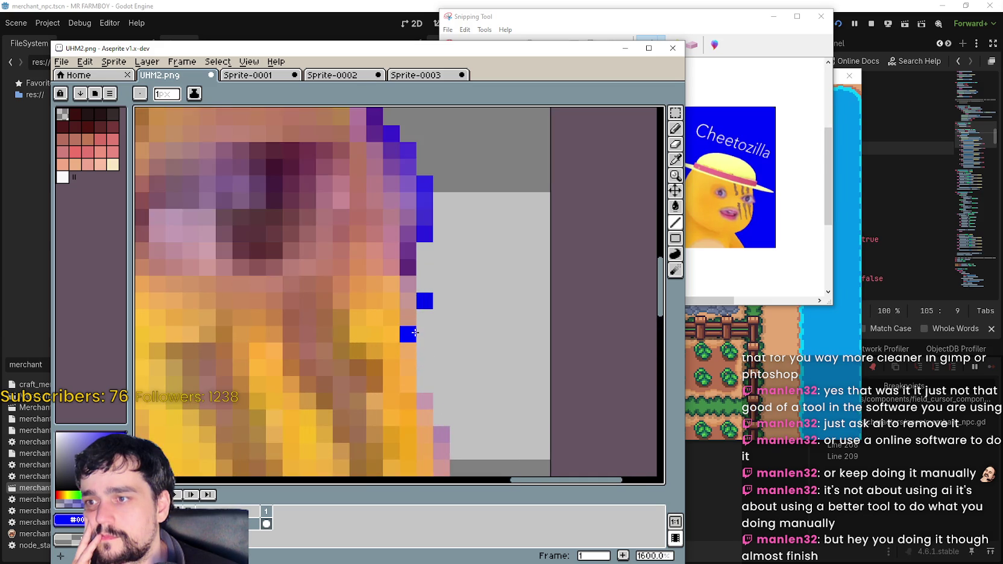
pyautogui.rightClick(415, 332)
pyautogui.rightClick(424, 301)
pyautogui.scroll(-1, 434, 362)
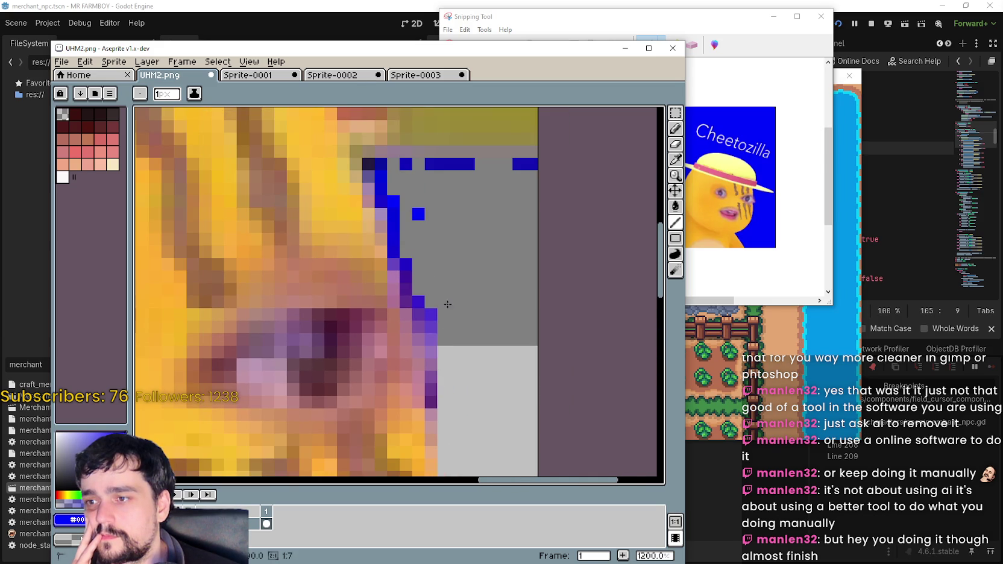
pyautogui.click(444, 326)
pyautogui.click(427, 300)
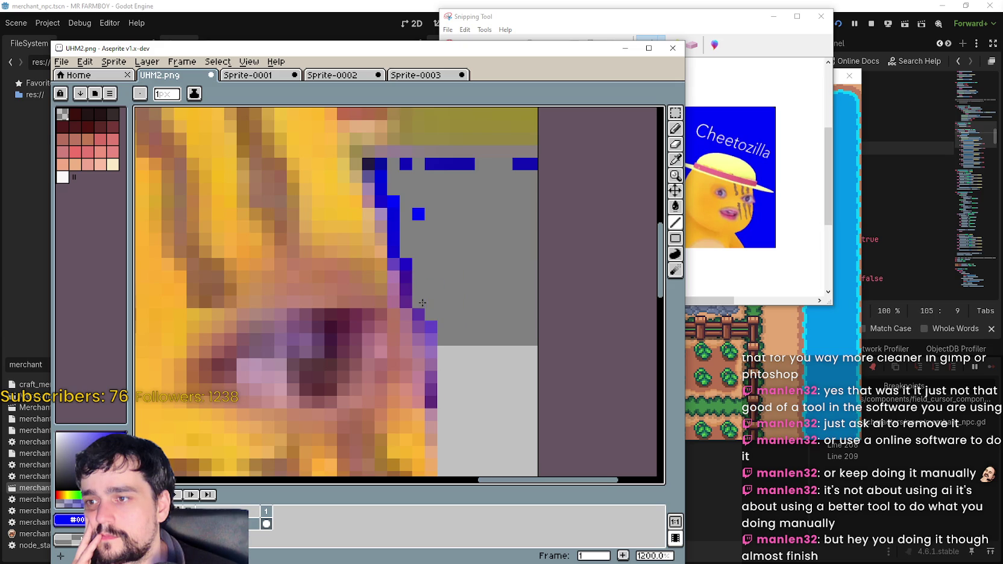
pyautogui.click(410, 263)
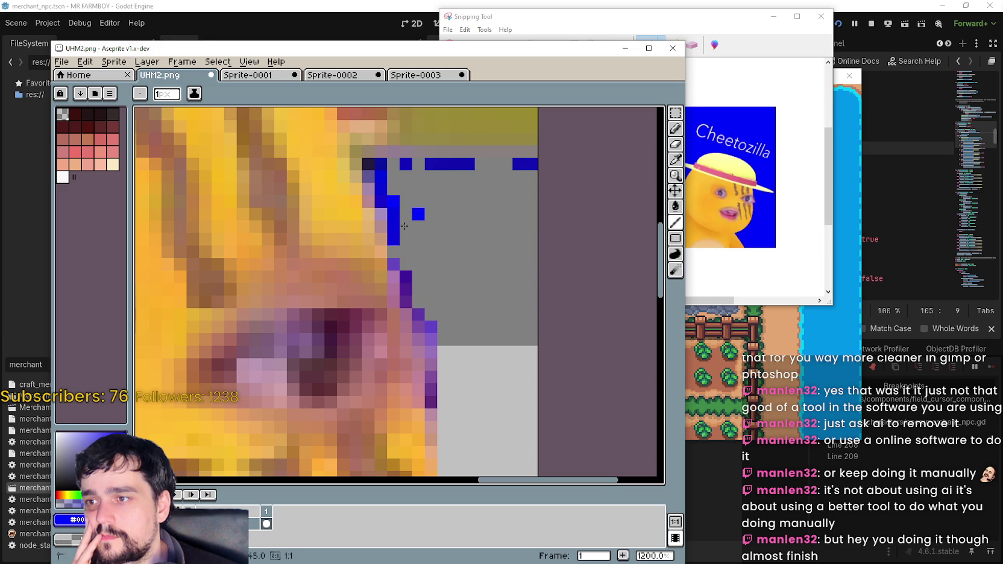
pyautogui.hotkey('ctrl', 'z')
pyautogui.moveTo(422, 218); pyautogui.dragTo(443, 331)
pyautogui.scroll(1, 410, 282)
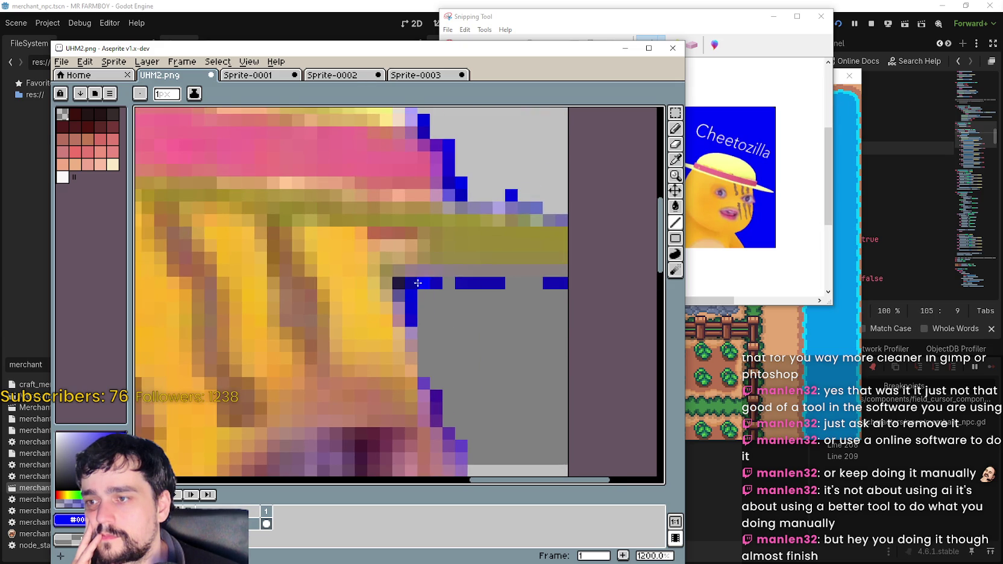
pyautogui.hotkey('ctrl', 'z')
pyautogui.hotkey('ctrl', 'z')
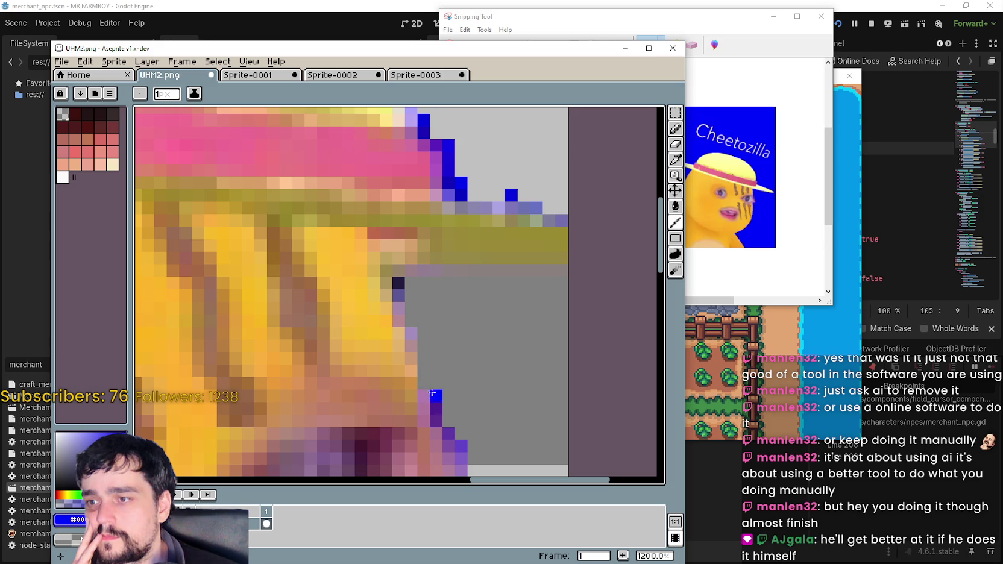
# - Erase the blue fringe beside the eye and undo a stray blue pixel below the brim
pyautogui.scroll(-8, 434, 409)
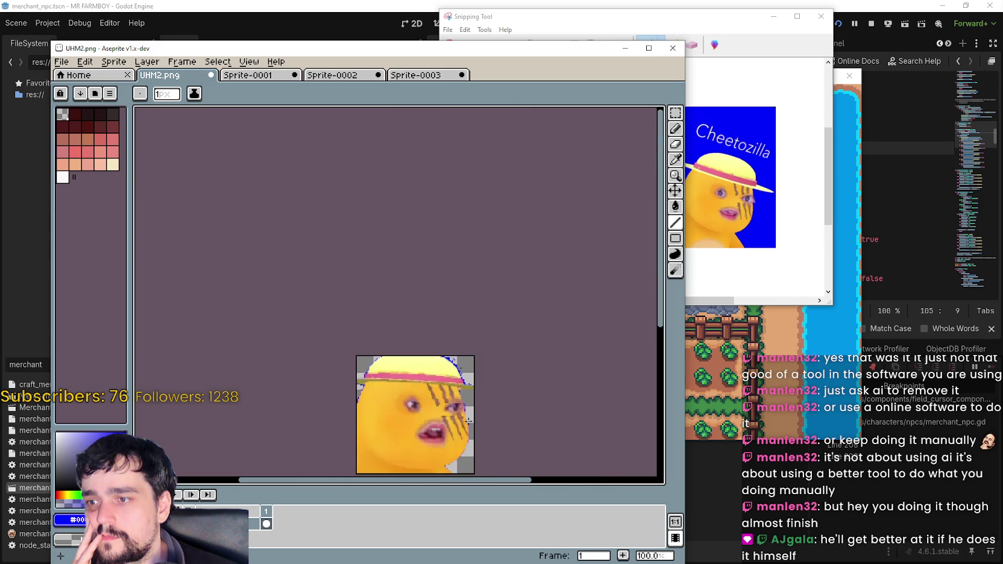
pyautogui.scroll(5, 469, 420)
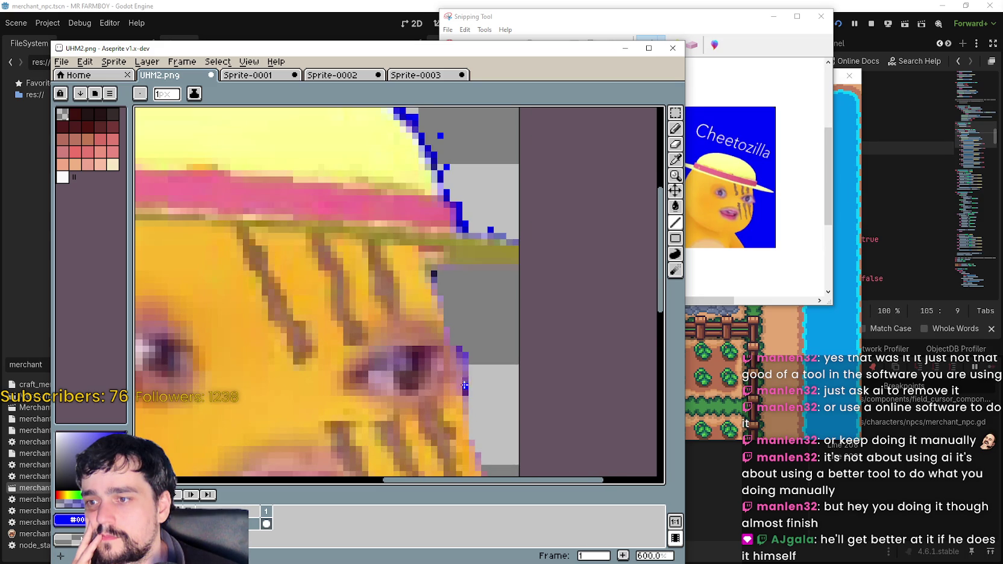
pyautogui.moveTo(464, 385); pyautogui.dragTo(467, 340)
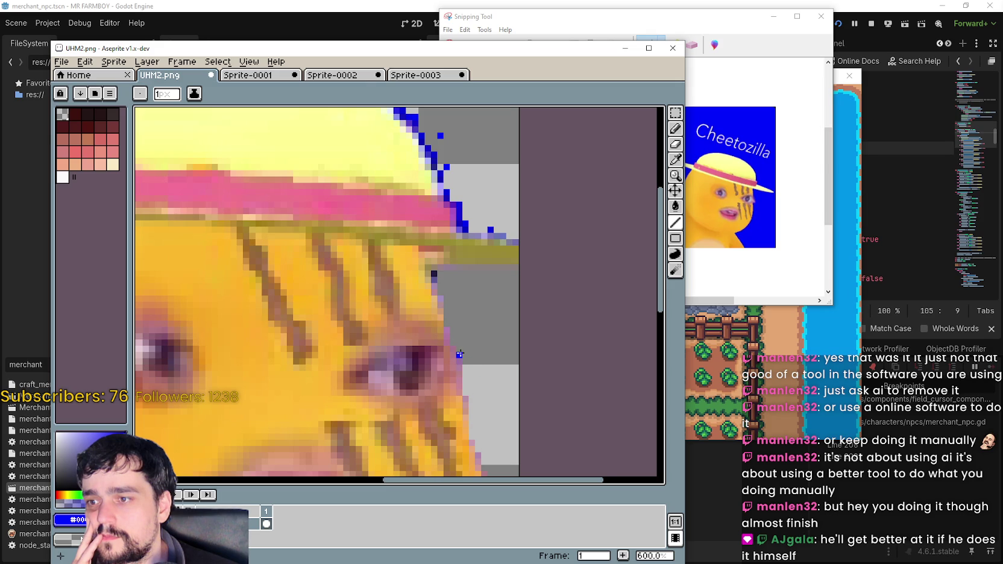
pyautogui.scroll(-3, 459, 354)
pyautogui.scroll(6, 450, 283)
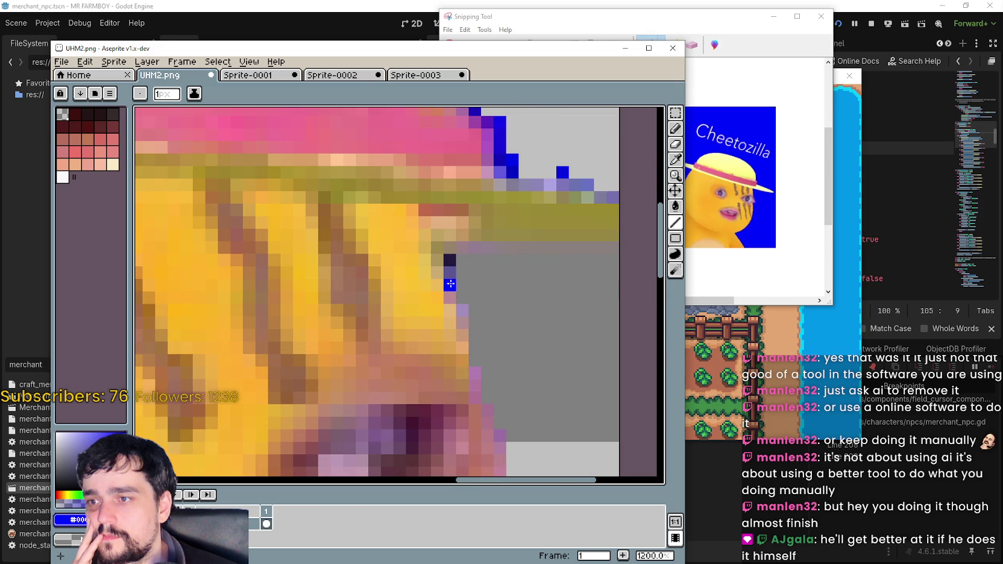
pyautogui.click(450, 272)
pyautogui.scroll(-4, 452, 263)
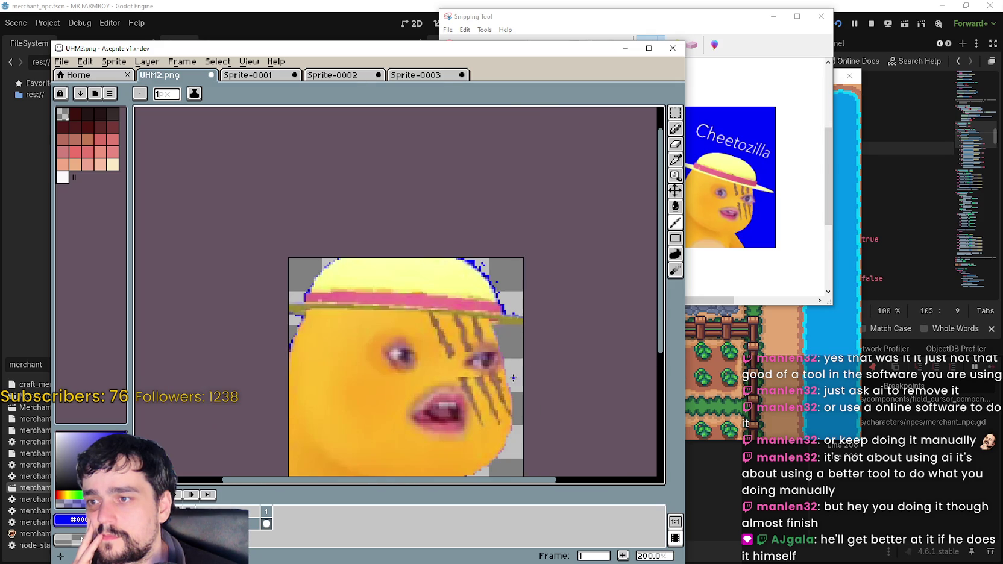
pyautogui.scroll(2, 278, 351)
pyautogui.scroll(3, 278, 350)
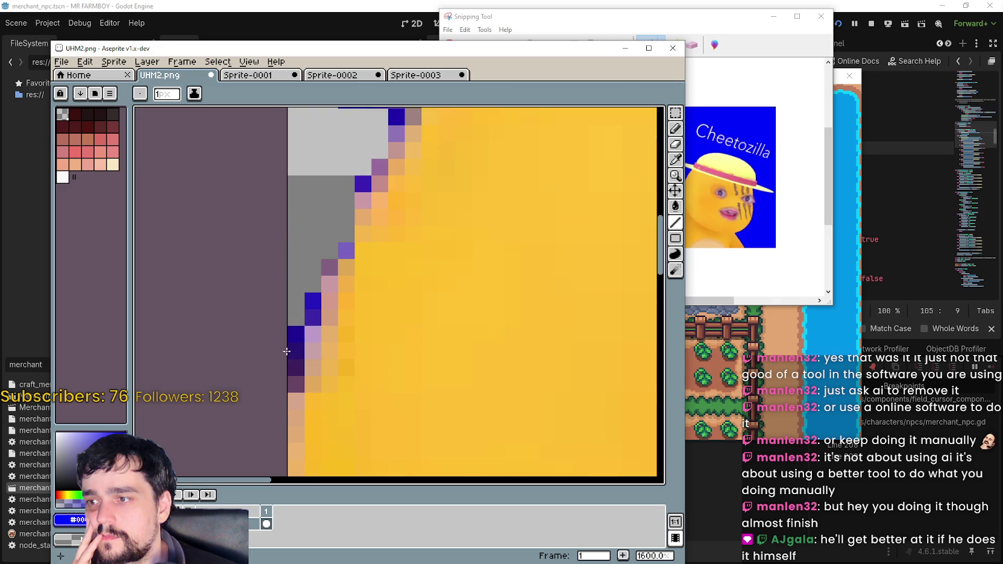
pyautogui.hotkey('ctrl', 'z')
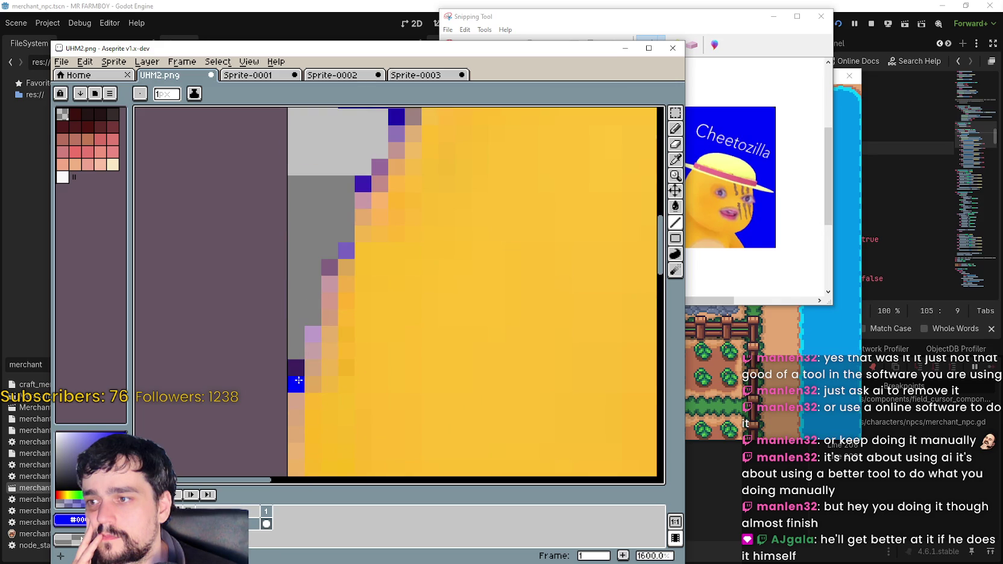
pyautogui.scroll(-2, 299, 380)
pyautogui.scroll(2, 329, 318)
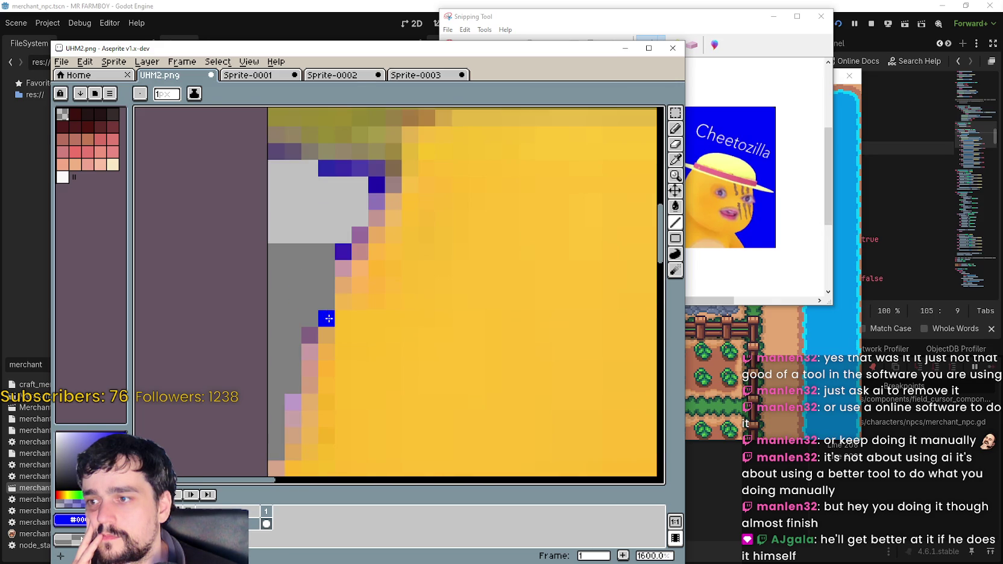
pyautogui.scroll(-2, 309, 301)
pyautogui.scroll(2, 361, 306)
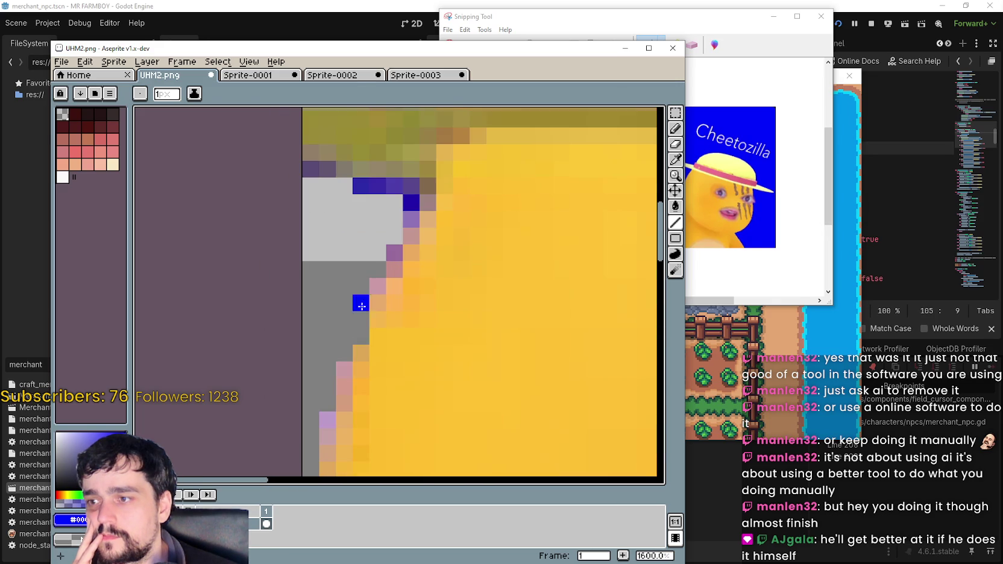
pyautogui.scroll(-2, 316, 374)
pyautogui.scroll(2, 380, 291)
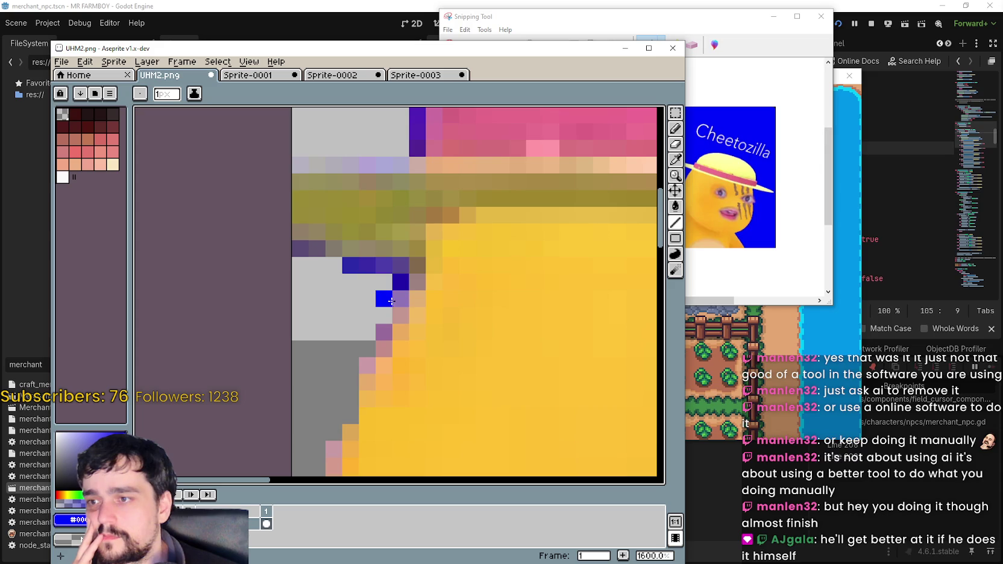
pyautogui.scroll(-2, 334, 265)
pyautogui.scroll(2, 378, 335)
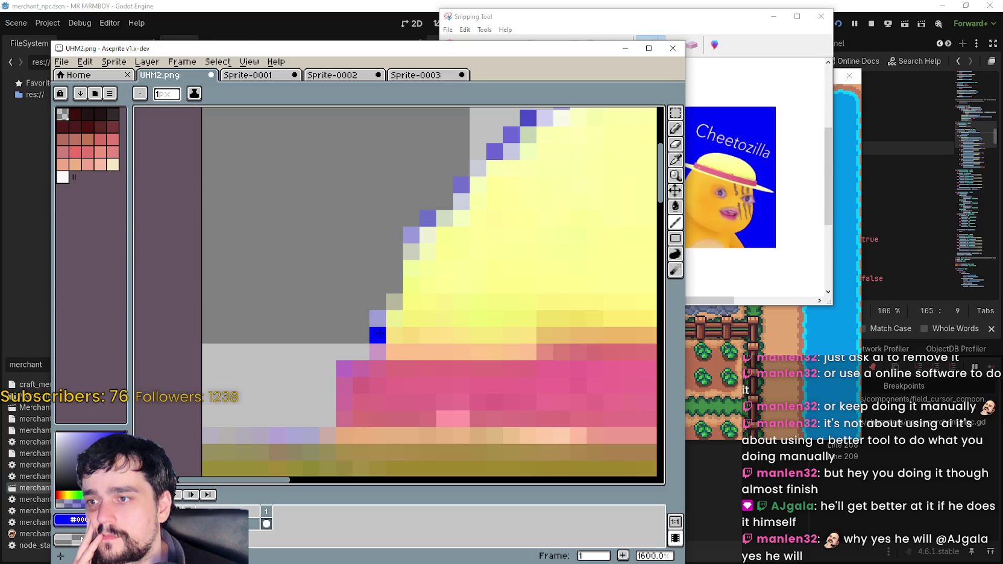
pyautogui.scroll(-2, 361, 313)
pyautogui.scroll(2, 350, 291)
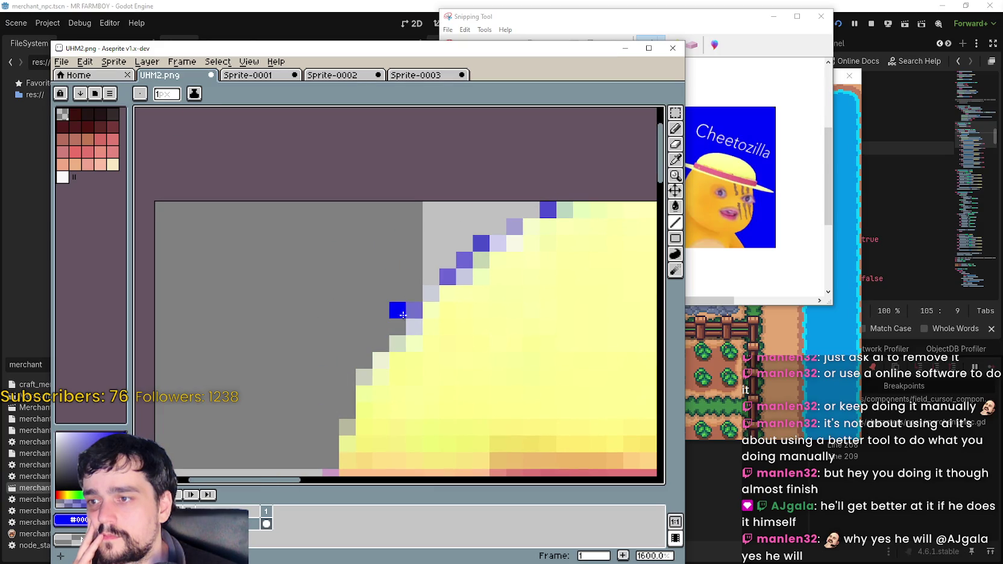
# - Erase the blue and purple fringe along the hat's diagonal and right edges near the brim
pyautogui.rightClick(448, 276)
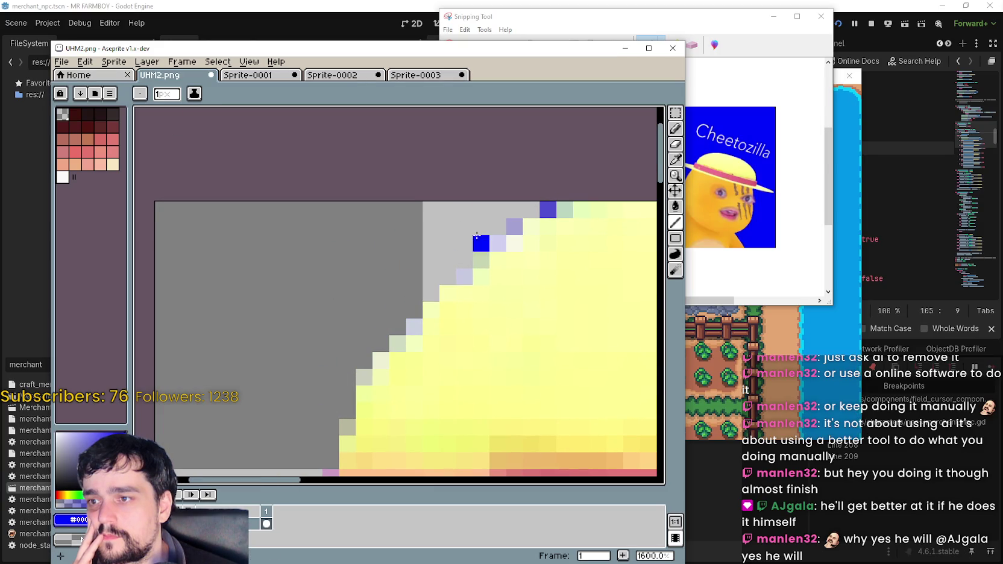
pyautogui.scroll(2, 476, 235)
pyautogui.scroll(-4, 358, 267)
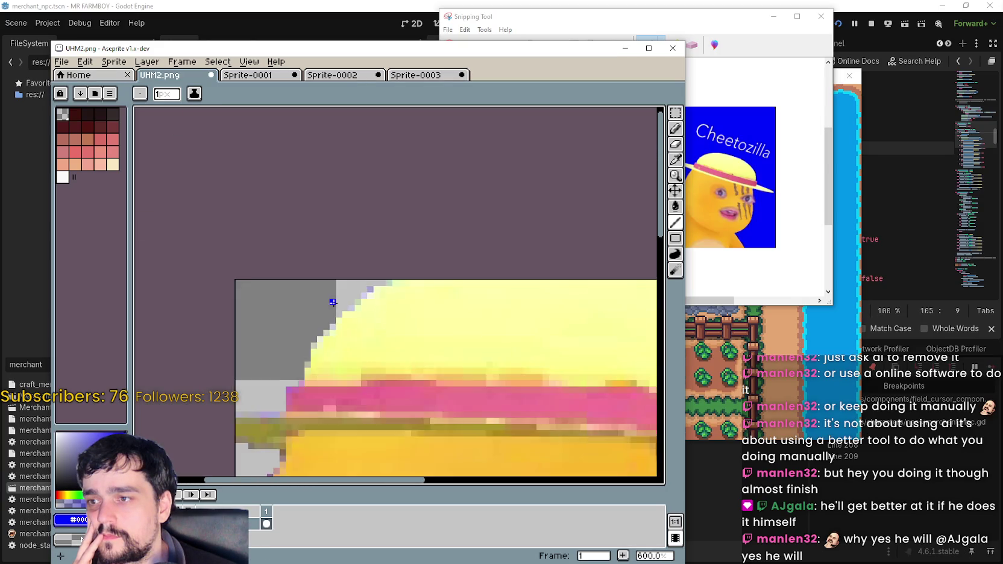
pyautogui.scroll(4, 358, 267)
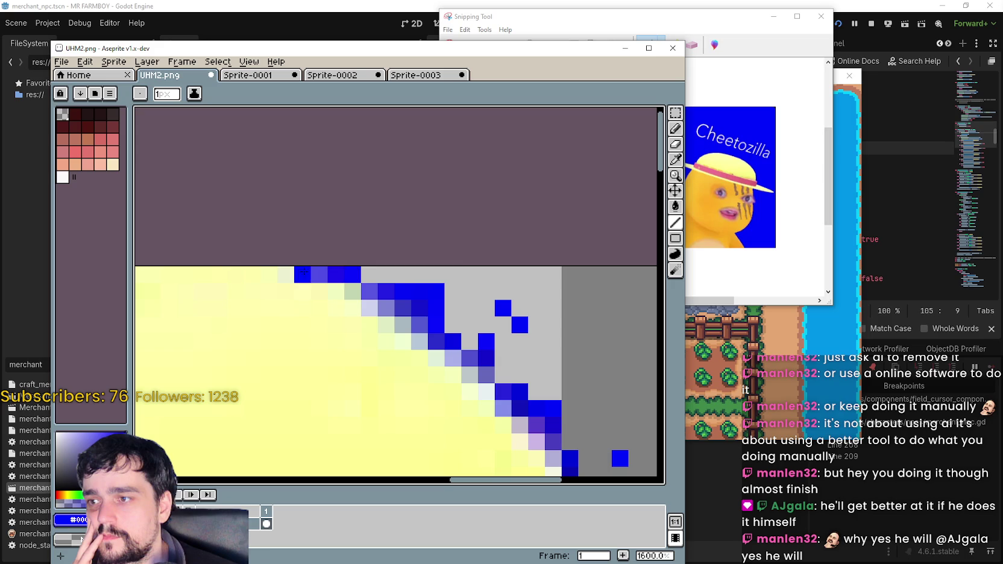
pyautogui.moveTo(301, 274); pyautogui.dragTo(444, 291)
pyautogui.moveTo(385, 308); pyautogui.dragTo(444, 308)
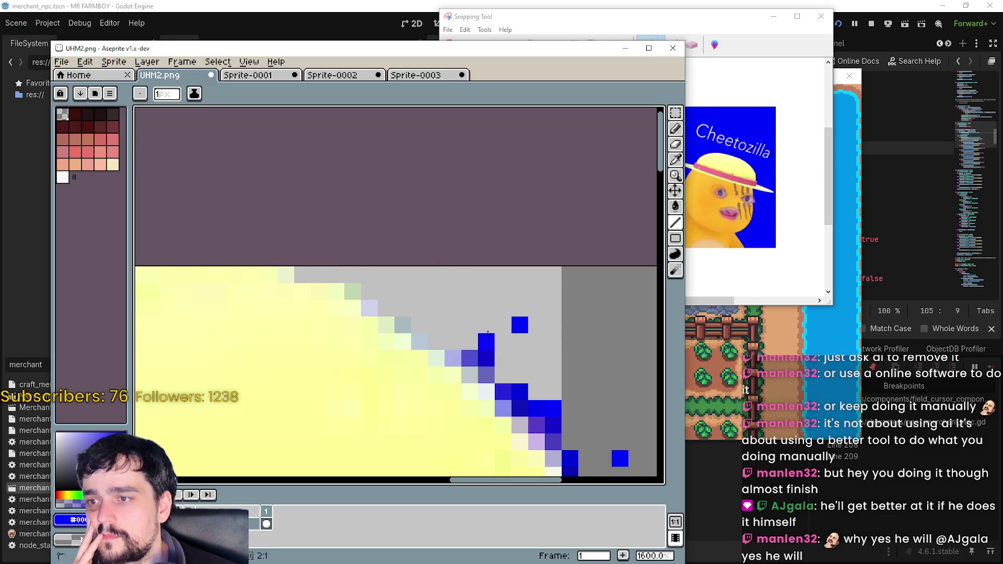
pyautogui.scroll(-5, 422, 284)
pyautogui.hscroll(4, 421, 283)
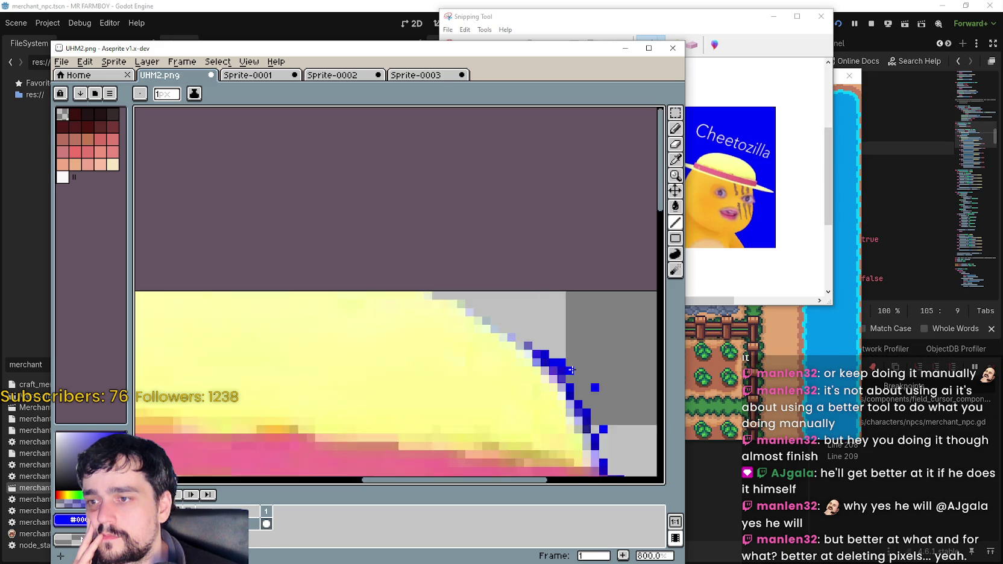
pyautogui.moveTo(379, 232)
pyautogui.mouseDown()
pyautogui.moveTo(416, 247)
pyautogui.moveTo(406, 263)
pyautogui.moveTo(471, 325)
pyautogui.mouseUp()
pyautogui.moveTo(492, 367); pyautogui.dragTo(511, 307)
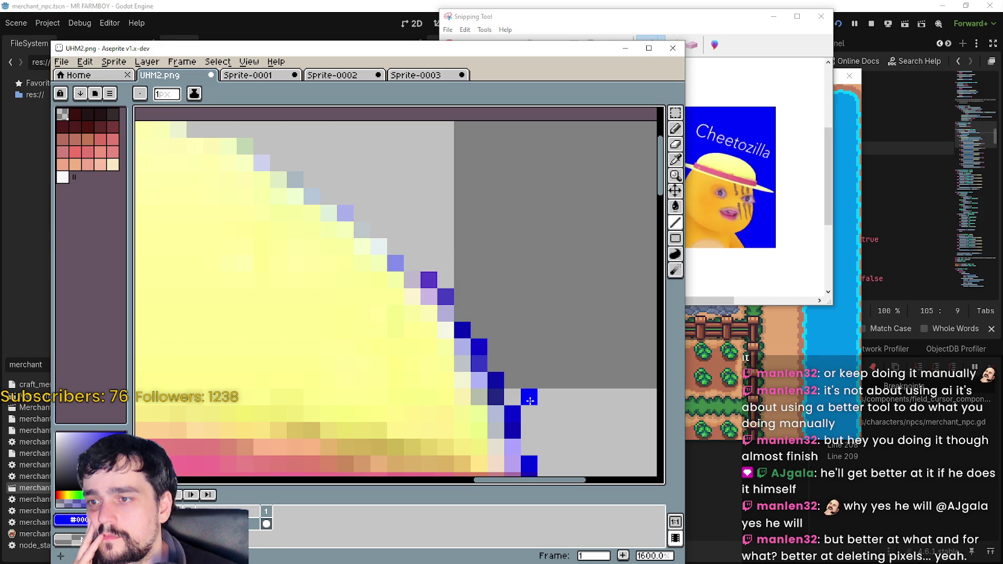
pyautogui.moveTo(530, 400); pyautogui.dragTo(503, 399)
pyautogui.moveTo(492, 363)
pyautogui.mouseDown()
pyautogui.moveTo(476, 323)
pyautogui.moveTo(429, 281)
pyautogui.mouseUp()
# - Erase the protruding blue pixel by the brim, then zoom out to check the whole face
pyautogui.scroll(2, 361, 299)
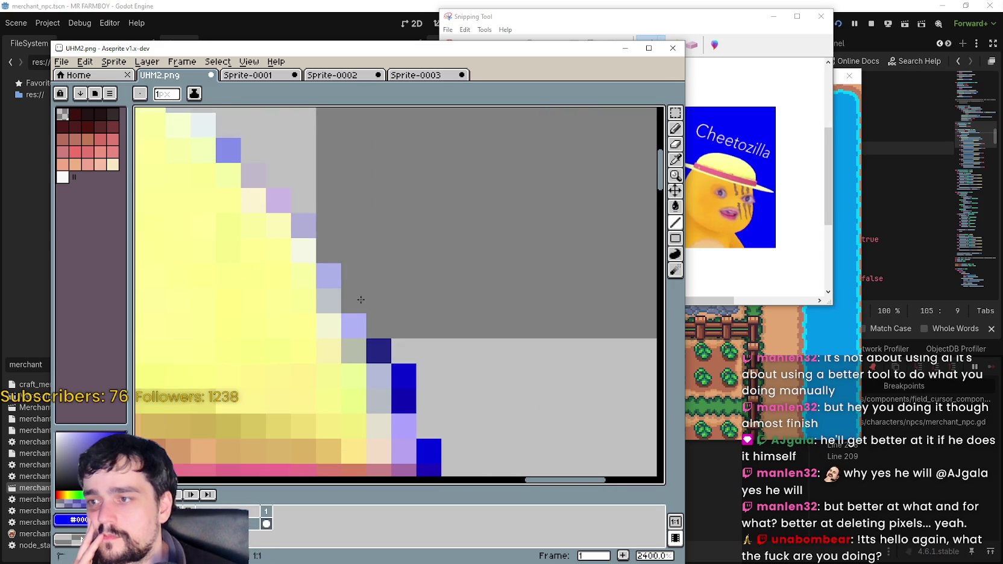
pyautogui.click(404, 326)
pyautogui.moveTo(408, 322); pyautogui.dragTo(381, 247)
pyautogui.scroll(-3, 391, 283)
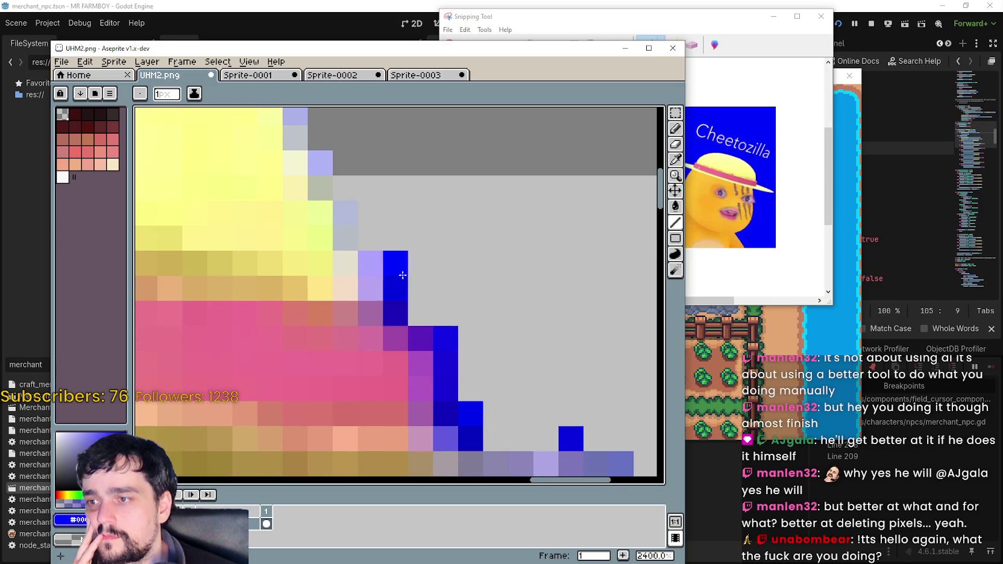
pyautogui.scroll(-2, 446, 337)
pyautogui.click(446, 335)
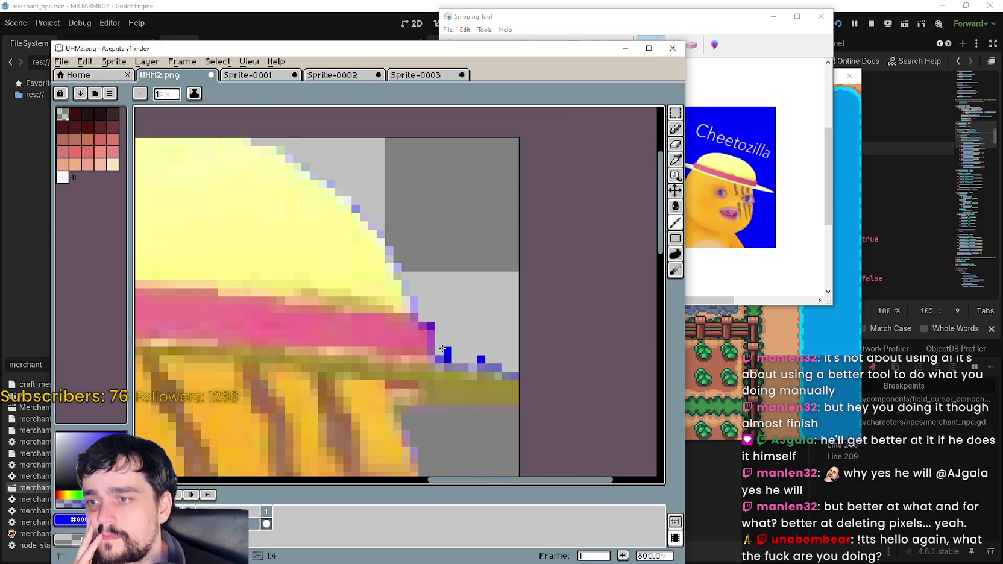
pyautogui.scroll(3, 442, 349)
pyautogui.scroll(-2, 449, 362)
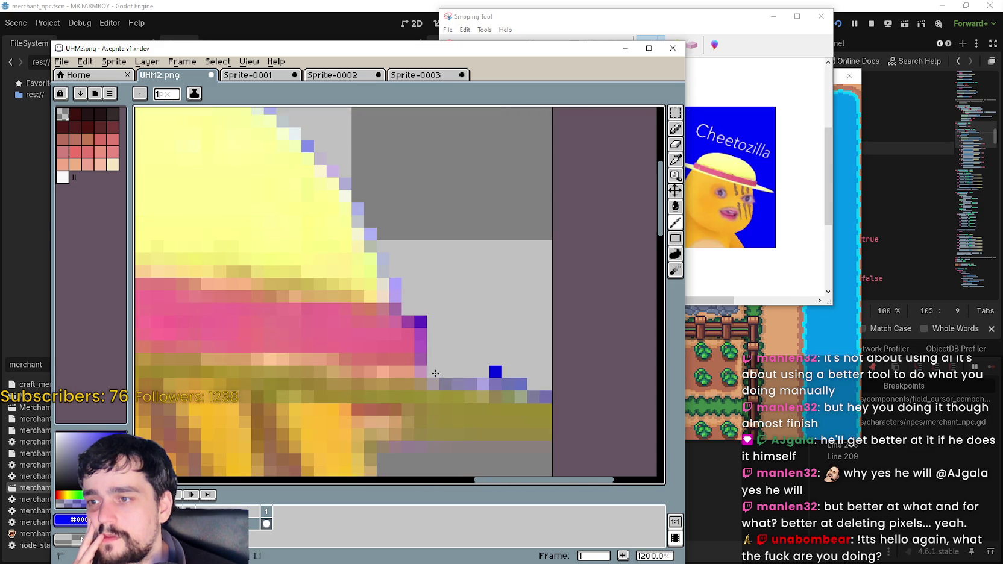
pyautogui.scroll(-10, 543, 385)
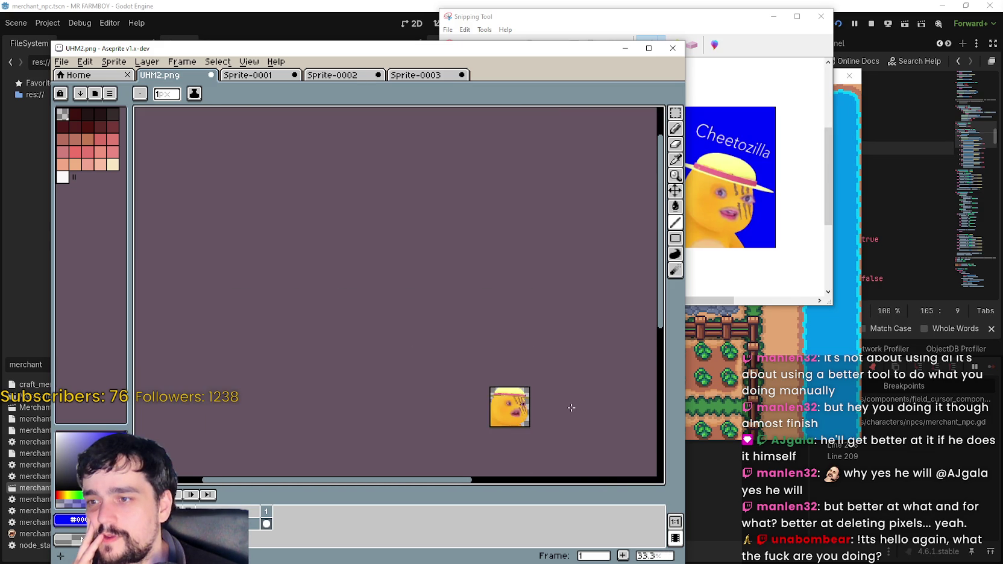
pyautogui.scroll(2, 573, 408)
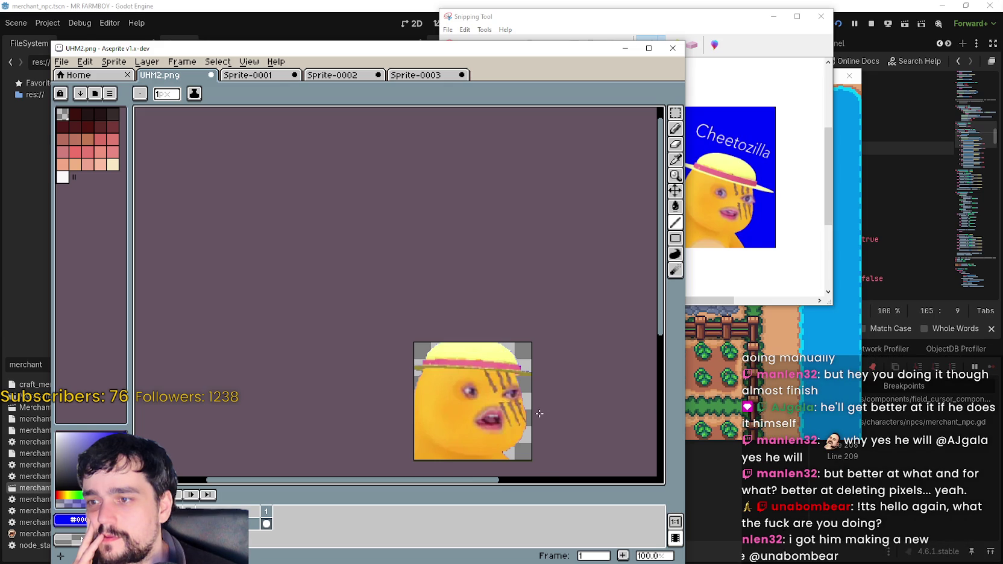
pyautogui.scroll(1, 530, 412)
pyautogui.moveTo(521, 436); pyautogui.dragTo(528, 342)
pyautogui.scroll(3, 528, 342)
pyautogui.scroll(-3, 526, 403)
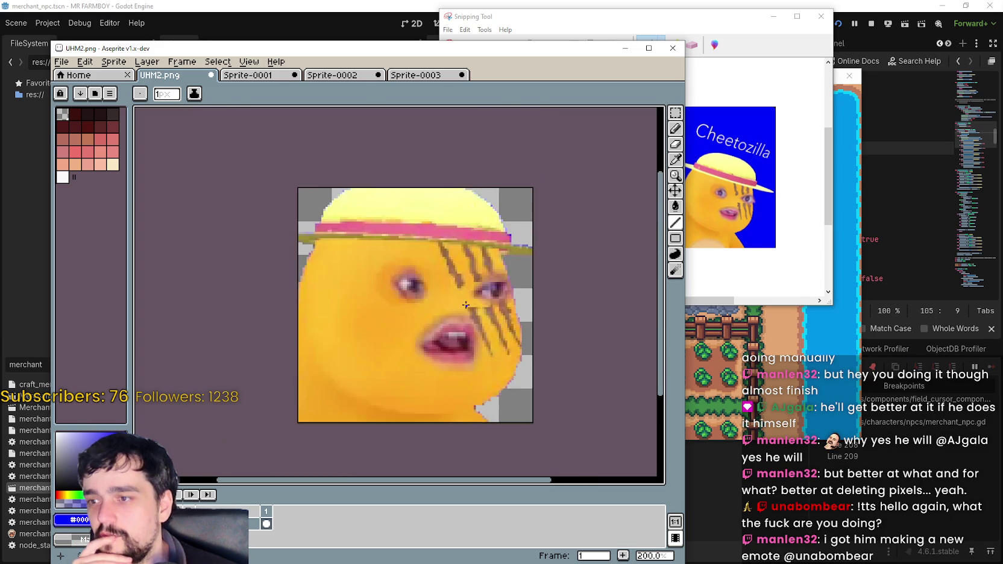
pyautogui.scroll(3, 570, 358)
pyautogui.scroll(1, 507, 290)
pyautogui.scroll(1, 509, 313)
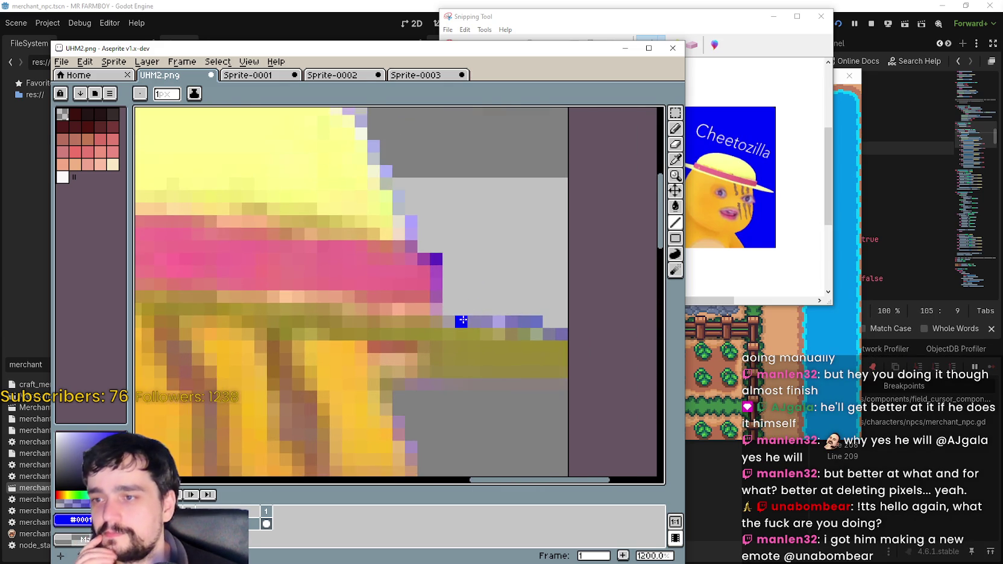
pyautogui.scroll(-2, 510, 337)
pyautogui.scroll(-1, 512, 350)
pyautogui.scroll(6, 512, 349)
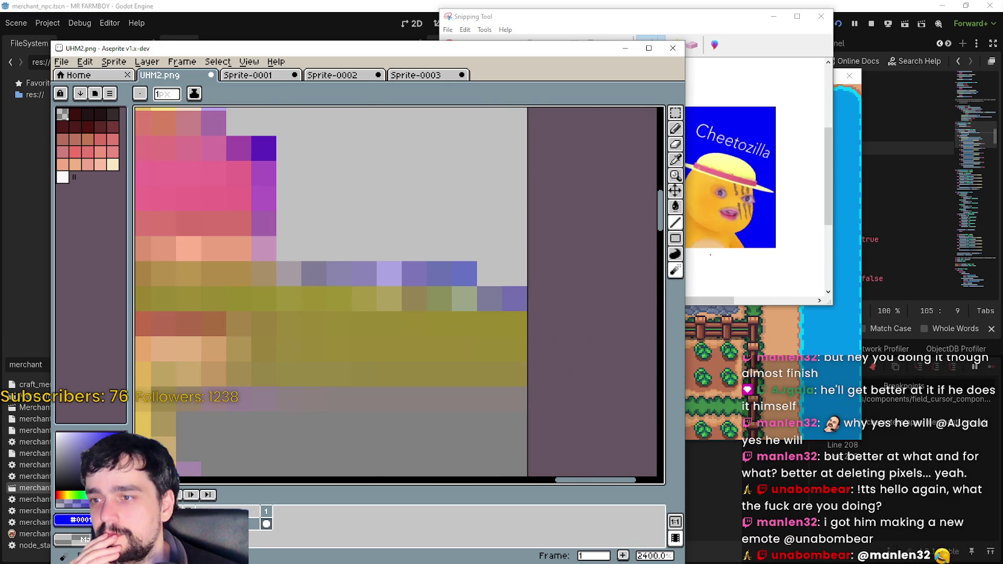
# - Sample the brim's olive colour and draw olive lines over the blue and purple pixels beside the brim
pyautogui.click(675, 160)
pyautogui.scroll(-2, 519, 383)
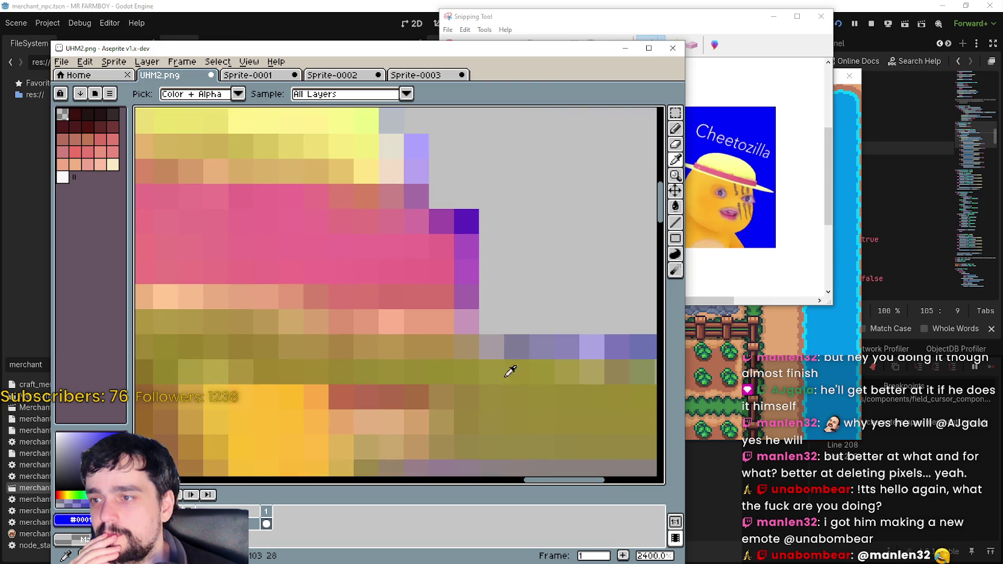
pyautogui.click(474, 363)
pyautogui.scroll(-1, 474, 363)
pyautogui.click(675, 222)
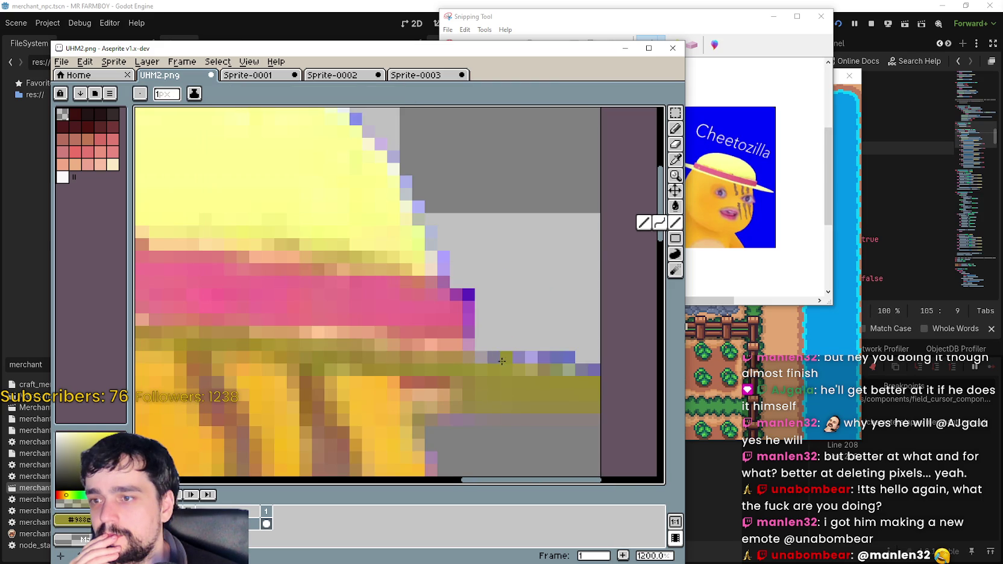
pyautogui.moveTo(537, 357); pyautogui.dragTo(559, 356)
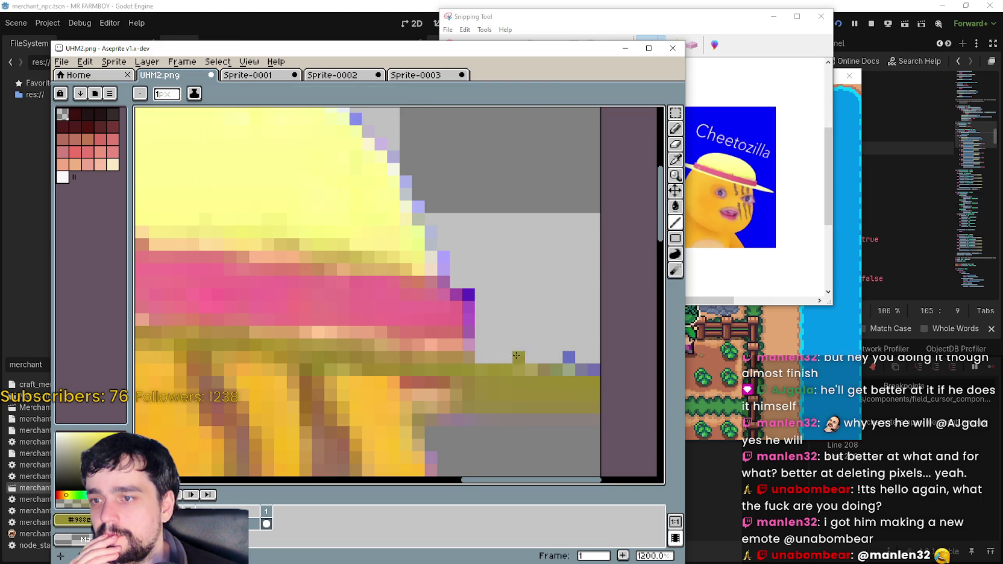
pyautogui.moveTo(493, 357); pyautogui.dragTo(483, 358)
pyautogui.click(556, 358)
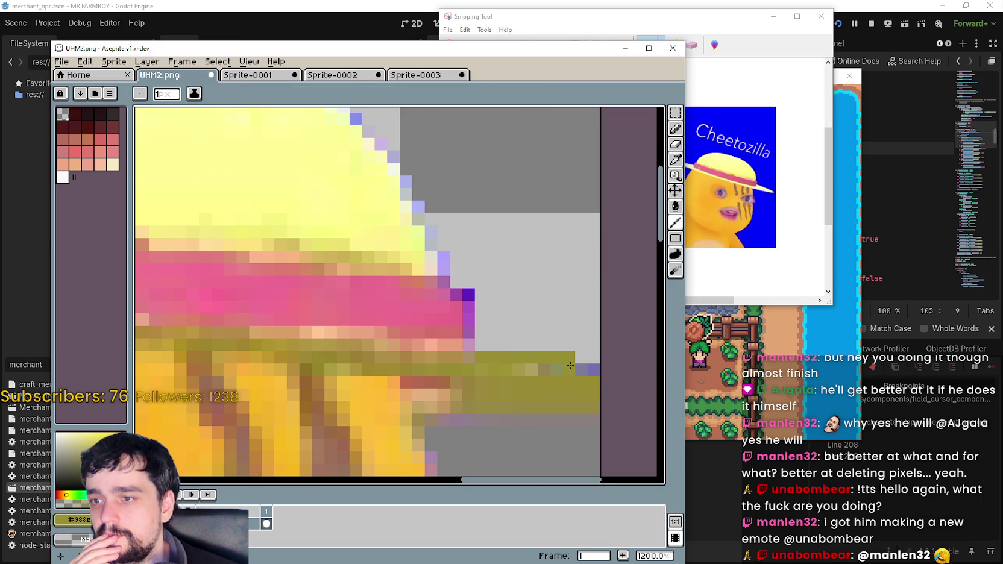
pyautogui.moveTo(570, 365); pyautogui.dragTo(592, 370)
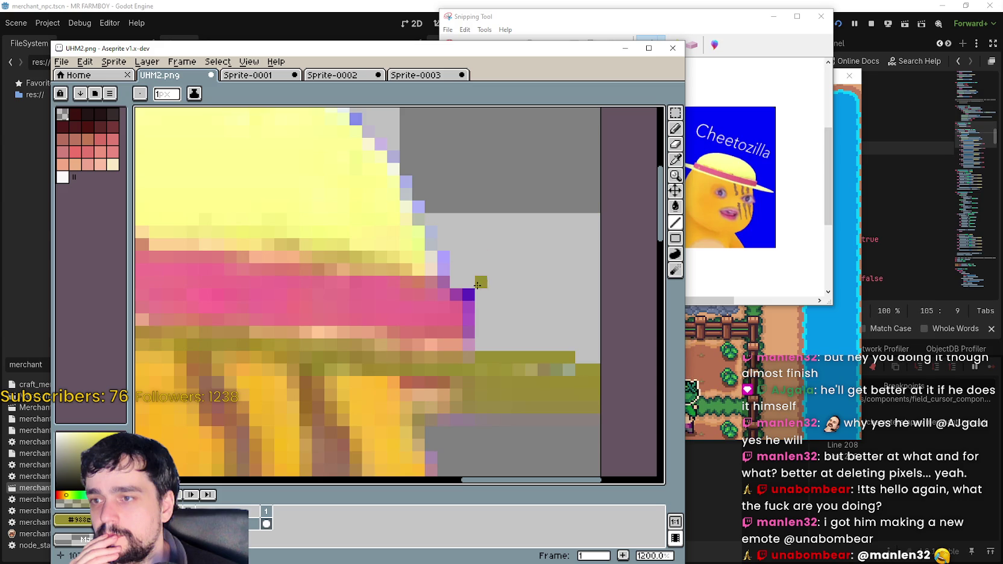
# - Pan along the upper and right hat edges to inspect the remaining fringe
pyautogui.scroll(-4, 546, 310)
pyautogui.scroll(-2, 545, 310)
pyautogui.scroll(6, 451, 239)
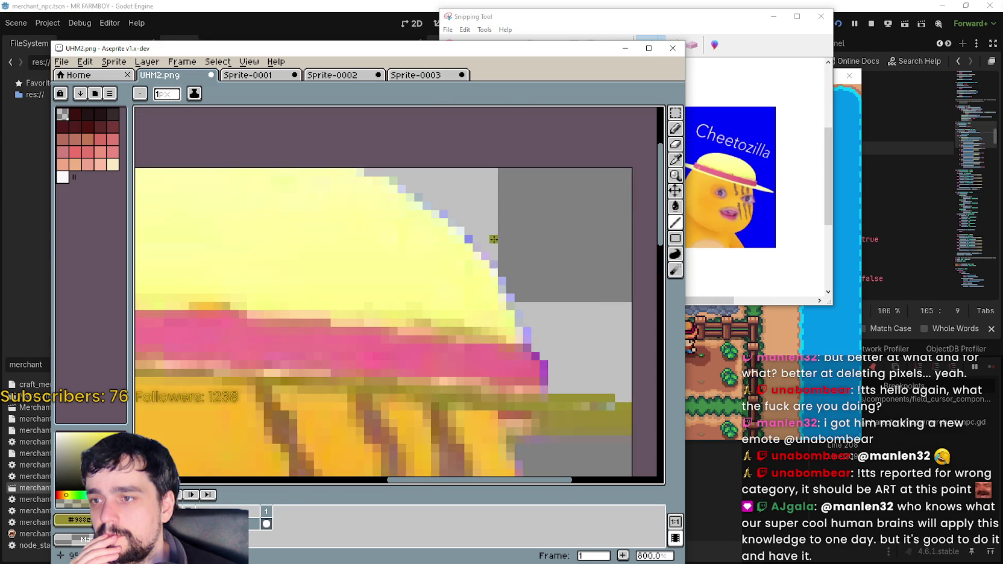
pyautogui.moveTo(451, 239); pyautogui.dragTo(595, 326)
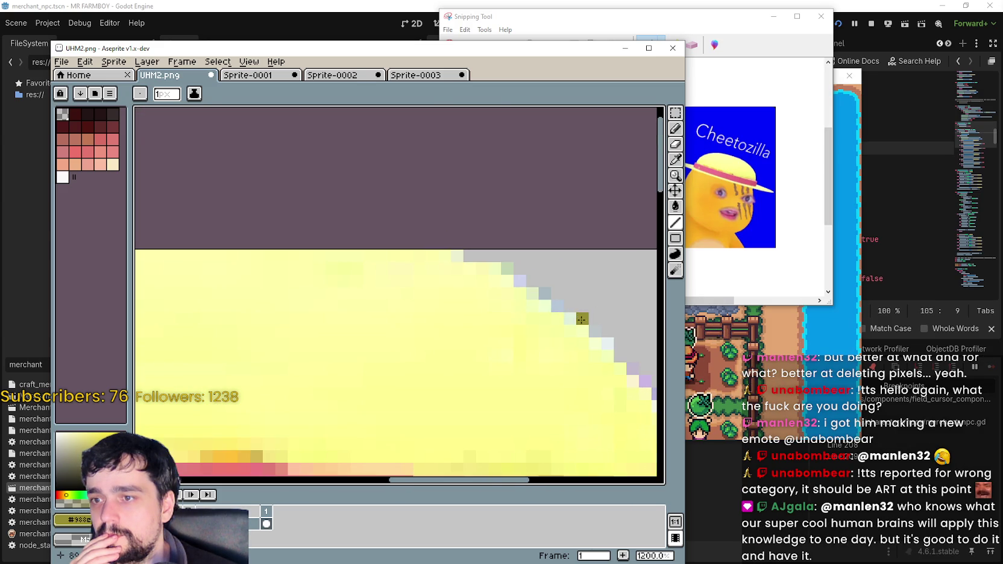
pyautogui.moveTo(542, 291); pyautogui.dragTo(434, 255)
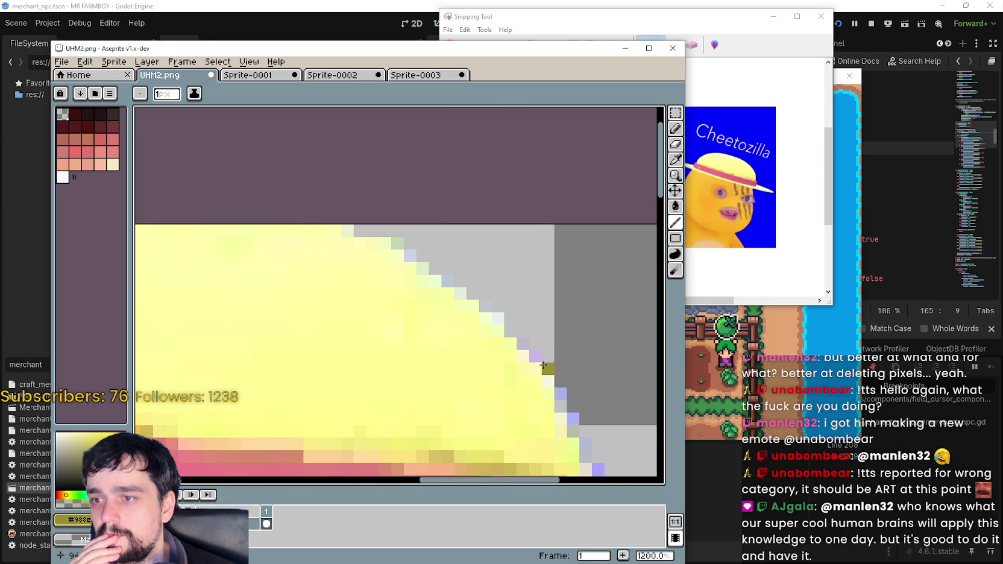
pyautogui.moveTo(543, 366)
pyautogui.mouseDown()
pyautogui.moveTo(541, 352)
pyautogui.moveTo(491, 355)
pyautogui.moveTo(508, 386)
pyautogui.mouseUp()
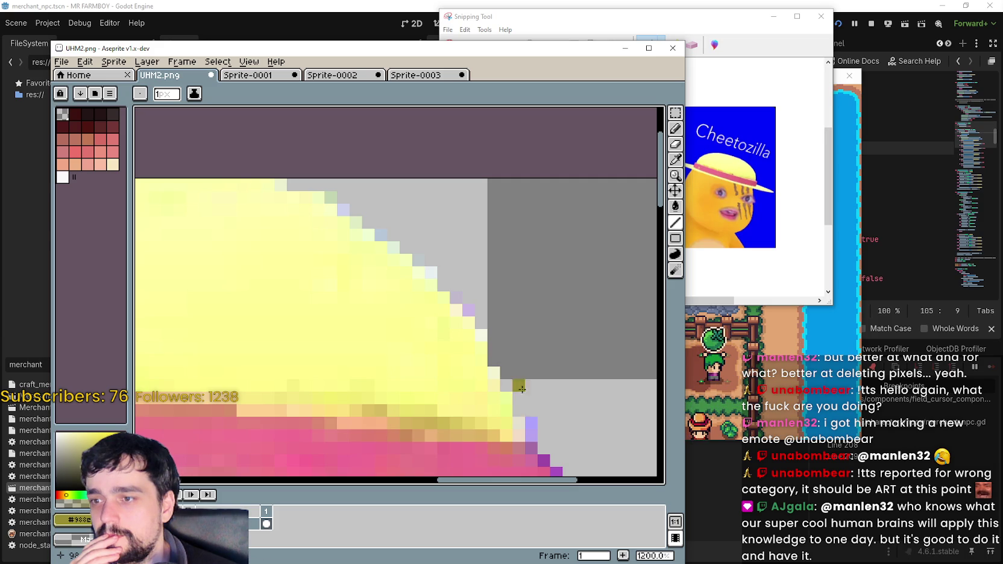
pyautogui.scroll(-3, 522, 389)
pyautogui.scroll(1, 549, 357)
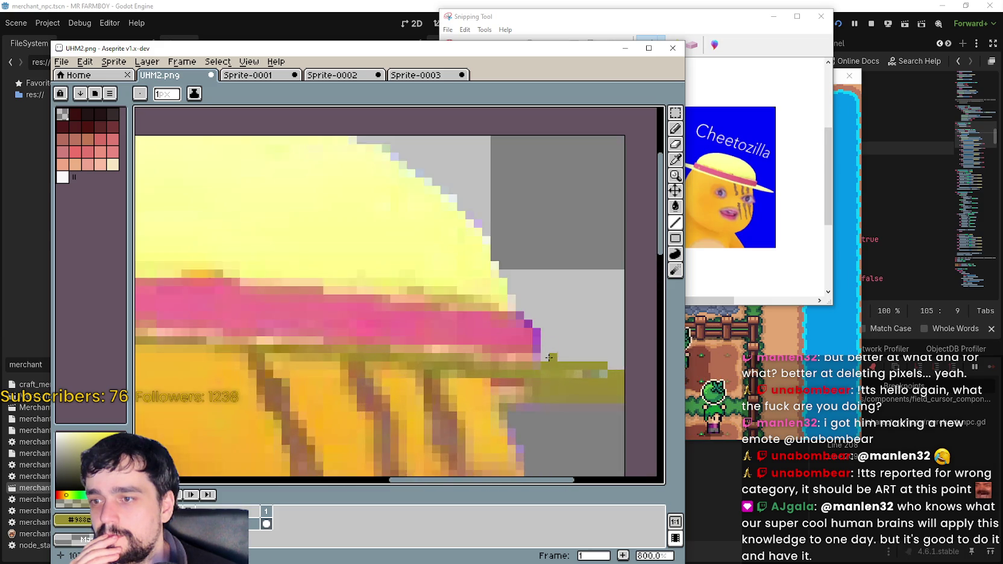
pyautogui.click(676, 159)
# - Sample the hat band's pink and draw a pink line over its purple edge
pyautogui.scroll(2, 515, 325)
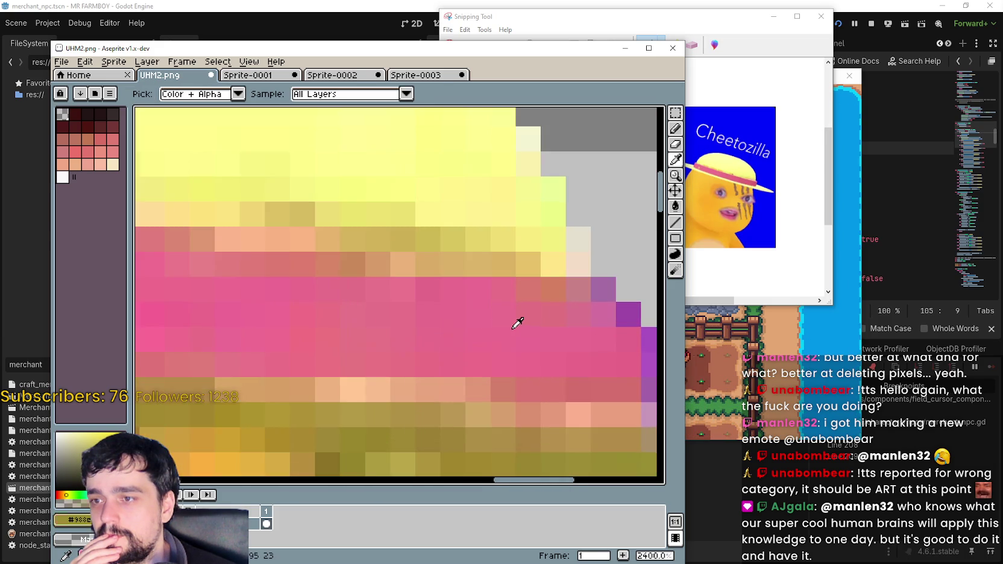
pyautogui.scroll(-1, 515, 325)
pyautogui.click(515, 325)
pyautogui.click(680, 221)
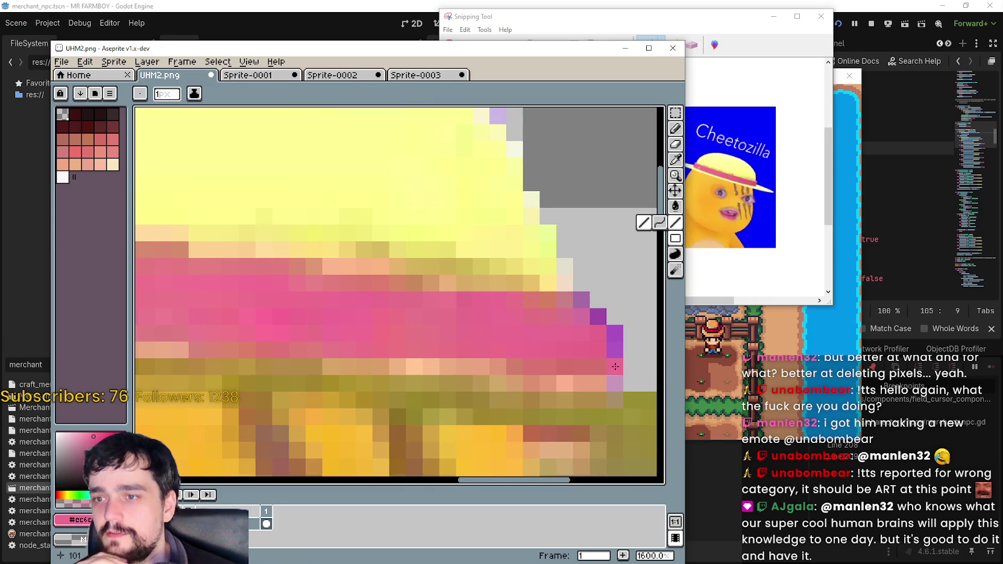
pyautogui.moveTo(615, 366); pyautogui.dragTo(615, 334)
# - Remove the stray dark red pixel near the chin
pyautogui.scroll(-4, 387, 346)
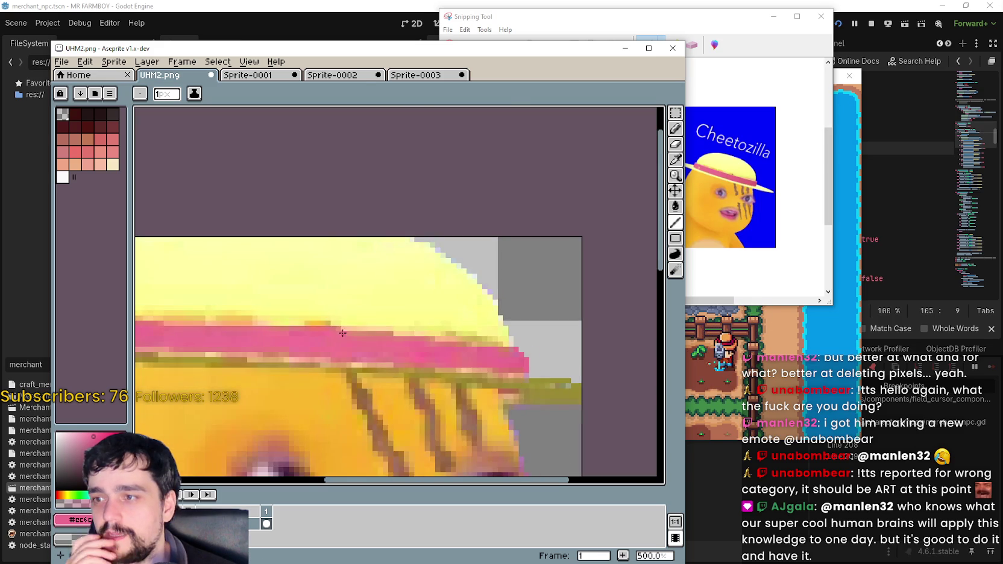
pyautogui.scroll(2, 389, 348)
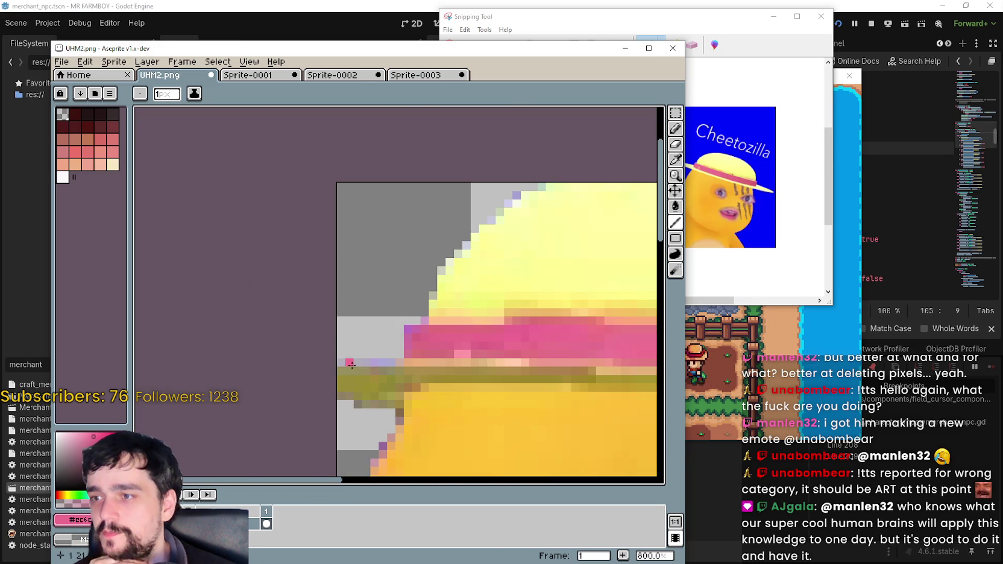
pyautogui.scroll(2, 392, 354)
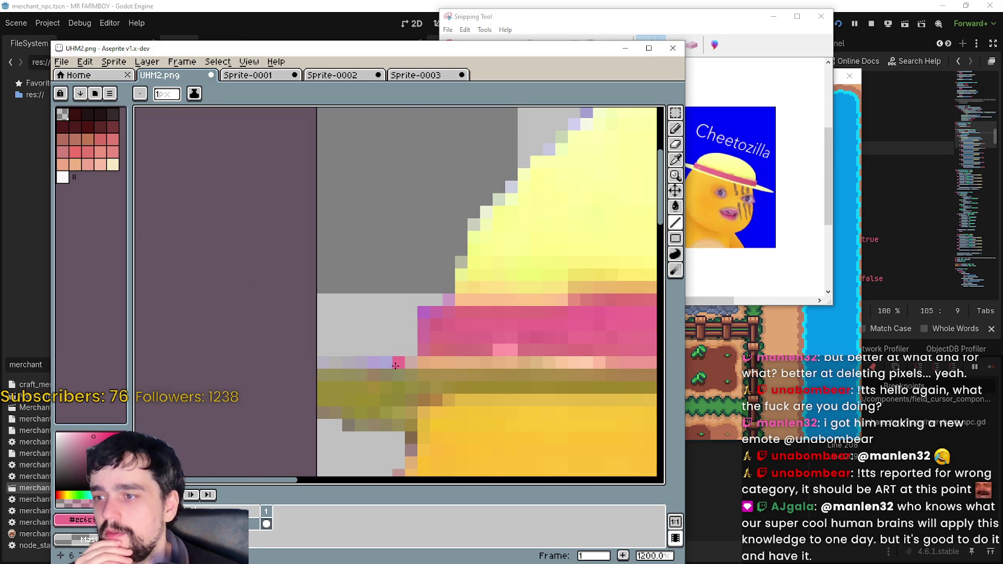
pyautogui.scroll(-8, 395, 365)
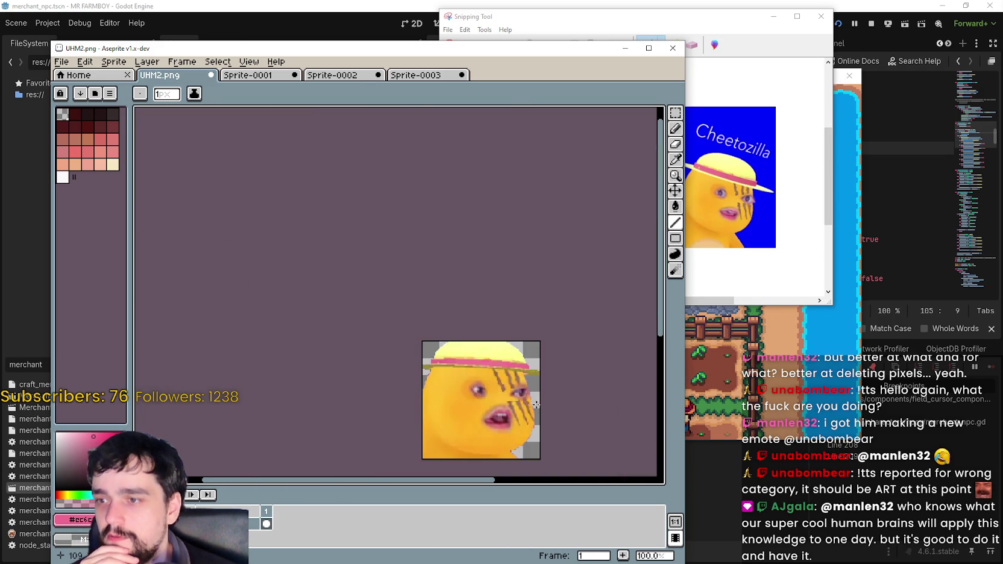
pyautogui.scroll(4, 506, 391)
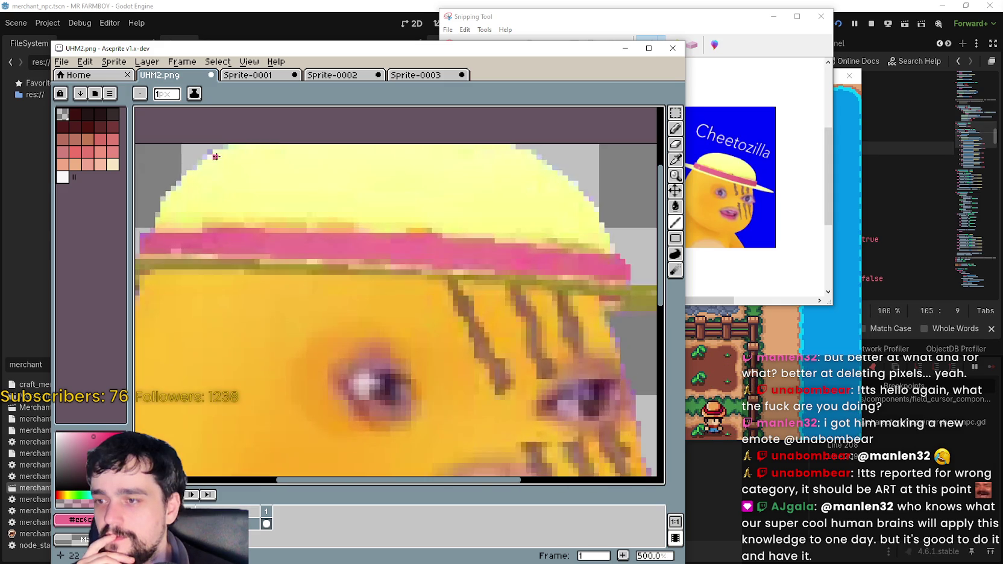
pyautogui.scroll(2, 351, 291)
pyautogui.scroll(-6, 373, 294)
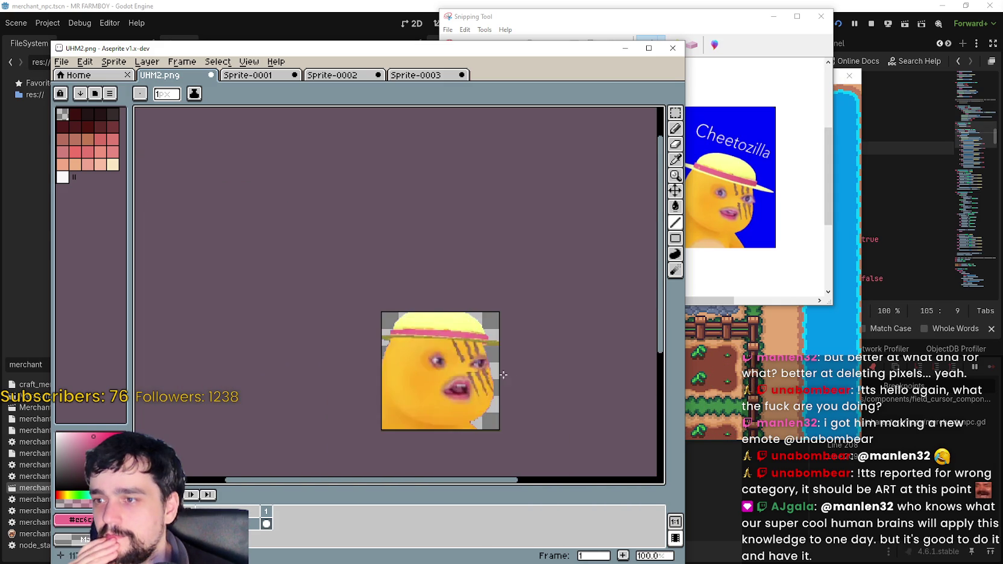
pyautogui.scroll(3, 504, 374)
pyautogui.scroll(-3, 492, 425)
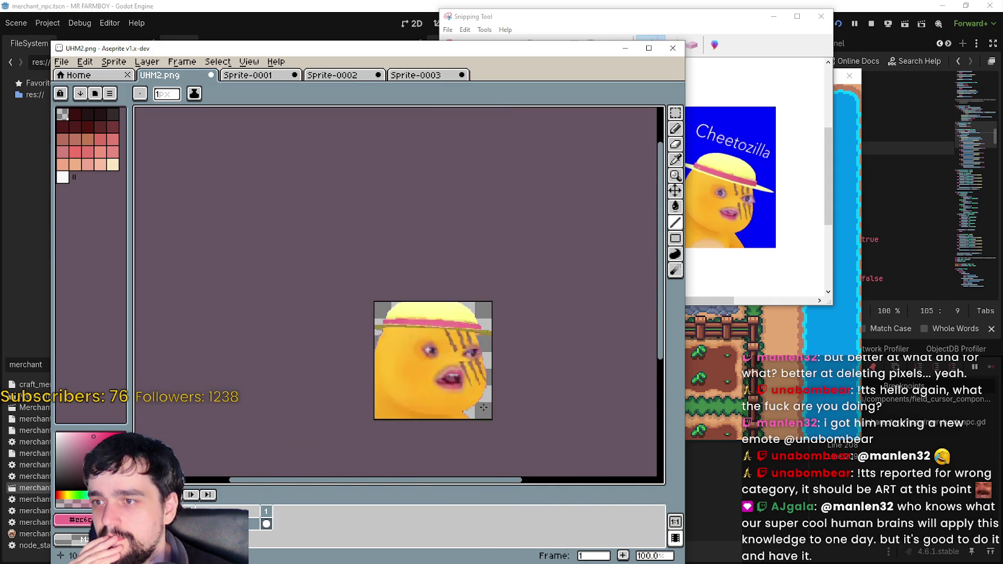
pyautogui.scroll(8, 516, 367)
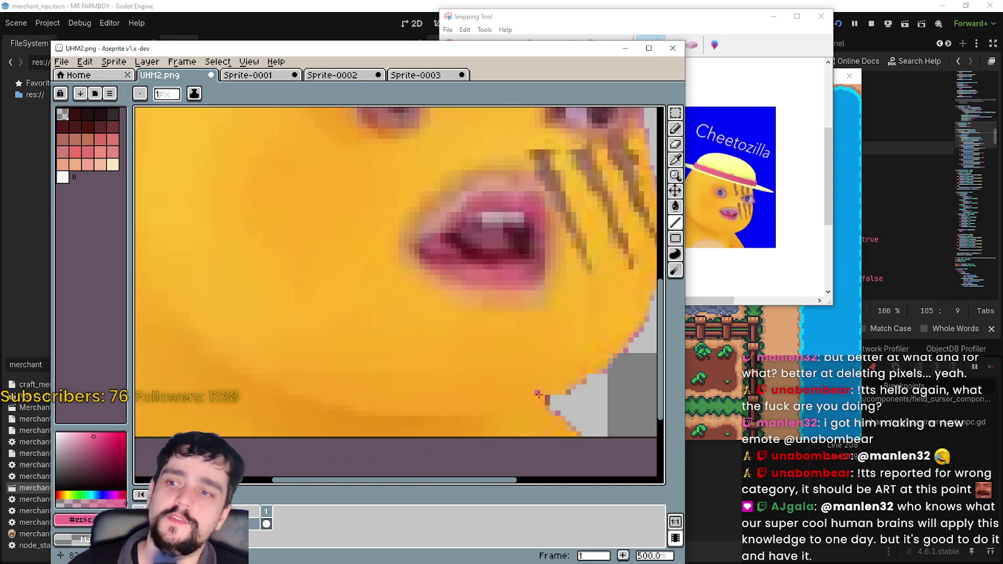
pyautogui.scroll(-1, 578, 383)
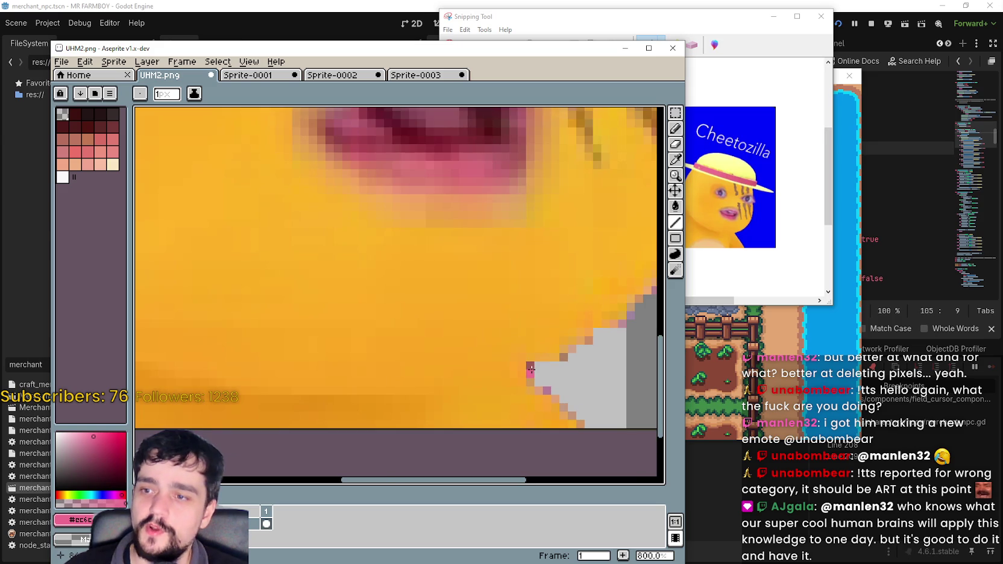
pyautogui.scroll(2, 550, 370)
pyautogui.hotkey('ctrl', 'z')
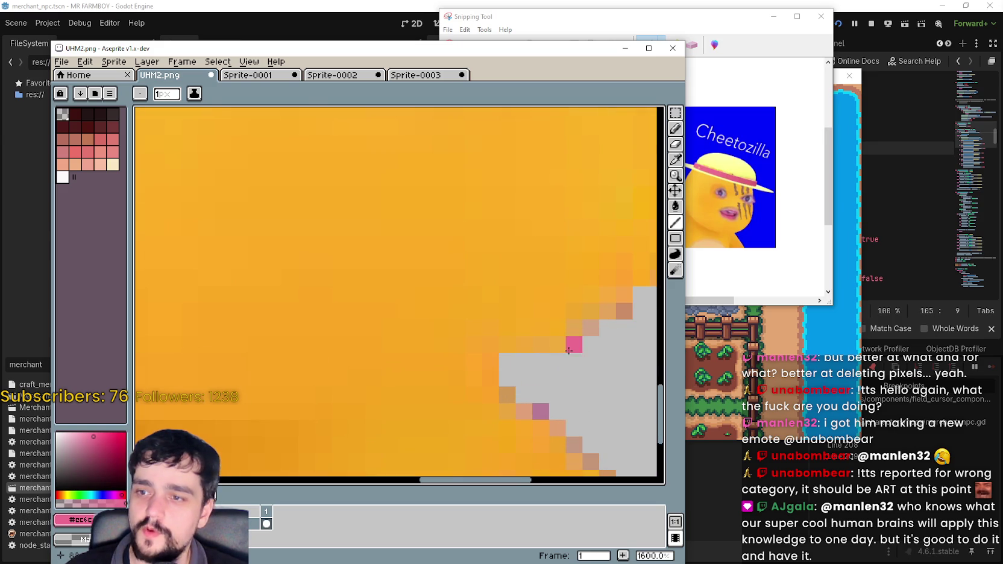
pyautogui.scroll(-8, 568, 350)
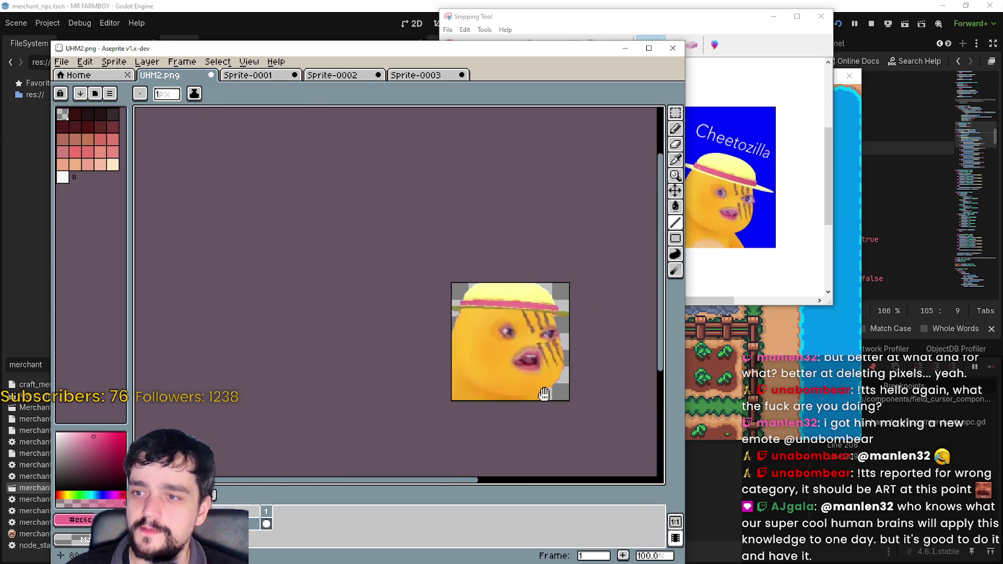
# - Start Save As from the File menu and choose PNG as the format
pyautogui.moveTo(544, 394); pyautogui.dragTo(515, 376)
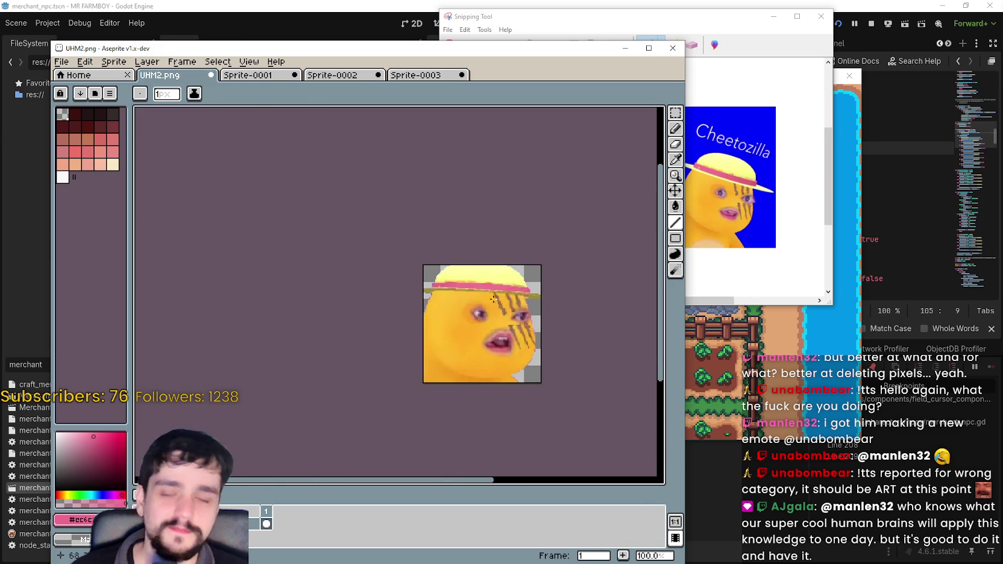
pyautogui.click(61, 61)
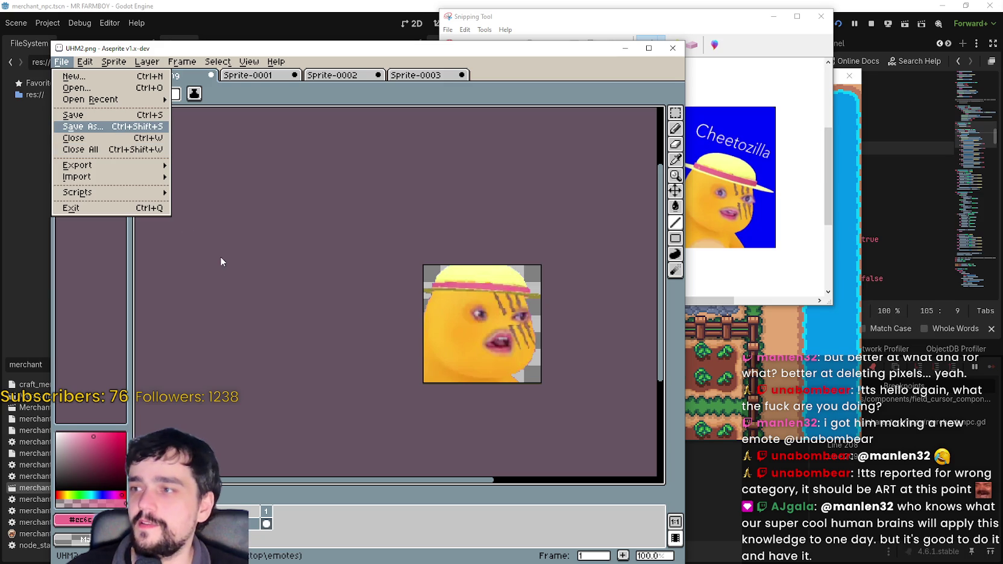
pyautogui.press('Return')
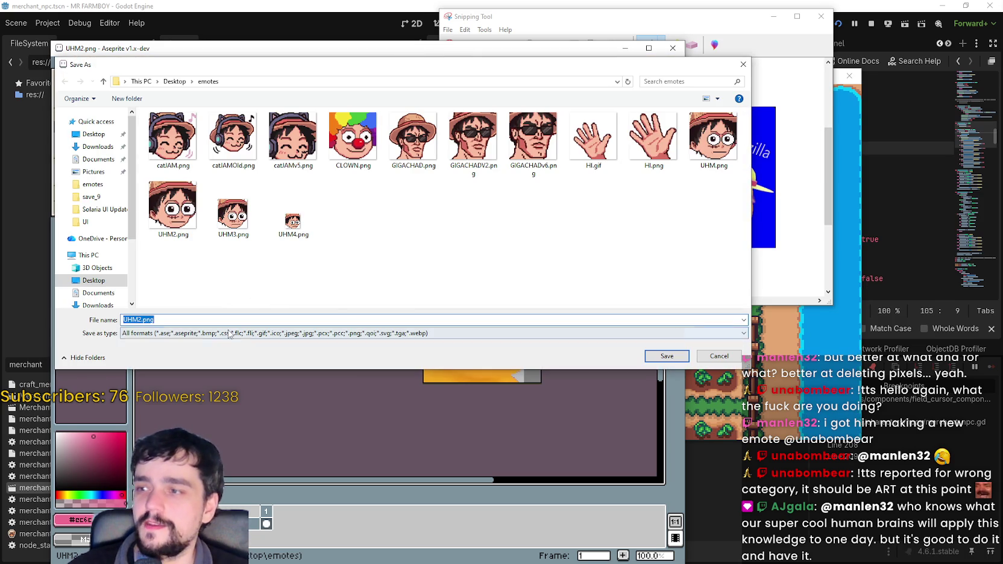
pyautogui.click(229, 334)
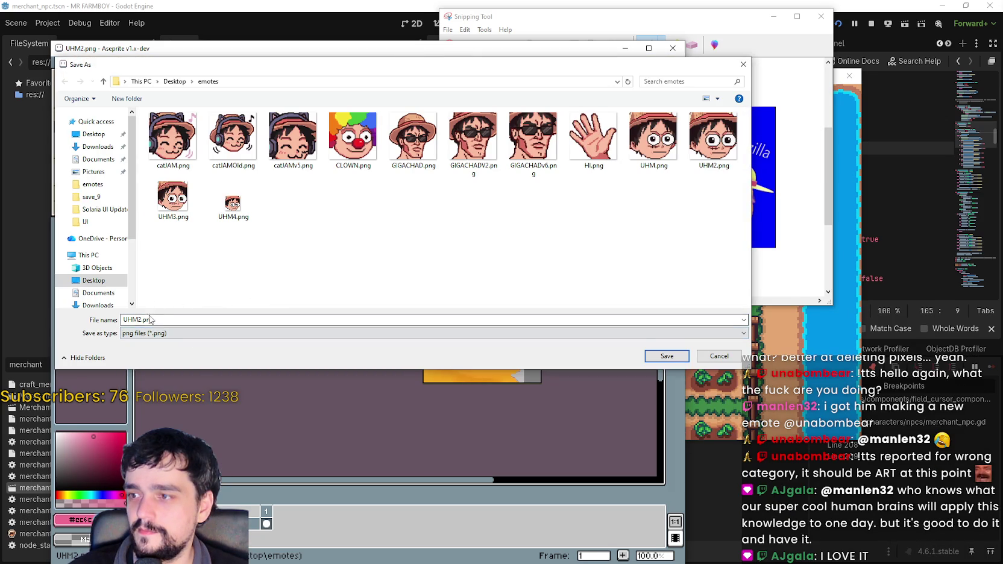
pyautogui.doubleClick(128, 320)
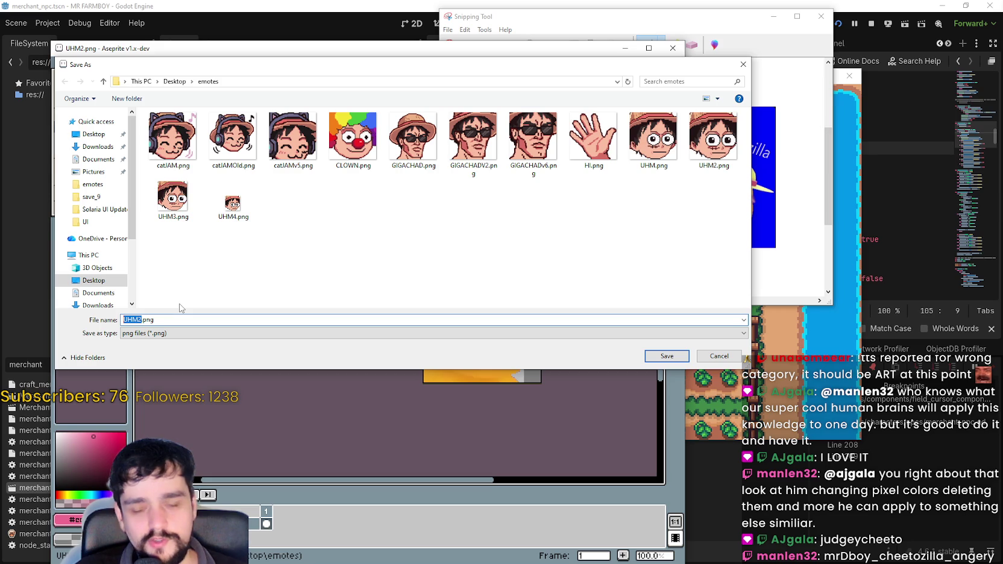
# - Enter CHEETOGASP.png as the file name, correcting typos, with the dialog moved aside
pyautogui.moveTo(416, 63)
pyautogui.mouseDown()
pyautogui.moveTo(645, 482)
pyautogui.moveTo(636, 485)
pyautogui.moveTo(488, 108)
pyautogui.moveTo(500, 426)
pyautogui.moveTo(496, 183)
pyautogui.moveTo(676, 183)
pyautogui.moveTo(665, 186)
pyautogui.mouseUp()
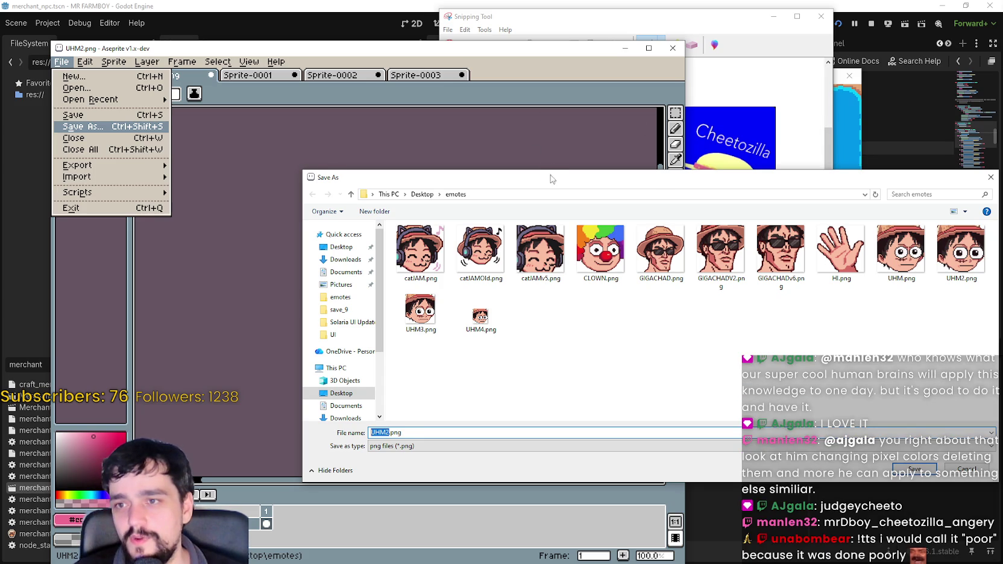
pyautogui.moveTo(549, 178)
pyautogui.mouseDown()
pyautogui.moveTo(555, 405)
pyautogui.moveTo(565, 209)
pyautogui.mouseUp()
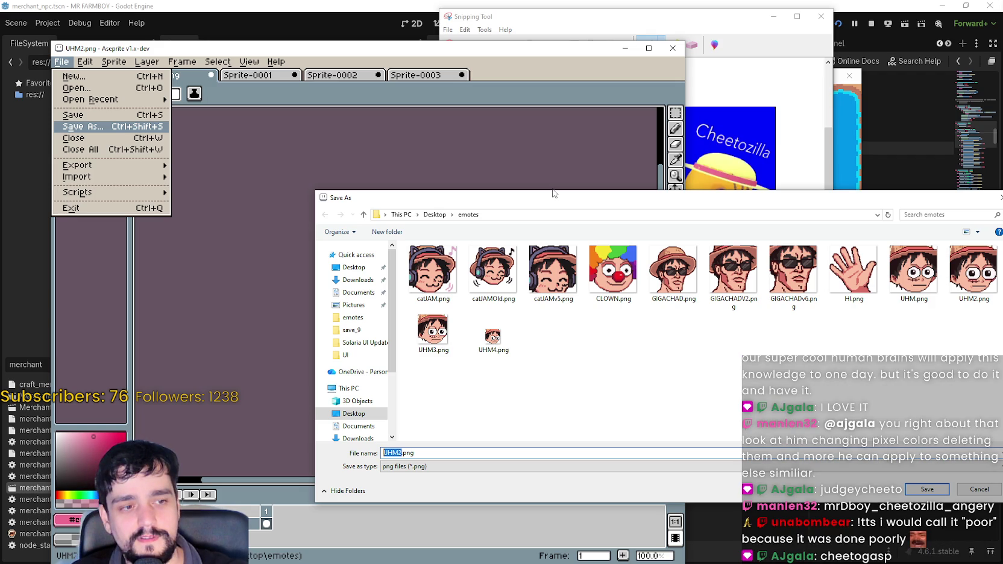
pyautogui.write('c')
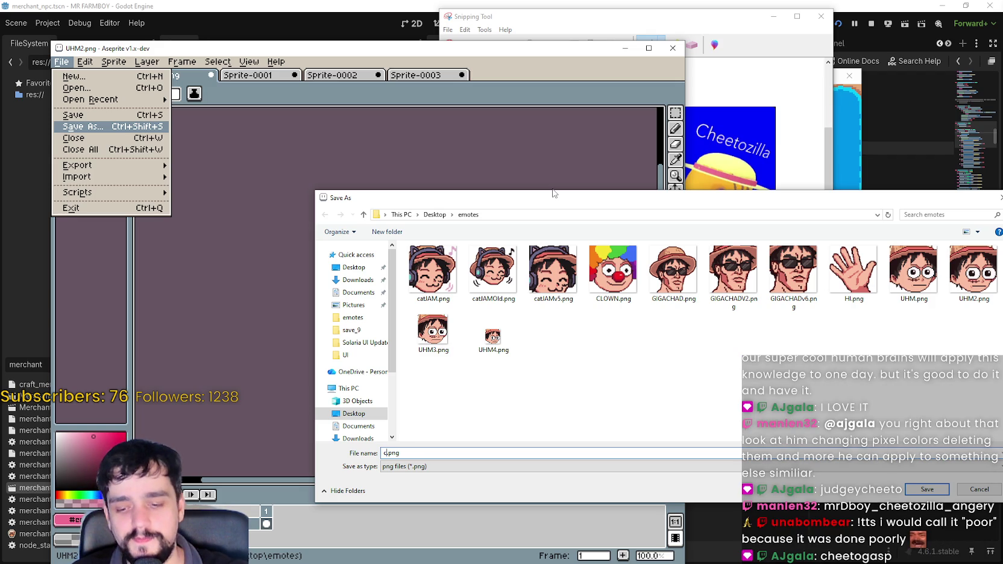
pyautogui.write('tiga')
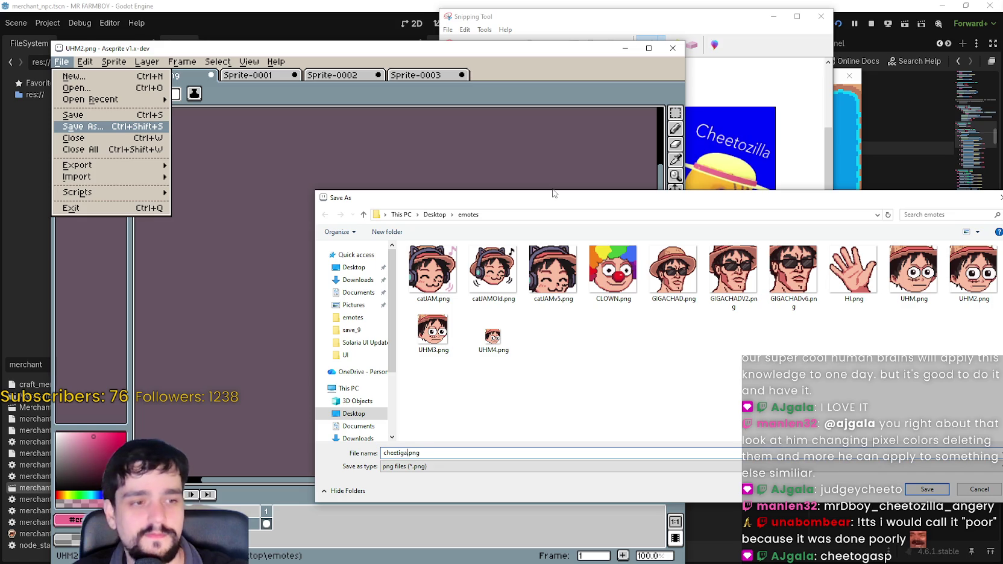
pyautogui.write('so')
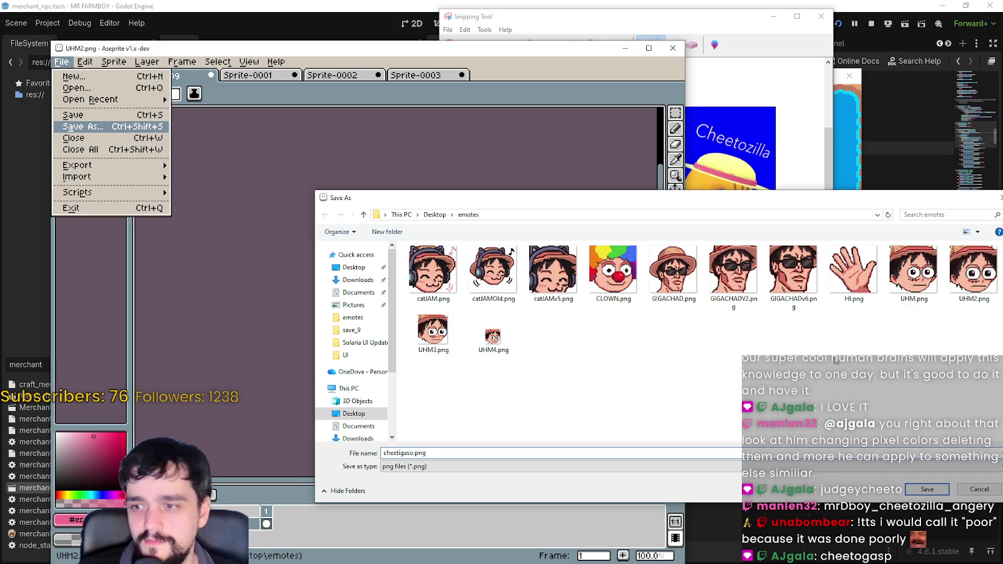
pyautogui.press('BackSpace')
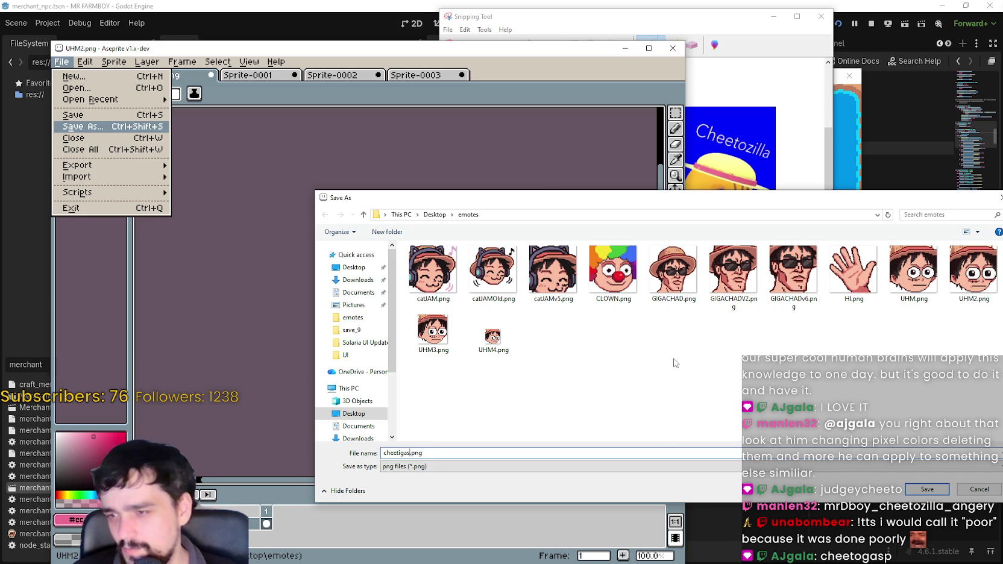
pyautogui.press('BackSpace')
pyautogui.press('BackSpace')
pyautogui.press('BackSpace')
pyautogui.write('C')
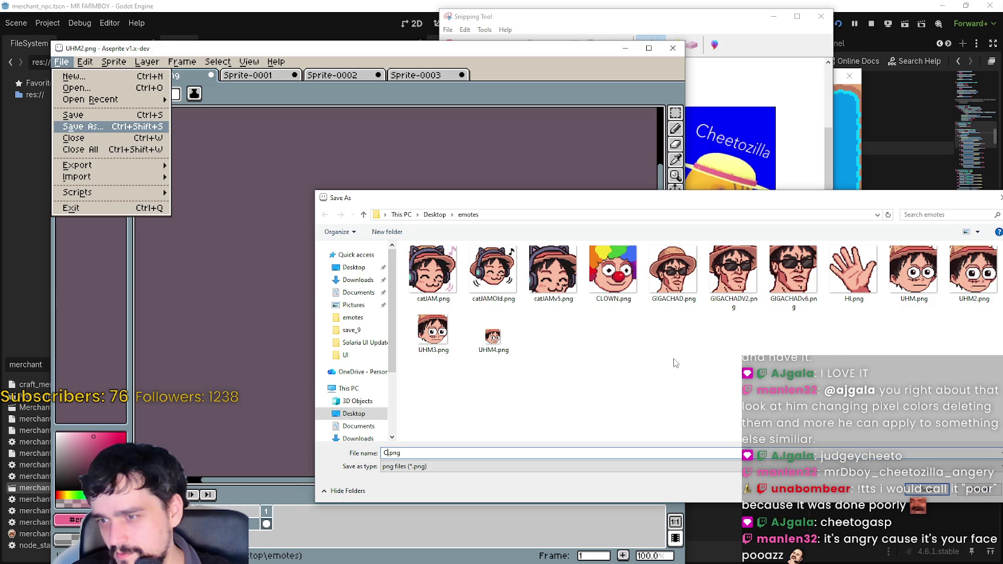
pyautogui.write('HEETO')
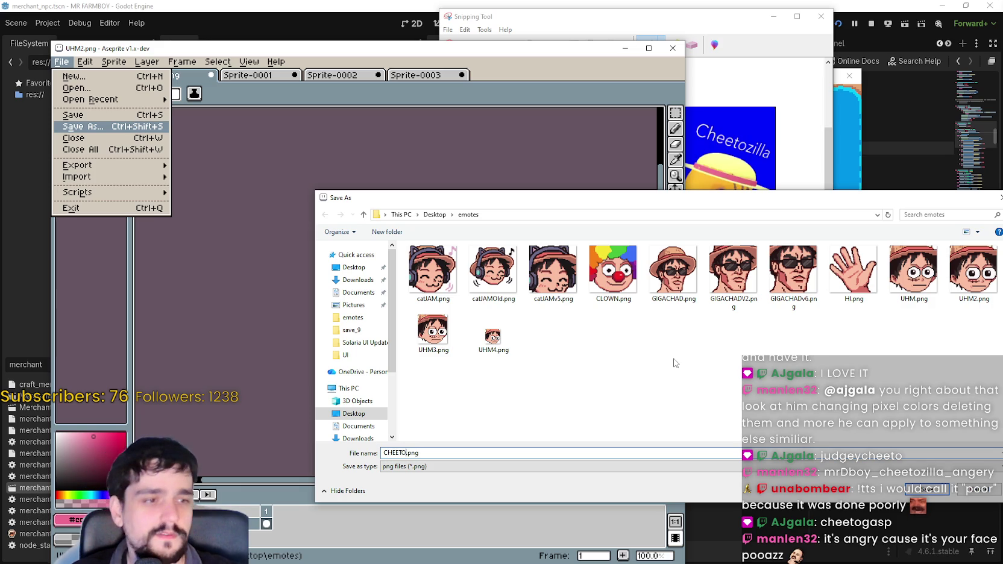
pyautogui.write('GASP')
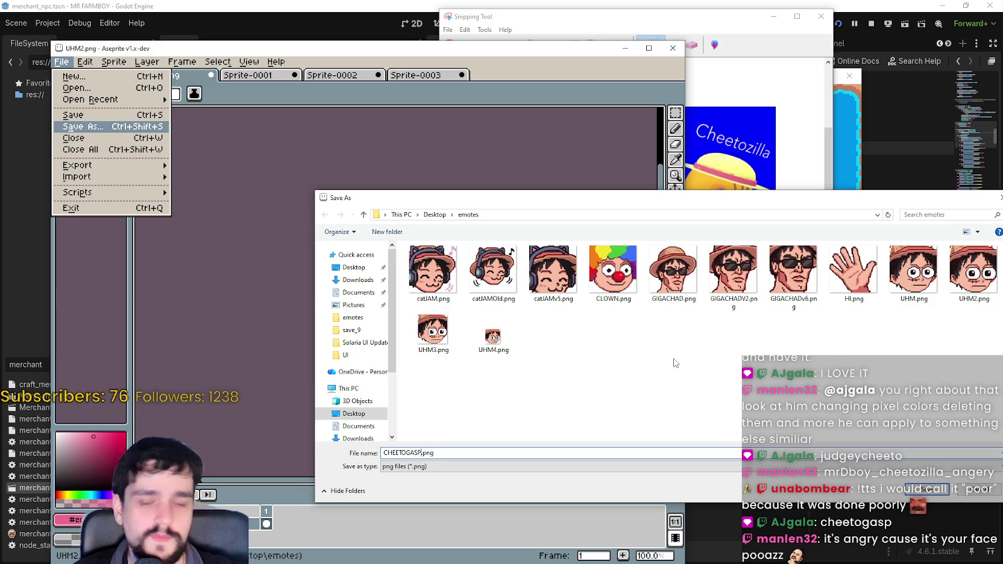
pyautogui.moveTo(756, 199); pyautogui.dragTo(647, 175)
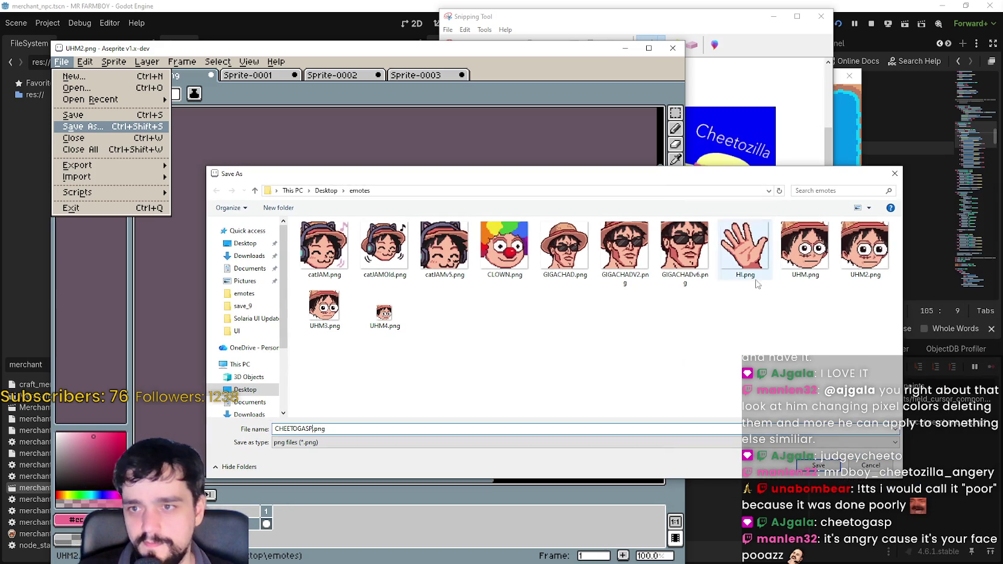
# - Confirm the save to write CHEETOGASP.png into the emotes folder
pyautogui.click(817, 465)
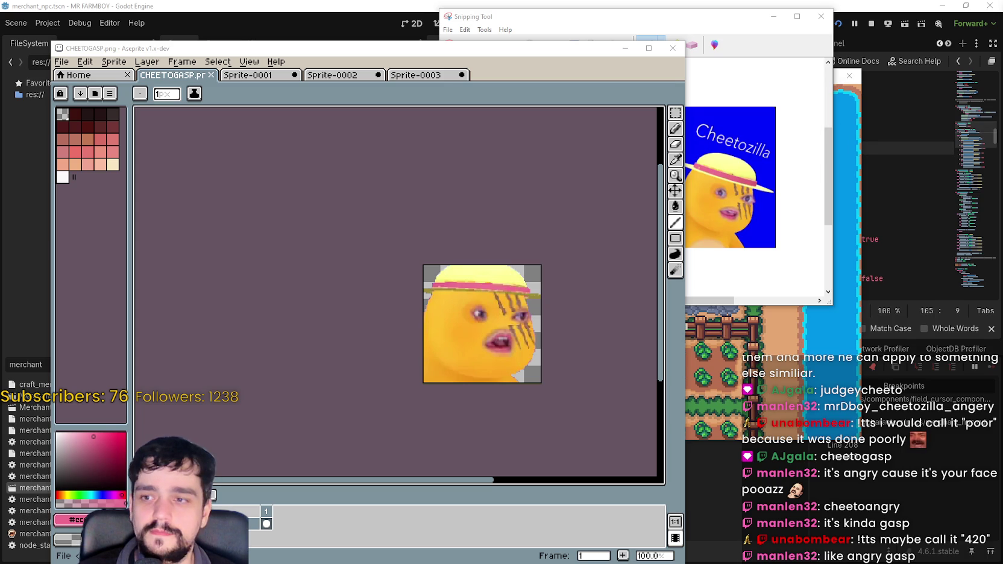
pyautogui.scroll(1, 517, 328)
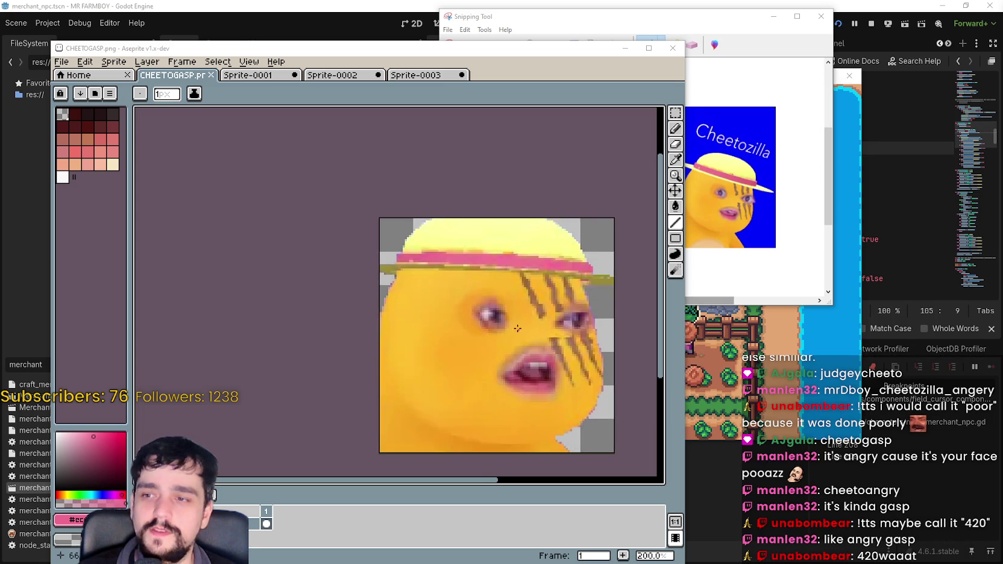
pyautogui.scroll(2, 520, 322)
pyautogui.scroll(-1, 436, 298)
pyautogui.scroll(2, 482, 277)
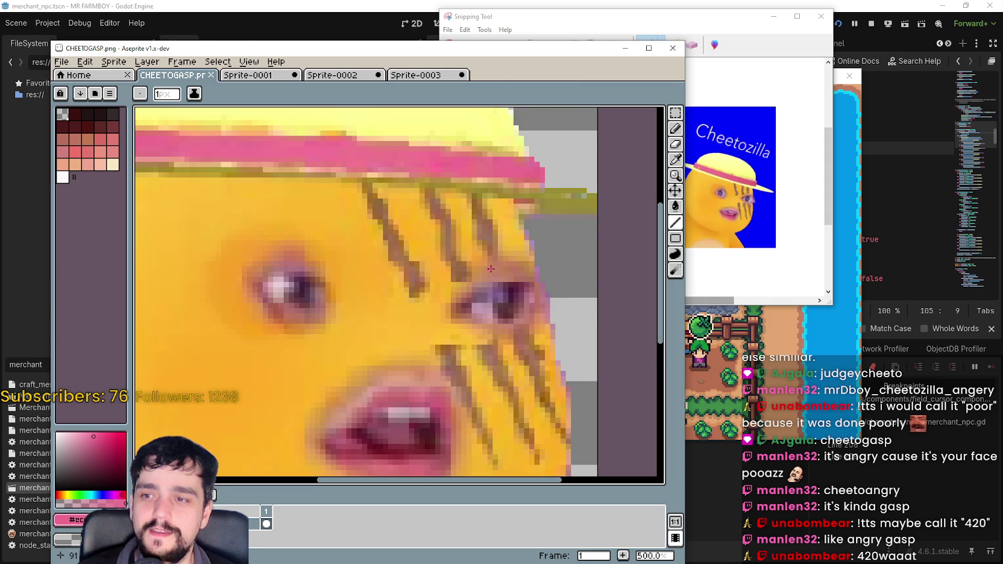
pyautogui.scroll(-4, 488, 271)
pyautogui.scroll(1, 475, 279)
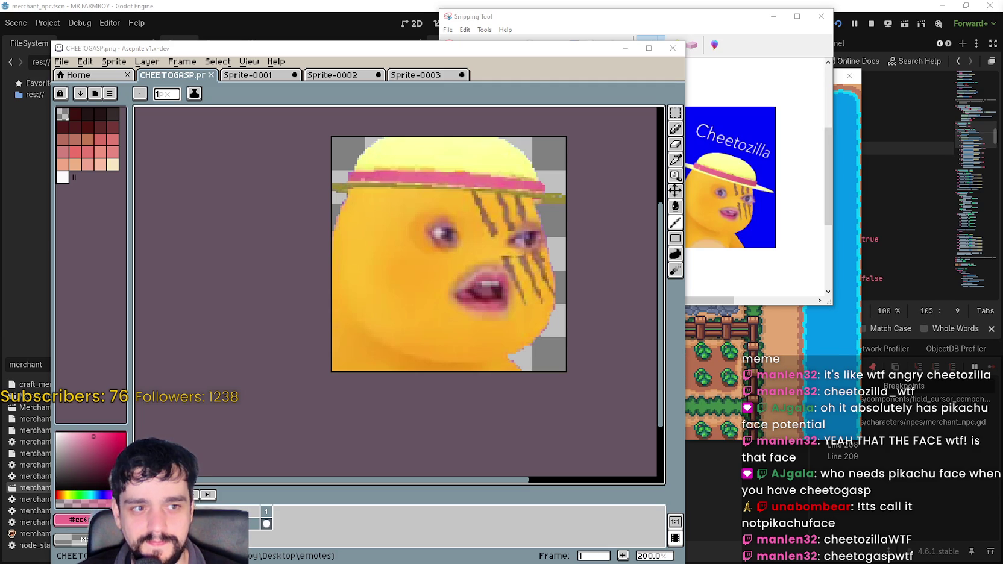
# - Move the Snipping Tool window down, then bring up Sprite-0001 with both frames and clear its selection
pyautogui.click(746, 20)
pyautogui.moveTo(746, 21); pyautogui.dragTo(746, 55)
pyautogui.click(327, 77)
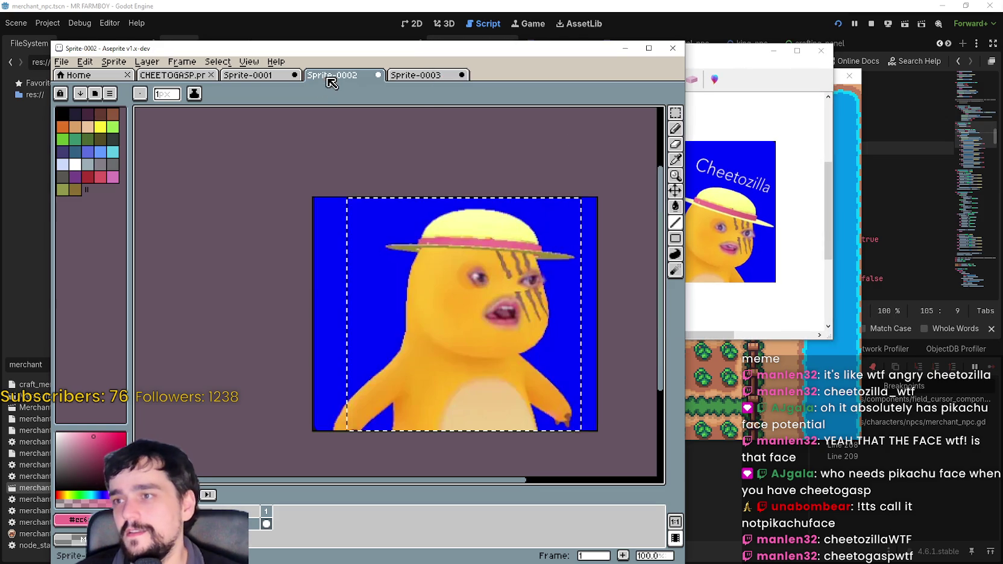
pyautogui.click(250, 77)
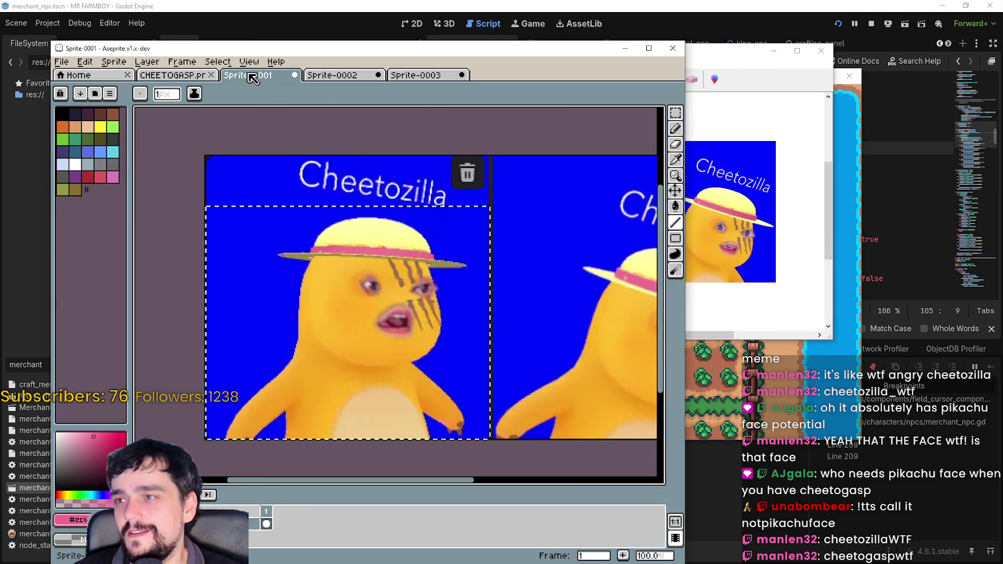
pyautogui.scroll(-1, 422, 253)
pyautogui.scroll(3, 446, 289)
pyautogui.scroll(-3, 427, 248)
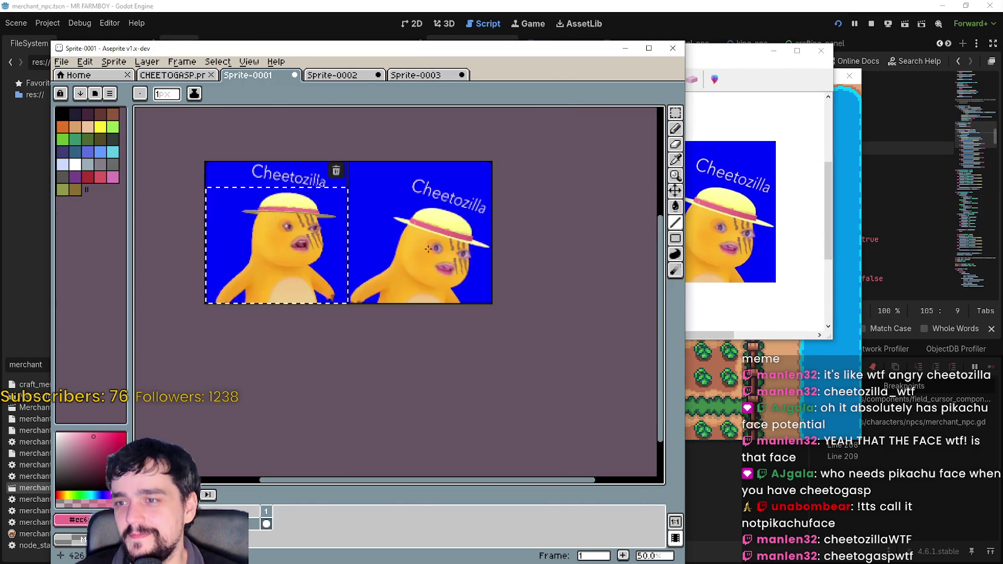
pyautogui.scroll(2, 416, 253)
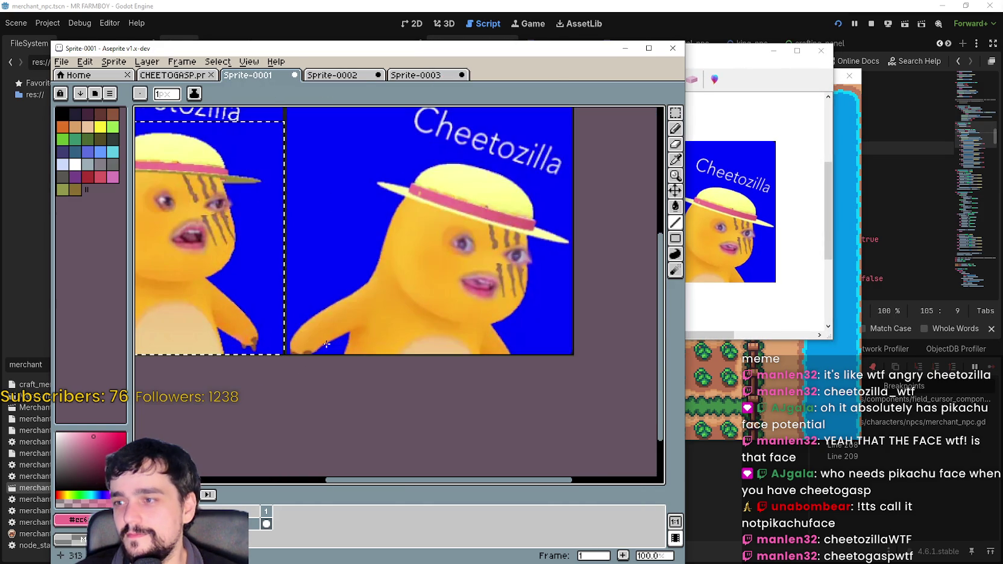
pyautogui.moveTo(338, 342); pyautogui.dragTo(420, 356)
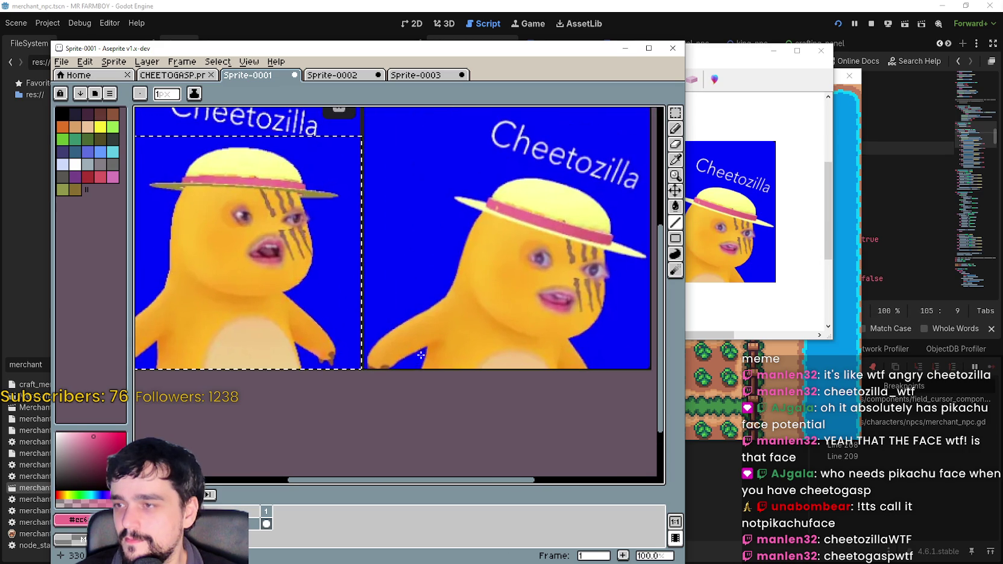
pyautogui.click(441, 355)
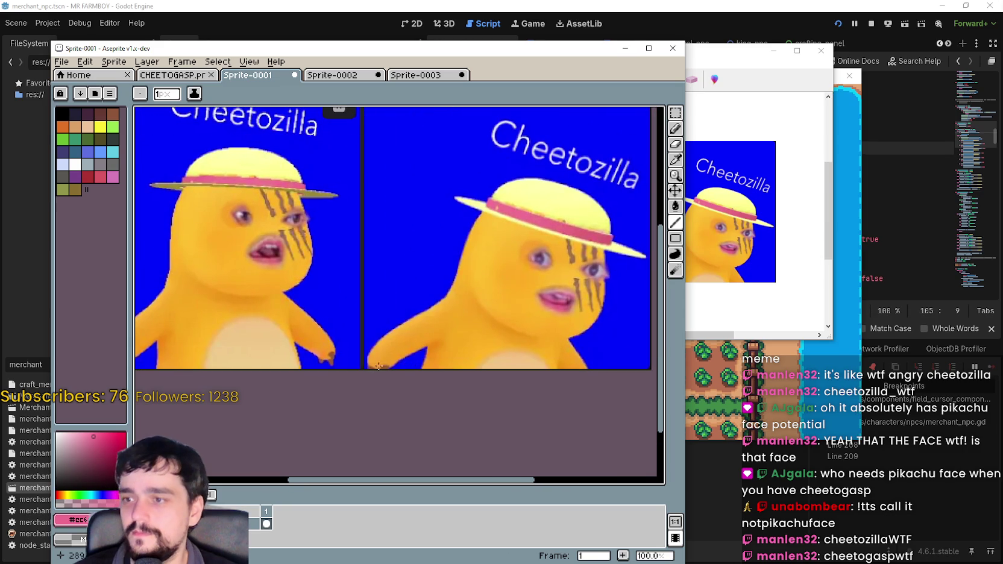
# - Undo the stray line in Sprite-0001 and marquee-select the right-hand Cheetozilla frame
pyautogui.hotkey('ctrl', 'z')
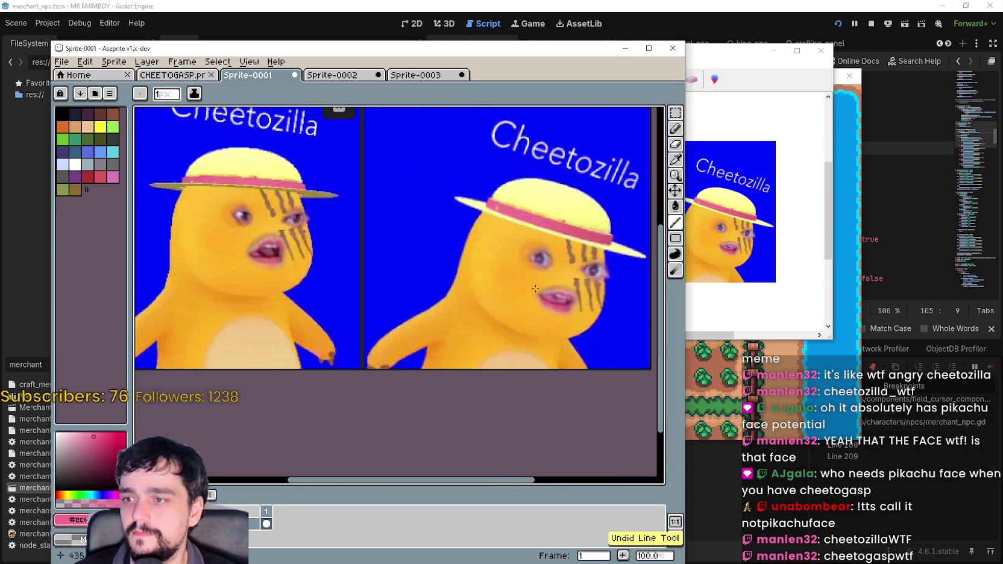
pyautogui.press('m')
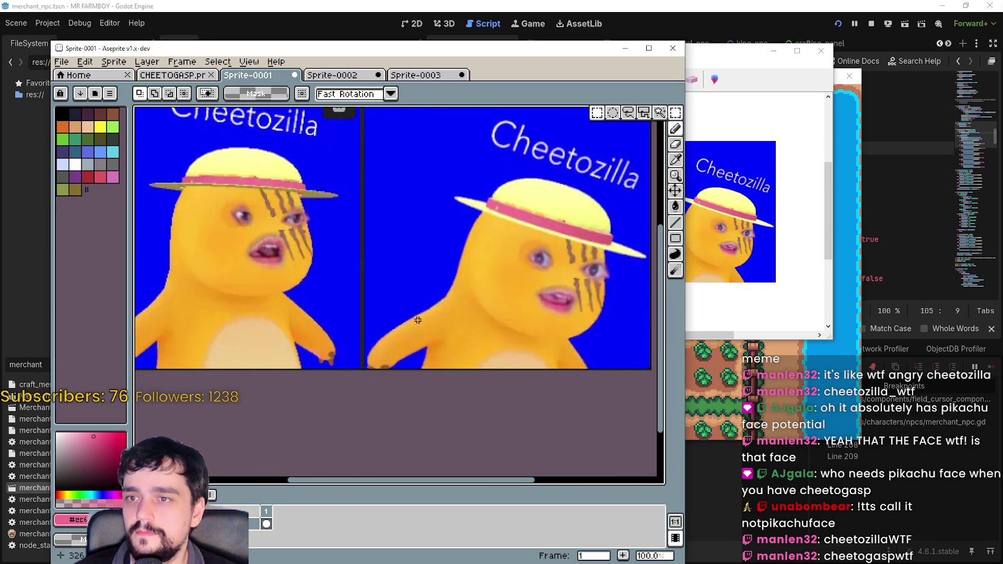
pyautogui.scroll(-2, 417, 320)
pyautogui.moveTo(389, 347)
pyautogui.mouseDown()
pyautogui.moveTo(523, 267)
pyautogui.moveTo(548, 229)
pyautogui.moveTo(534, 220)
pyautogui.mouseUp()
pyautogui.click(339, 78)
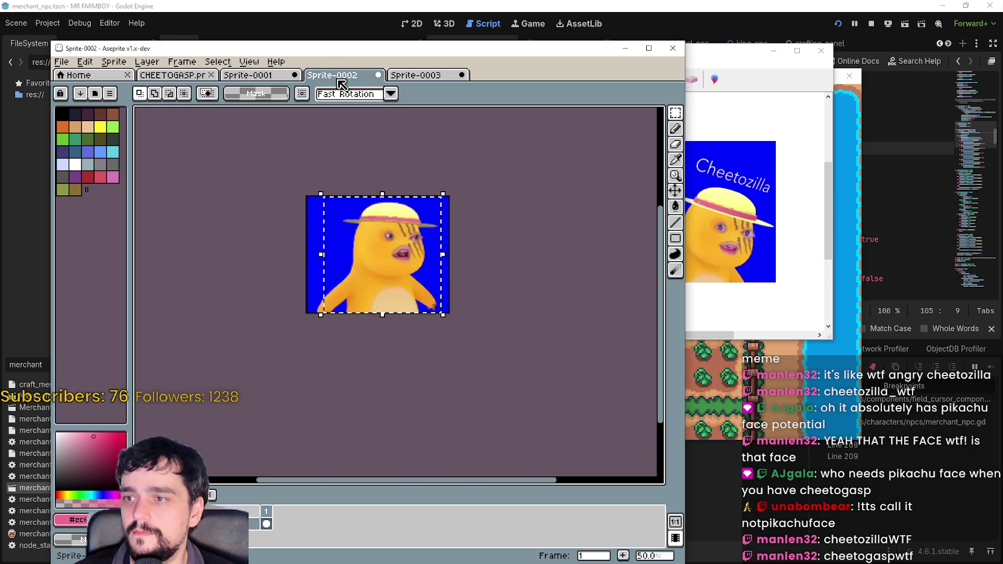
# - Test-paste the frame into Sprite-0002, then undo it and clear the selection
pyautogui.scroll(2, 385, 295)
pyautogui.hotkey('ctrl', 'v')
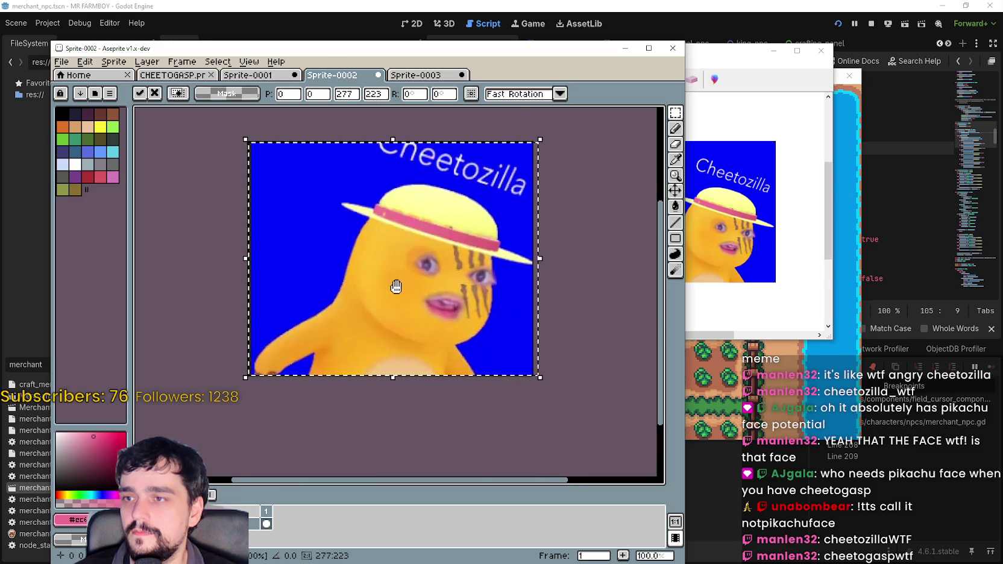
pyautogui.hotkey('ctrl', 'z')
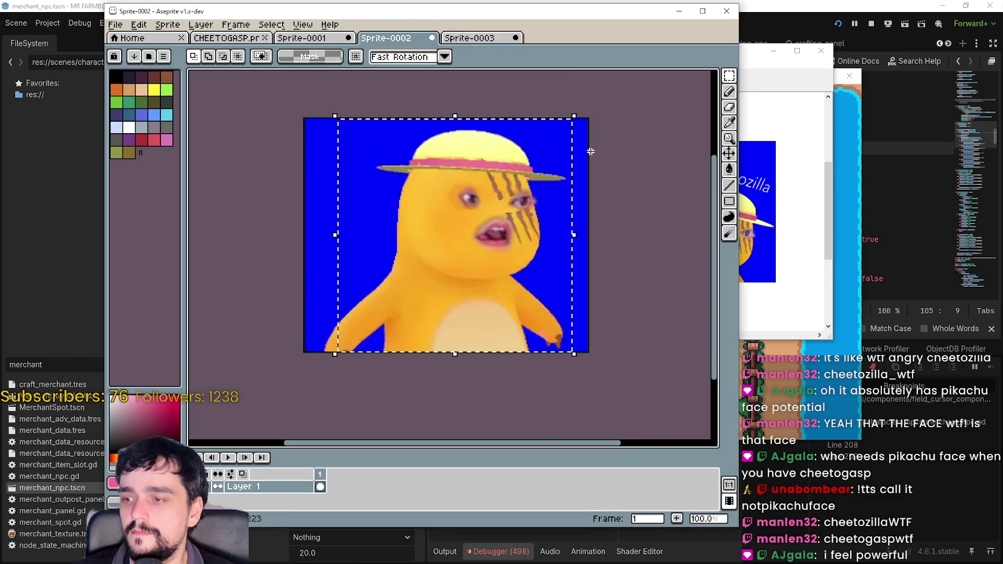
pyautogui.click(626, 302)
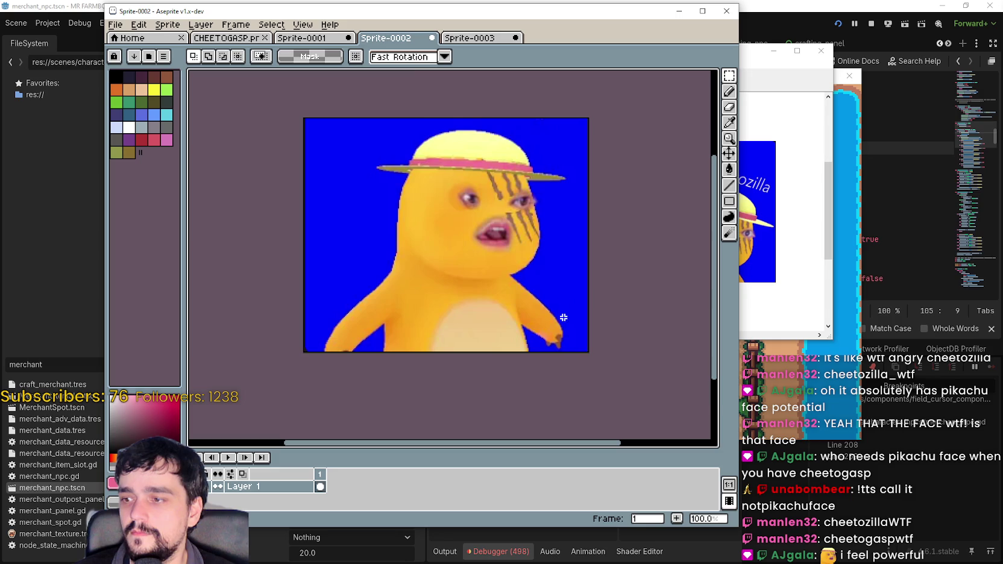
# - Paste the copied Cheetozilla frame into Sprite-0003 and drag it up-left to centre the face
pyautogui.click(469, 37)
pyautogui.hotkey('ctrl', 'v')
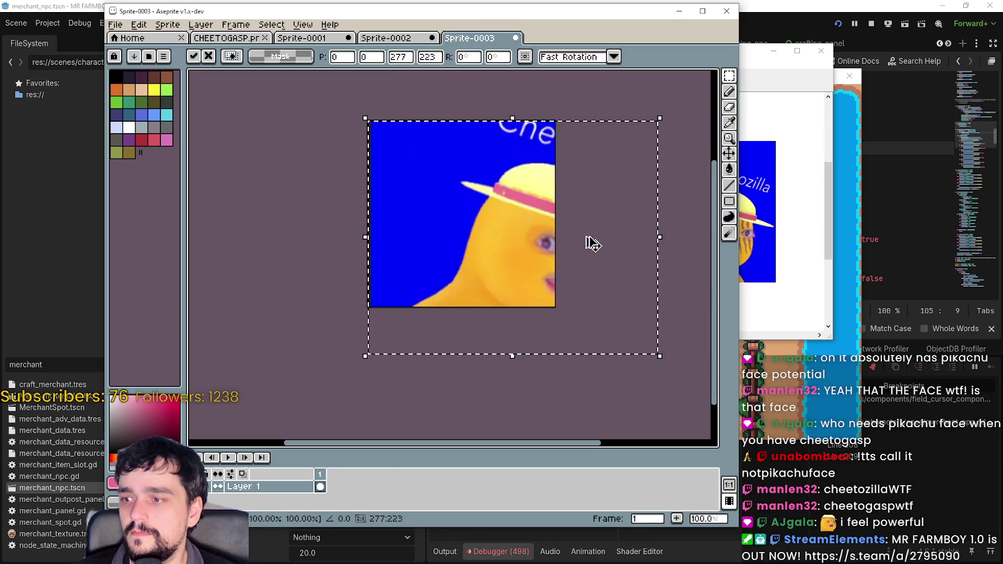
pyautogui.moveTo(593, 243)
pyautogui.mouseDown()
pyautogui.moveTo(589, 279)
pyautogui.moveTo(555, 253)
pyautogui.moveTo(530, 269)
pyautogui.moveTo(546, 250)
pyautogui.moveTo(533, 246)
pyautogui.moveTo(550, 245)
pyautogui.moveTo(524, 245)
pyautogui.moveTo(540, 251)
pyautogui.mouseUp()
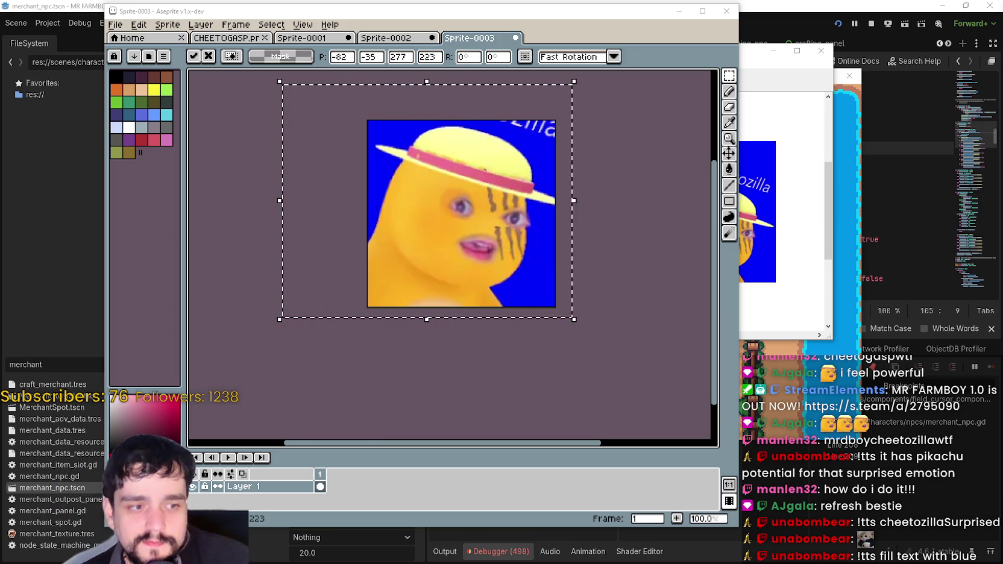
# - Drag the pasted Cheetozilla picture in Sprite-0003 to about -83, -33 so the hat and face are framed
pyautogui.scroll(3, 454, 217)
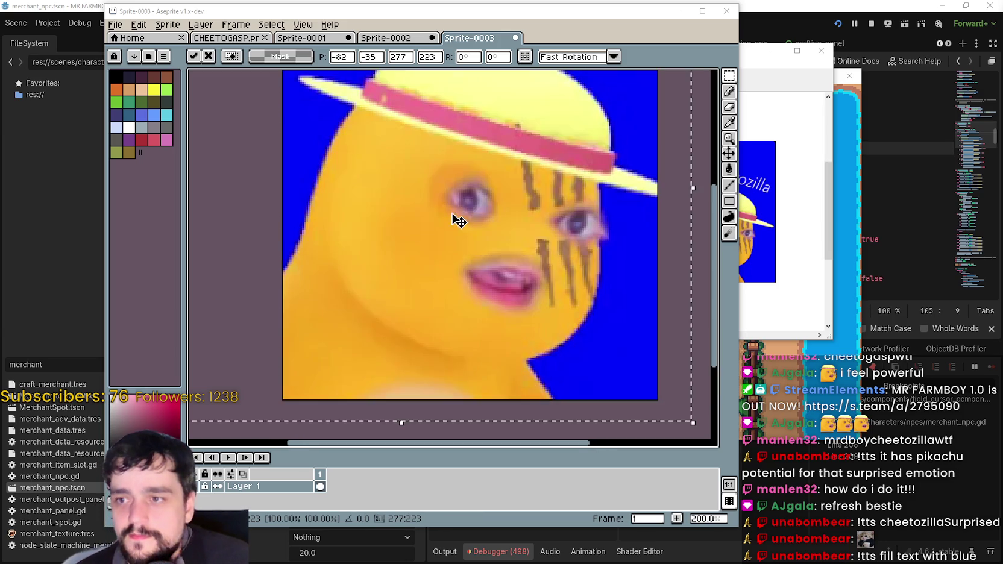
pyautogui.scroll(-3, 485, 234)
pyautogui.scroll(1, 485, 234)
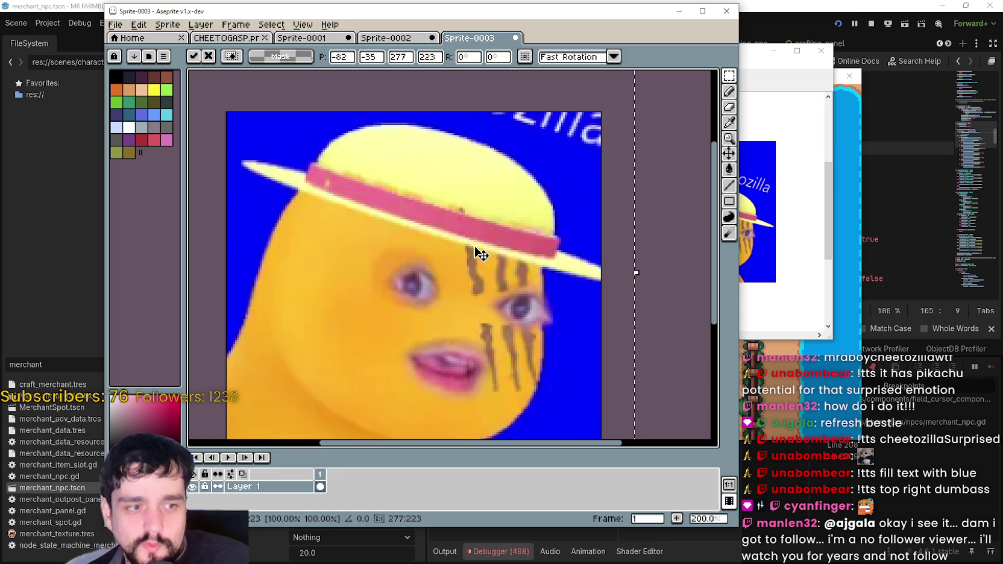
pyautogui.scroll(-1, 514, 253)
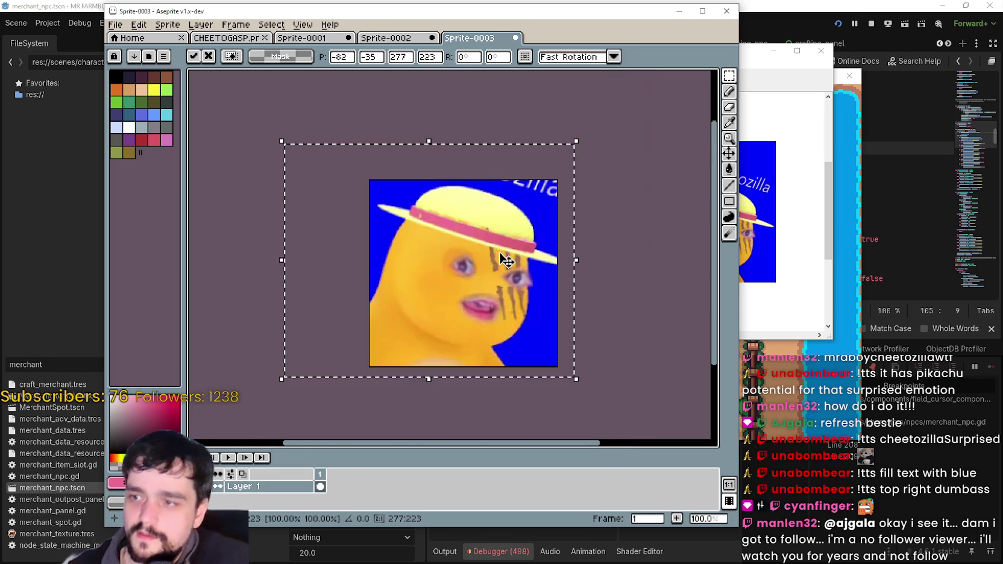
pyautogui.moveTo(517, 281)
pyautogui.mouseDown()
pyautogui.moveTo(496, 282)
pyautogui.moveTo(515, 289)
pyautogui.moveTo(513, 276)
pyautogui.mouseUp()
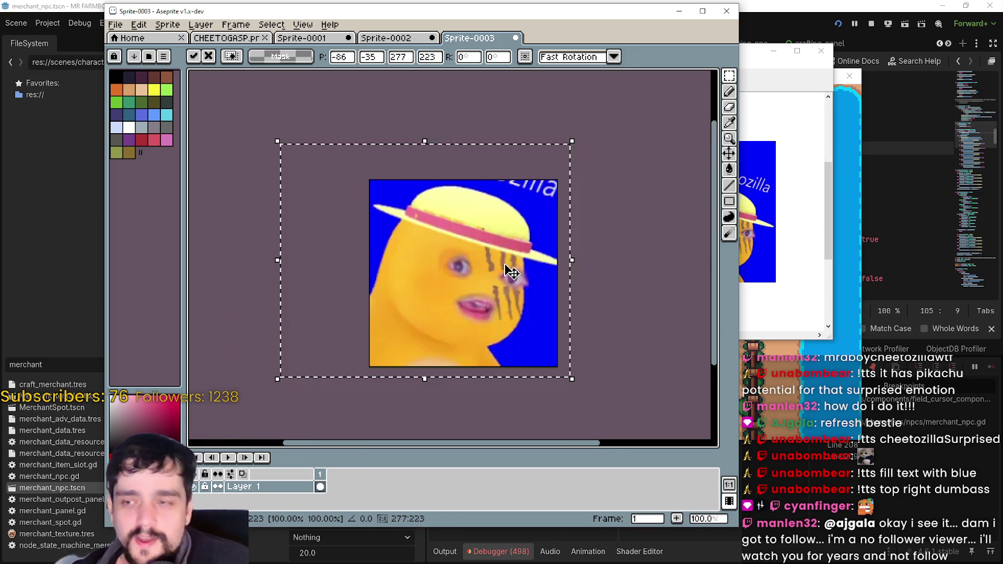
pyautogui.scroll(2, 506, 269)
pyautogui.scroll(-2, 493, 241)
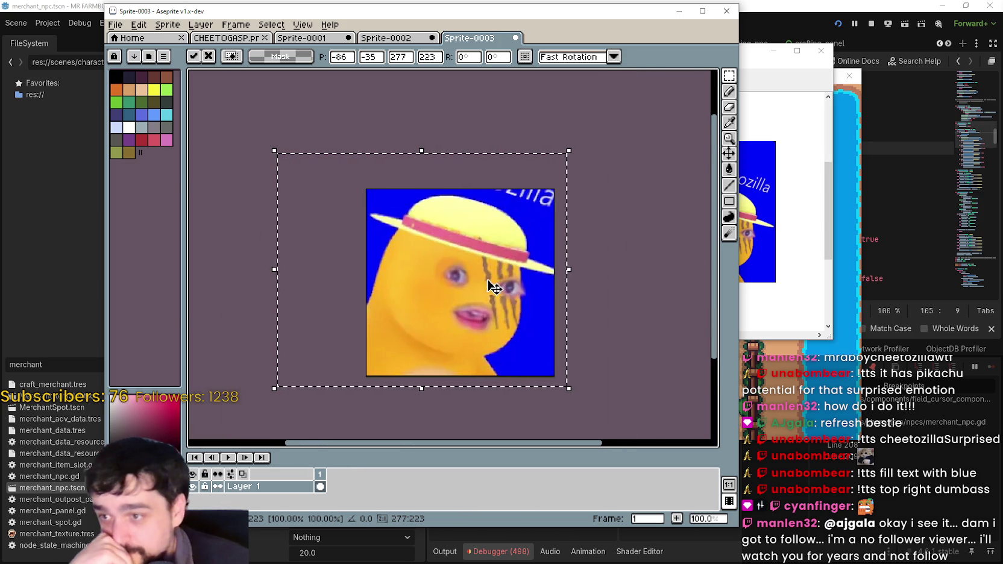
pyautogui.moveTo(502, 279)
pyautogui.mouseDown()
pyautogui.moveTo(481, 308)
pyautogui.moveTo(487, 270)
pyautogui.moveTo(463, 348)
pyautogui.moveTo(385, 334)
pyautogui.moveTo(429, 342)
pyautogui.moveTo(497, 333)
pyautogui.moveTo(505, 437)
pyautogui.moveTo(400, 427)
pyautogui.moveTo(448, 394)
pyautogui.moveTo(476, 320)
pyautogui.moveTo(619, 351)
pyautogui.moveTo(711, 343)
pyautogui.moveTo(470, 329)
pyautogui.moveTo(479, 330)
pyautogui.mouseUp()
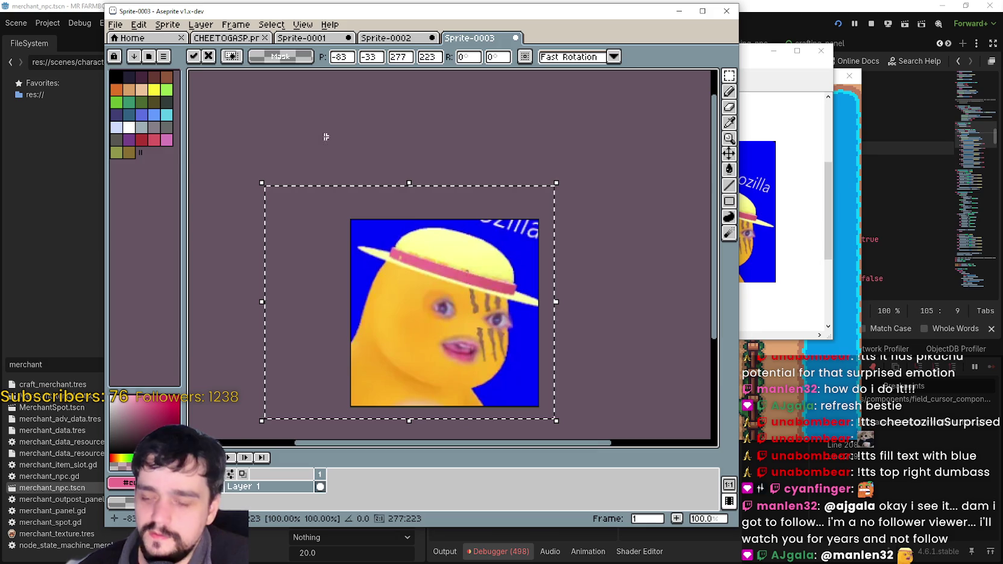
# - Paste the Cheetozilla picture into CHEETOGASP.png and move it up and left toward the face
pyautogui.click(226, 38)
pyautogui.hotkey('ctrl', 'v')
pyautogui.moveTo(432, 246)
pyautogui.mouseDown()
pyautogui.moveTo(510, 275)
pyautogui.moveTo(358, 197)
pyautogui.moveTo(505, 241)
pyautogui.moveTo(518, 276)
pyautogui.moveTo(491, 251)
pyautogui.mouseUp()
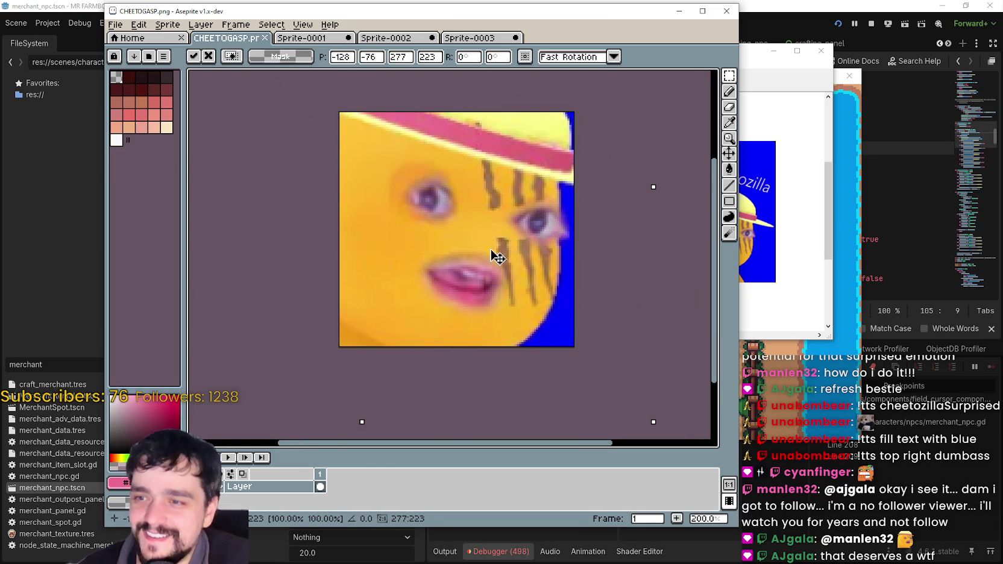
pyautogui.moveTo(533, 300)
pyautogui.mouseDown()
pyautogui.moveTo(546, 286)
pyautogui.moveTo(540, 275)
pyautogui.moveTo(557, 287)
pyautogui.moveTo(537, 257)
pyautogui.moveTo(543, 247)
pyautogui.moveTo(533, 259)
pyautogui.mouseUp()
pyautogui.scroll(-2, 559, 265)
pyautogui.scroll(2, 564, 269)
pyautogui.scroll(-2, 549, 278)
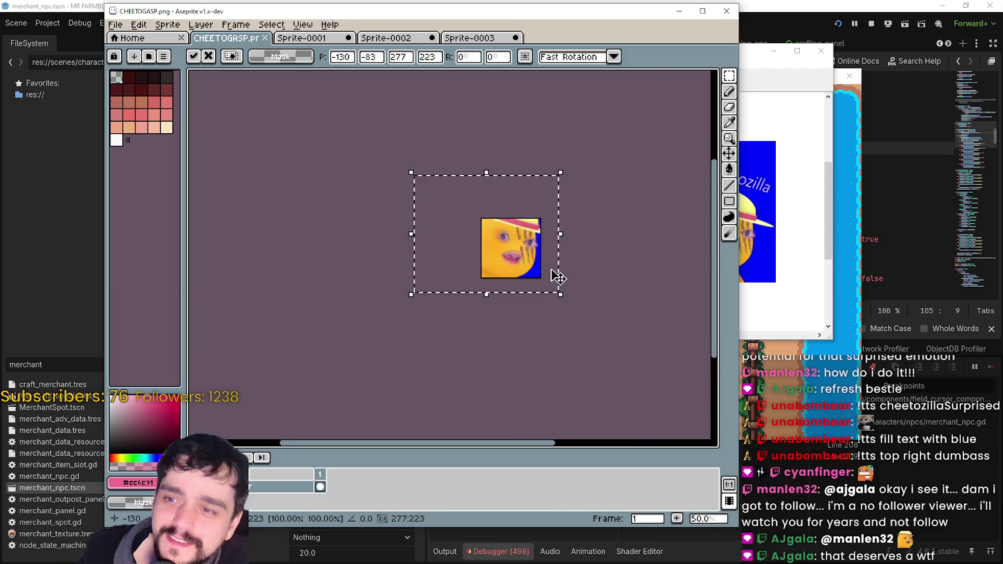
pyautogui.scroll(2, 613, 288)
pyautogui.scroll(-2, 611, 285)
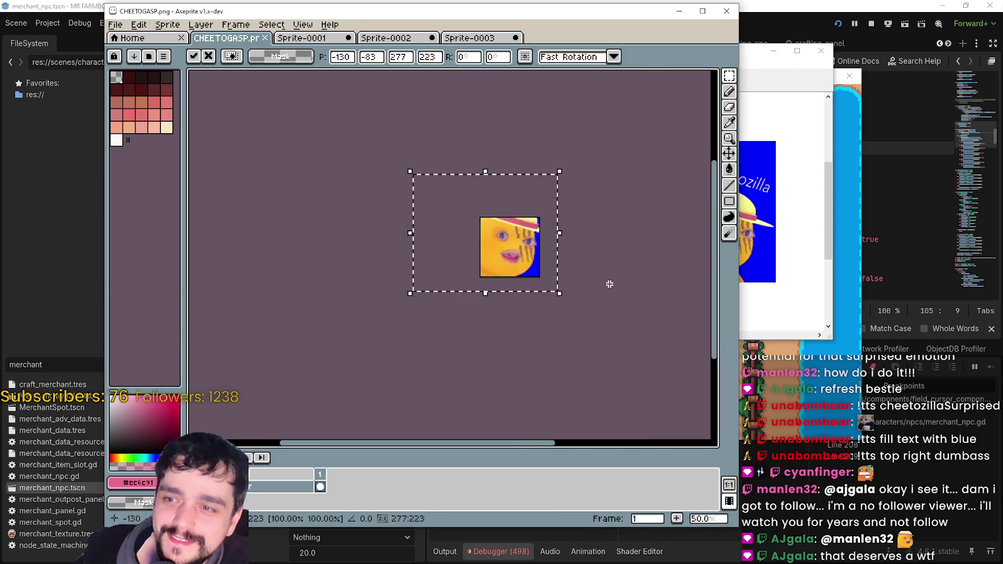
pyautogui.scroll(2, 512, 247)
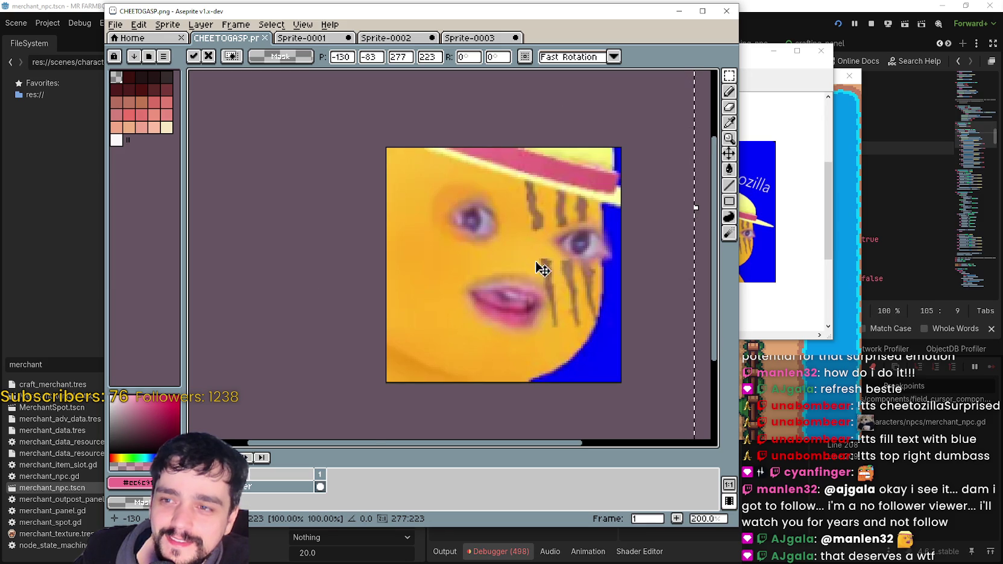
# - Fine-tune the face close-up position in CHEETOGASP.png, then bring up Sprite-0001's two frames
pyautogui.moveTo(542, 270)
pyautogui.mouseDown()
pyautogui.moveTo(506, 280)
pyautogui.moveTo(534, 273)
pyautogui.moveTo(533, 282)
pyautogui.mouseUp()
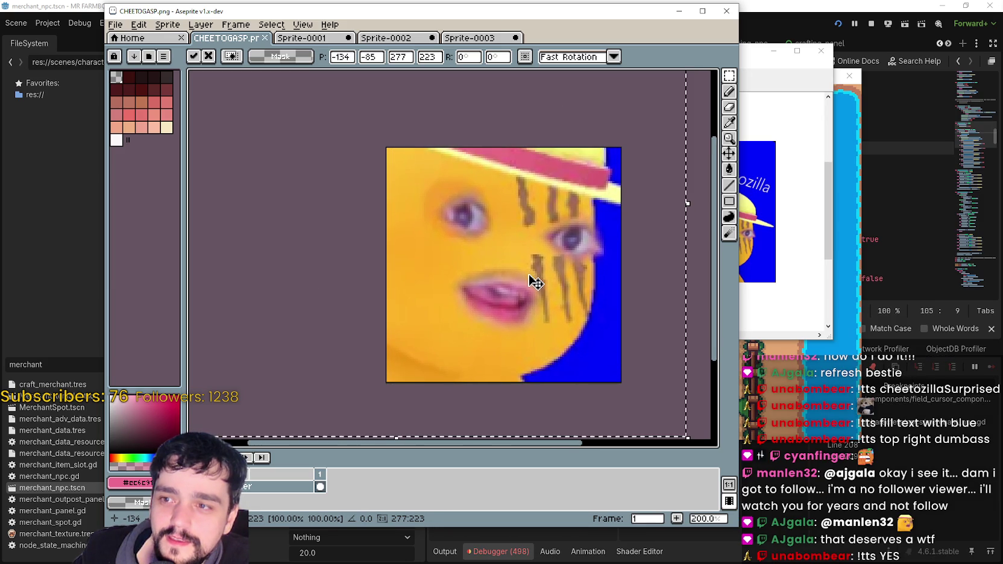
pyautogui.scroll(-1, 533, 282)
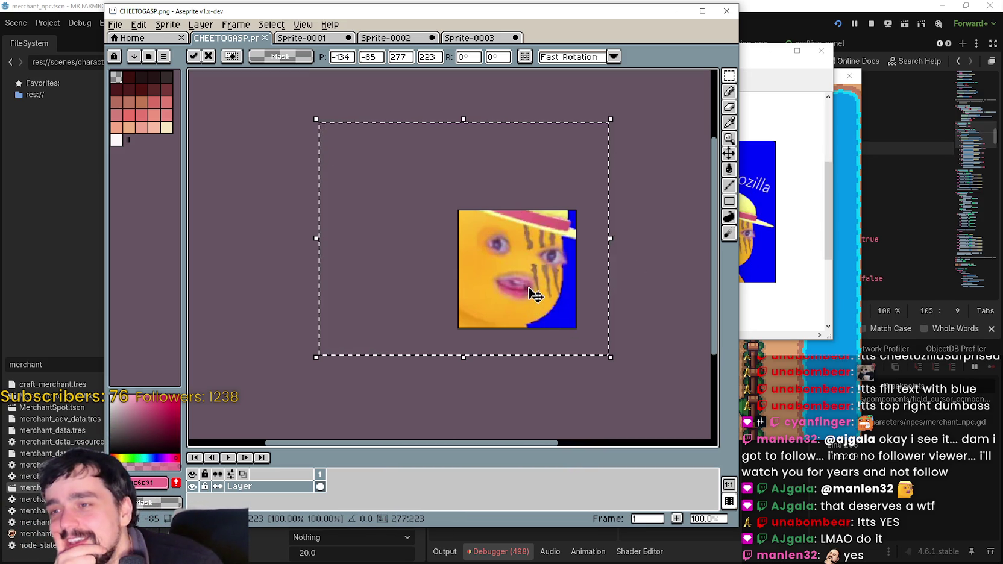
pyautogui.moveTo(533, 295); pyautogui.dragTo(537, 291)
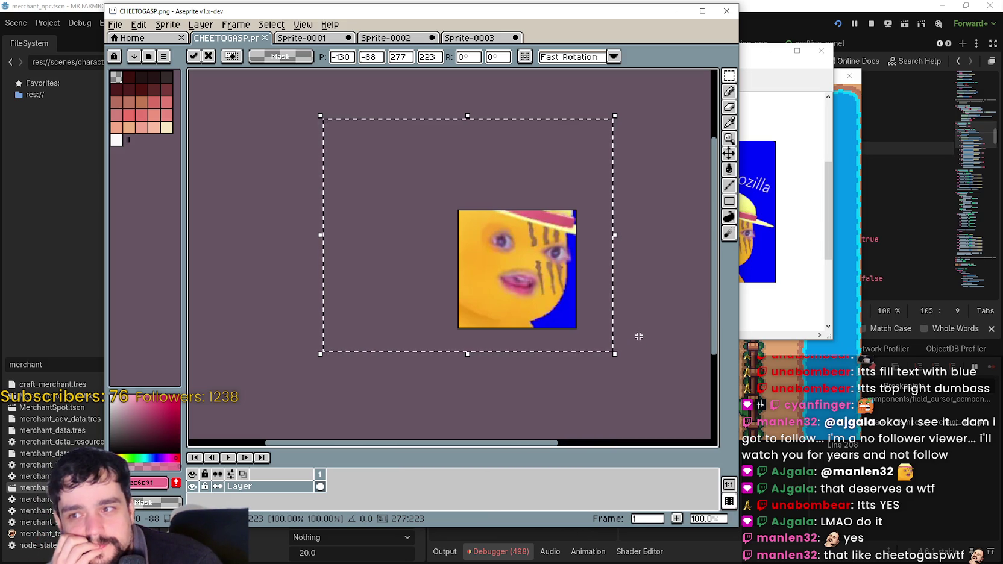
pyautogui.scroll(-2, 638, 336)
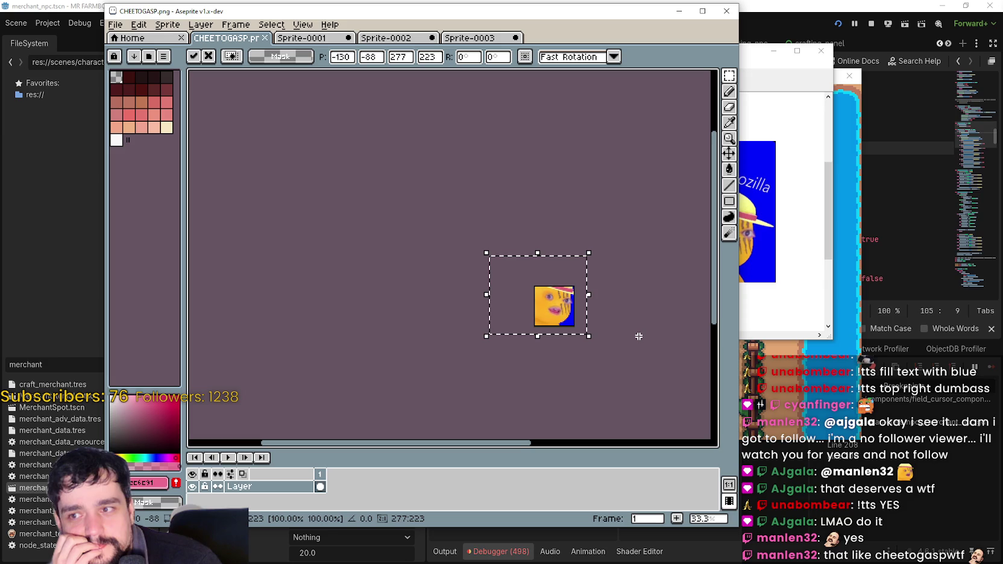
pyautogui.moveTo(638, 332); pyautogui.dragTo(562, 309)
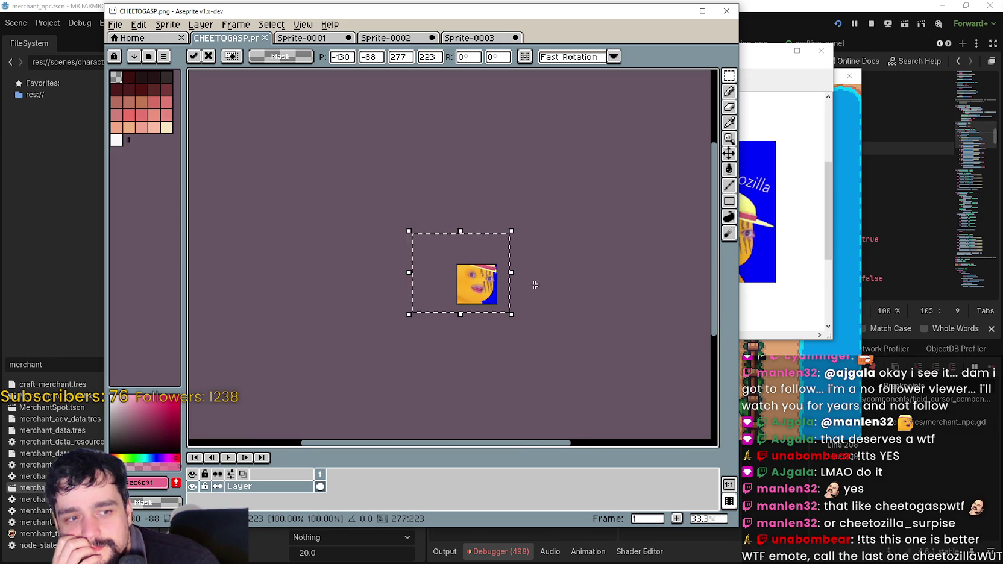
pyautogui.scroll(2, 460, 253)
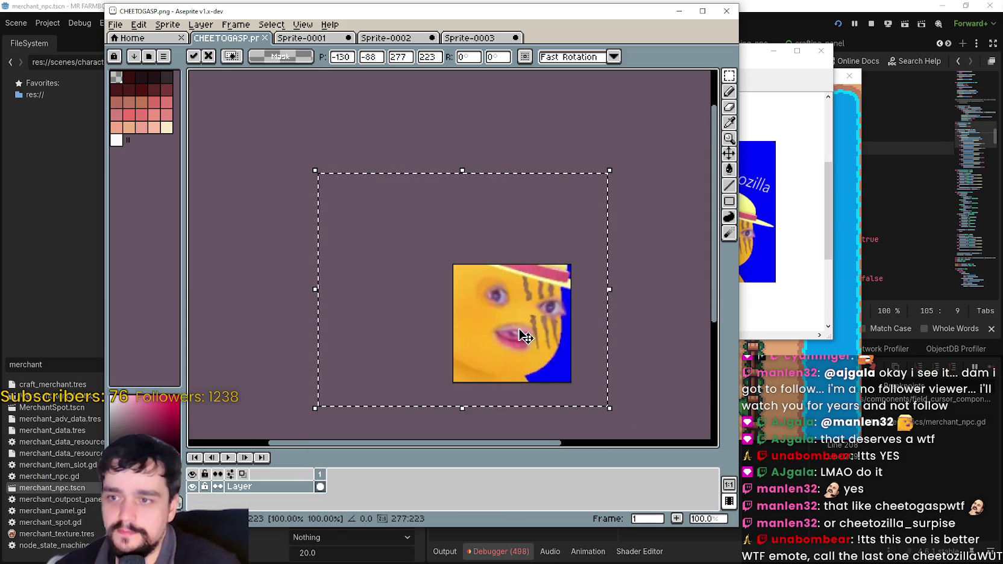
pyautogui.scroll(2, 521, 336)
pyautogui.scroll(-2, 519, 337)
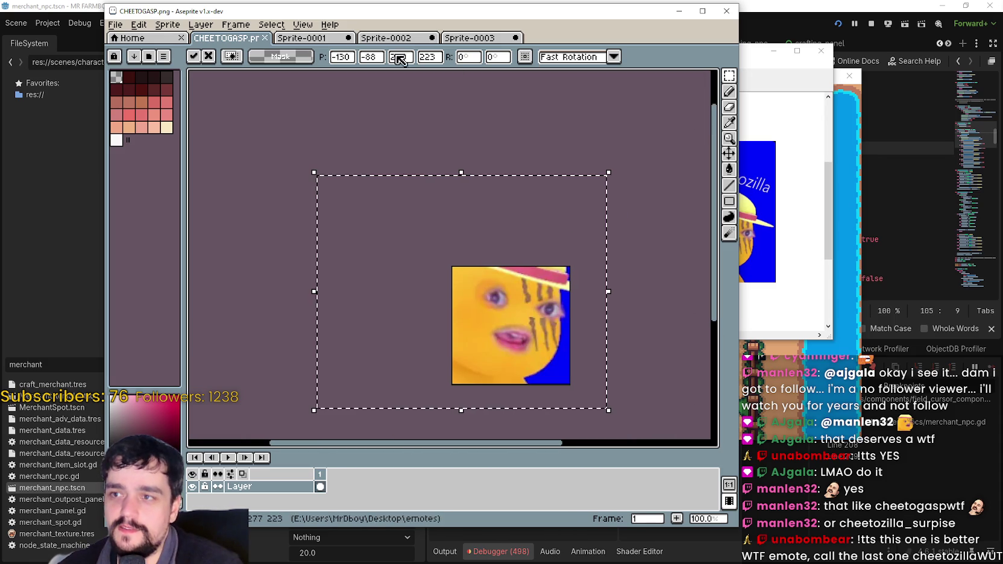
pyautogui.scroll(-1, 487, 309)
pyautogui.scroll(2, 489, 309)
pyautogui.scroll(-1, 491, 310)
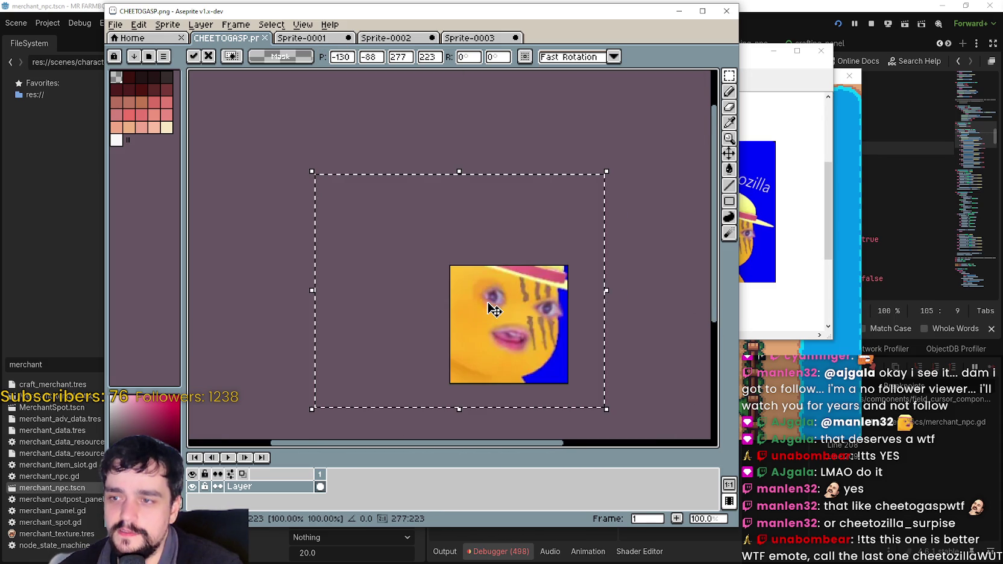
pyautogui.moveTo(509, 336); pyautogui.dragTo(544, 290)
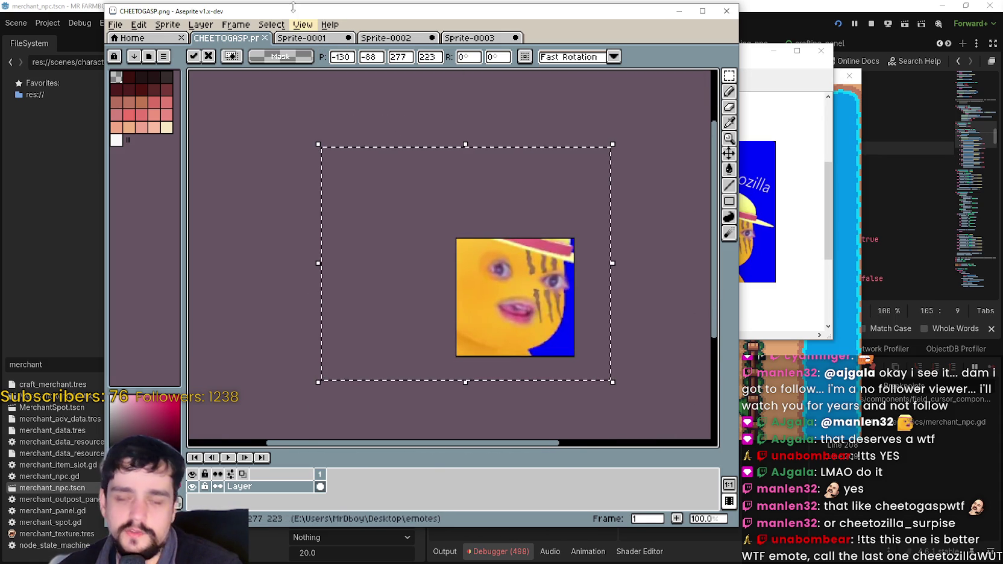
pyautogui.click(313, 38)
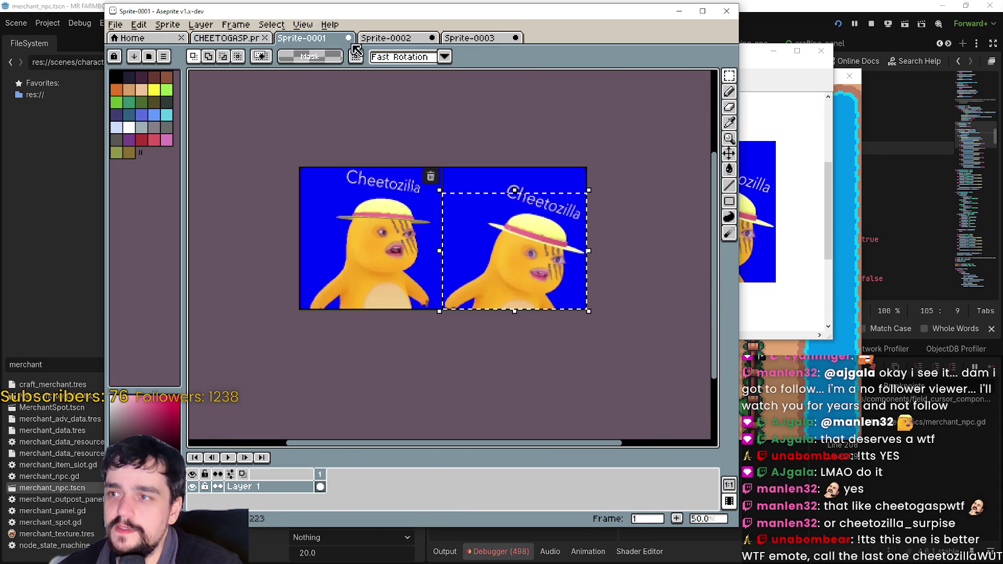
# - Zoom around the hat-framed Sprite-0003 version, then return to the CHEETOGASP.png close-up at -130, -88
pyautogui.click(473, 40)
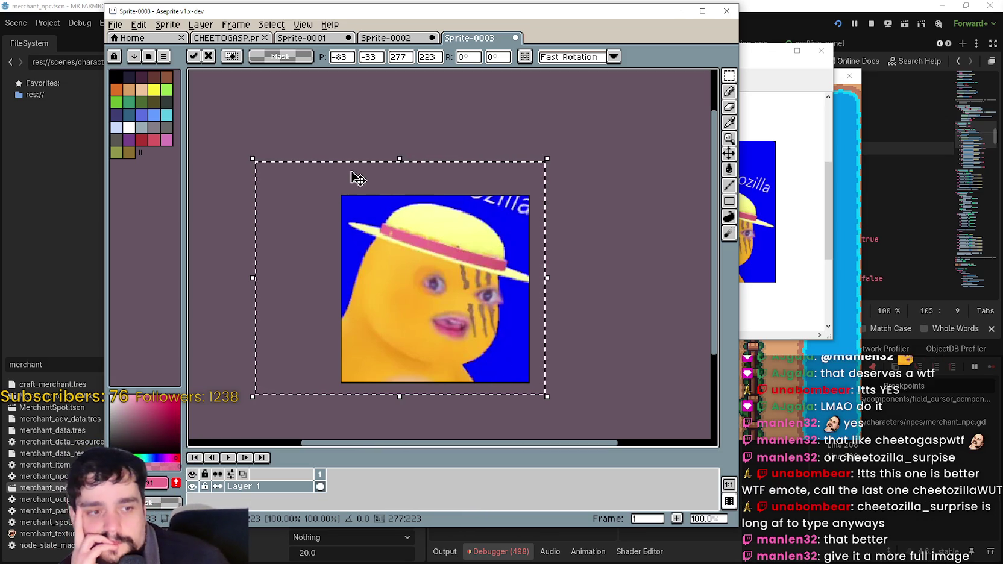
pyautogui.scroll(-1, 453, 343)
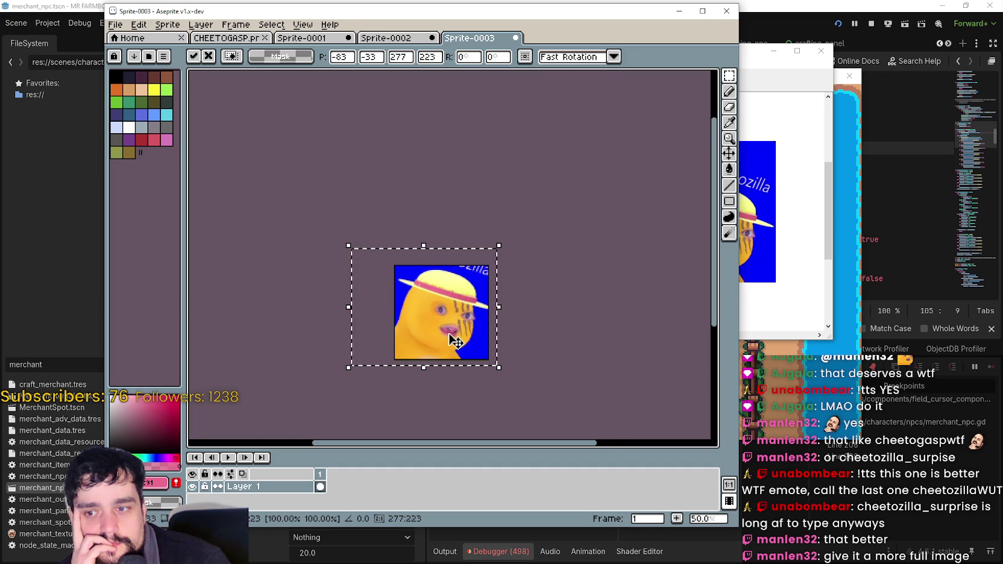
pyautogui.scroll(2, 455, 341)
pyautogui.scroll(-1, 455, 340)
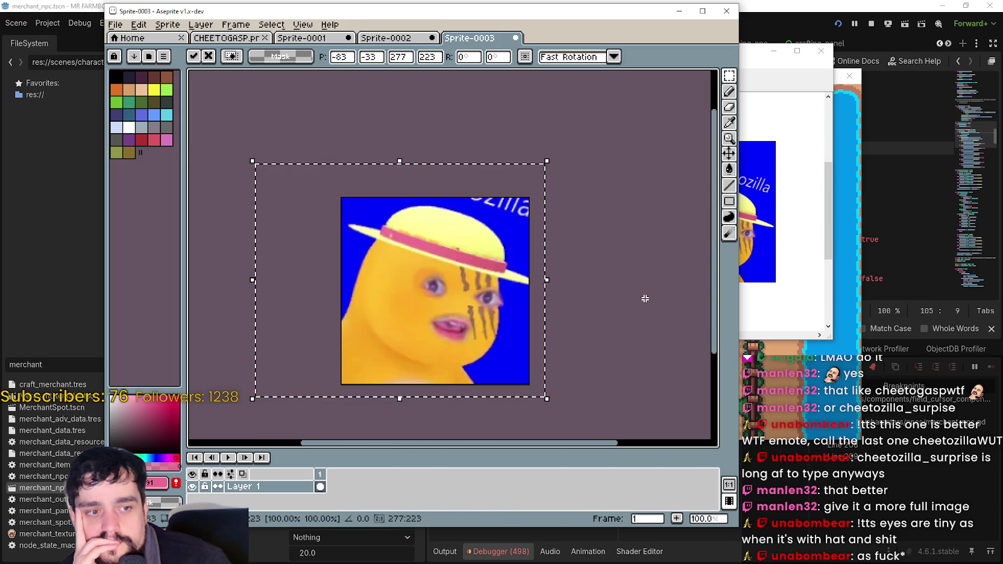
pyautogui.moveTo(645, 298)
pyautogui.mouseDown()
pyautogui.moveTo(664, 279)
pyautogui.moveTo(660, 293)
pyautogui.mouseUp()
pyautogui.scroll(-1, 654, 294)
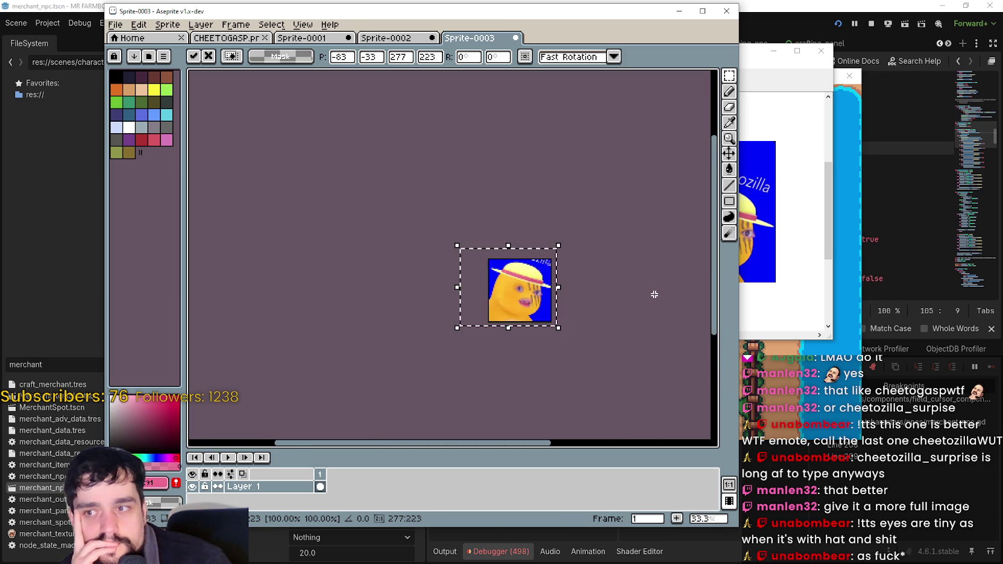
pyautogui.scroll(1, 654, 293)
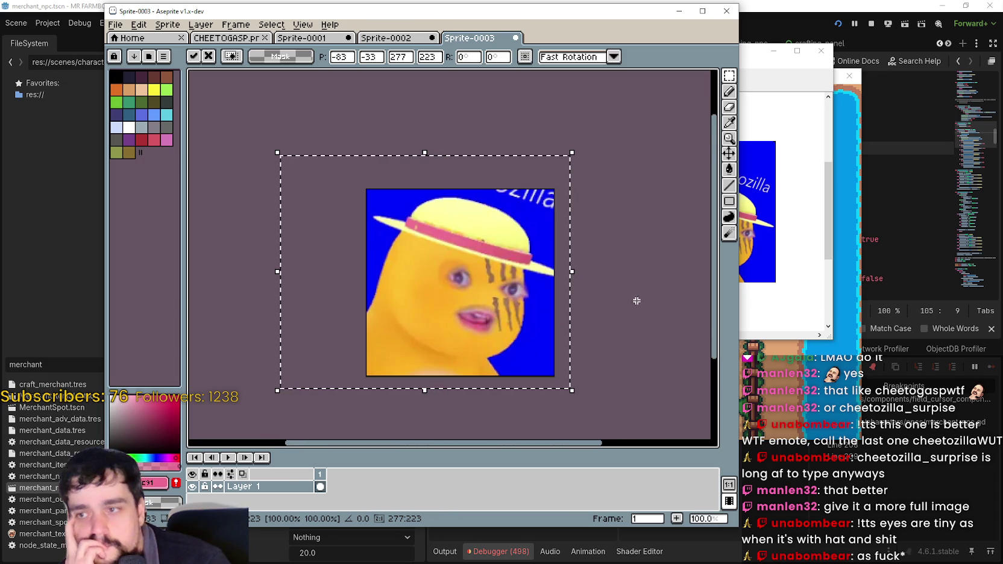
pyautogui.scroll(-2, 627, 311)
pyautogui.scroll(5, 519, 272)
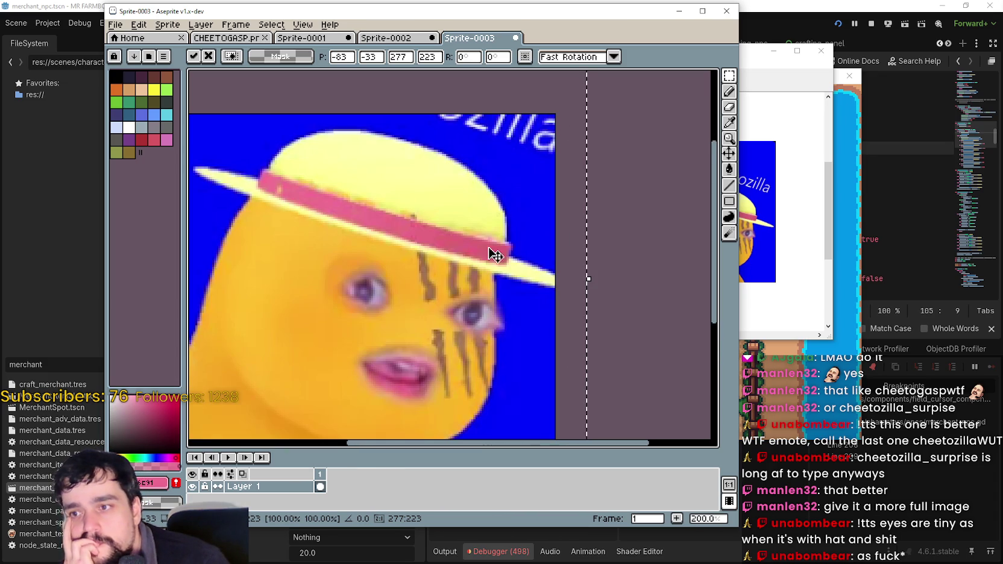
pyautogui.click(235, 39)
# - Commit the pasted face's placement and switch to the Paint Bucket with tolerance 0, non-contiguous
pyautogui.scroll(2, 484, 301)
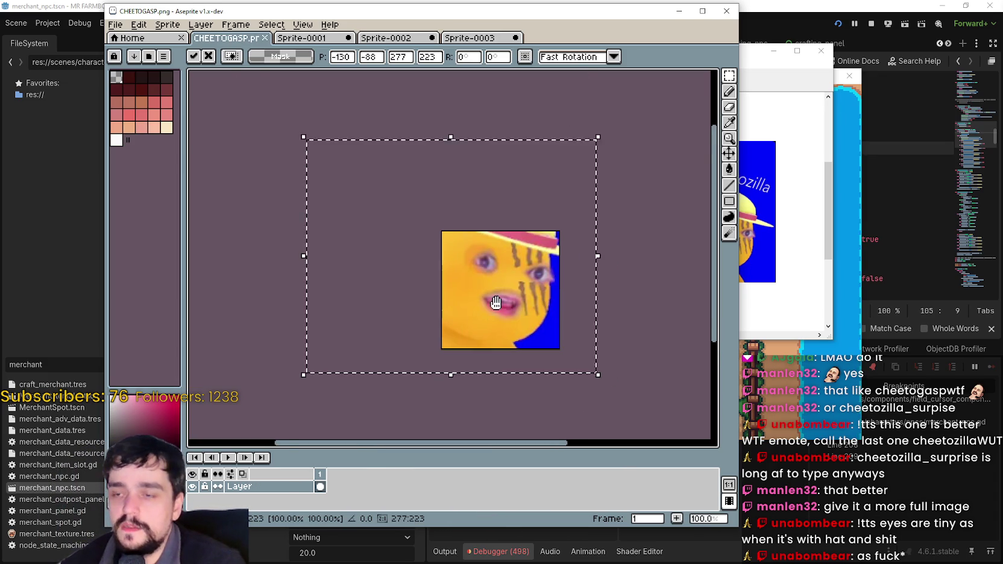
pyautogui.scroll(-4, 484, 301)
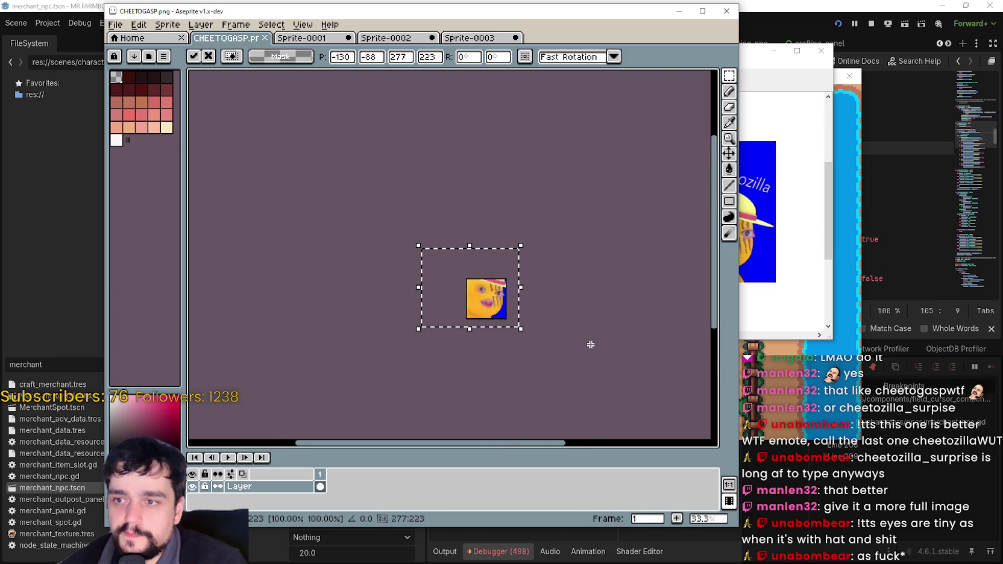
pyautogui.scroll(-2, 572, 291)
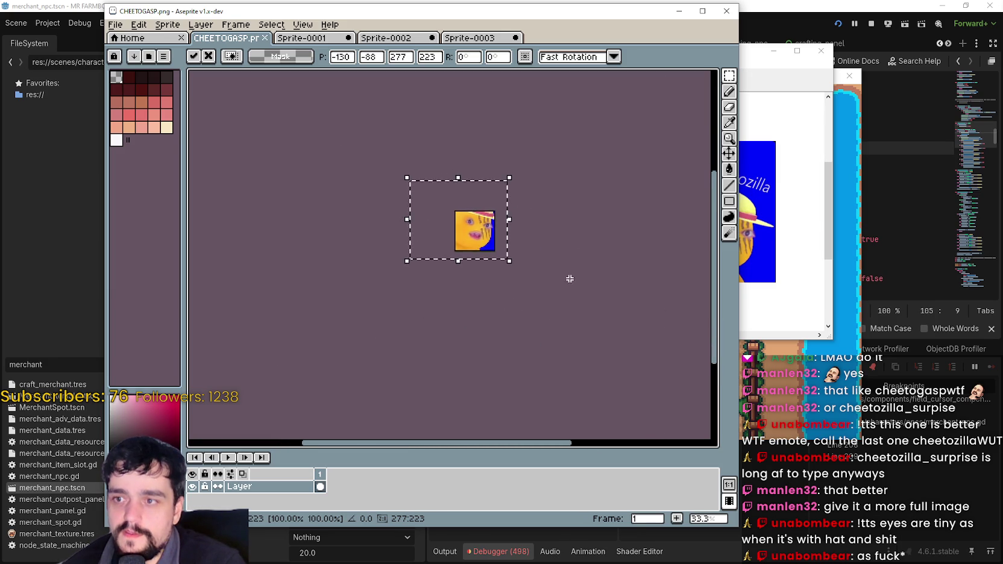
pyautogui.scroll(5, 569, 276)
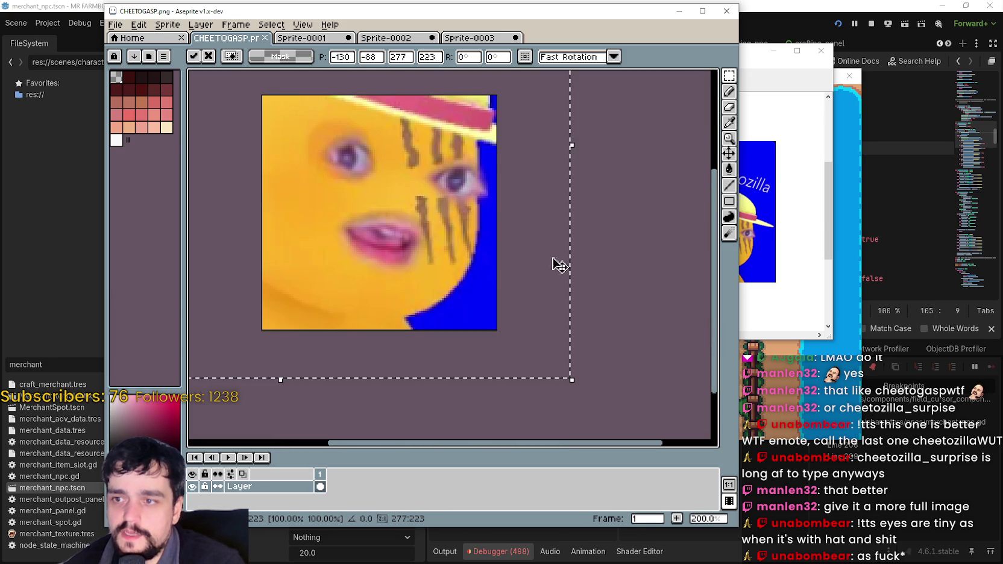
pyautogui.click(566, 287)
pyautogui.scroll(1, 422, 220)
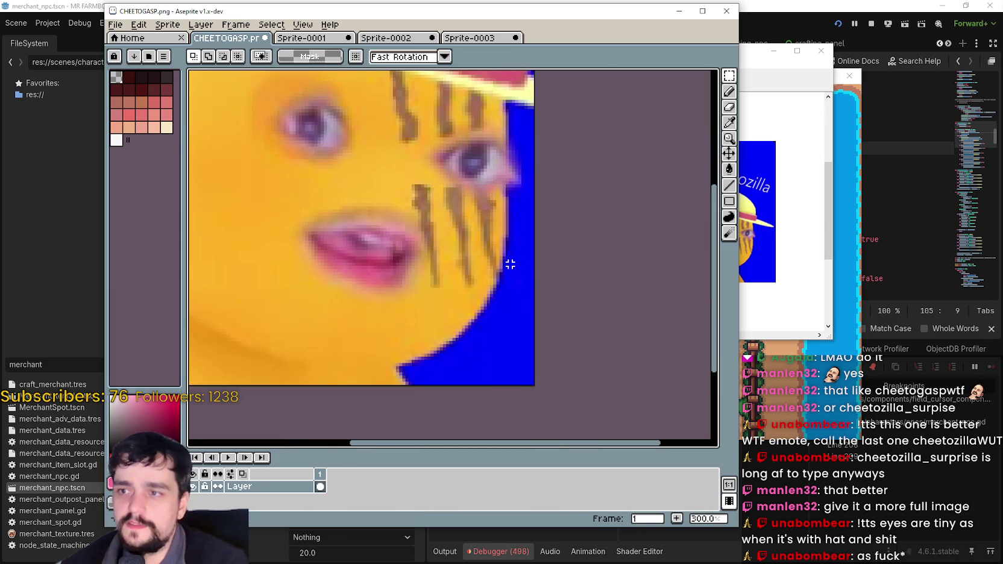
pyautogui.click(729, 76)
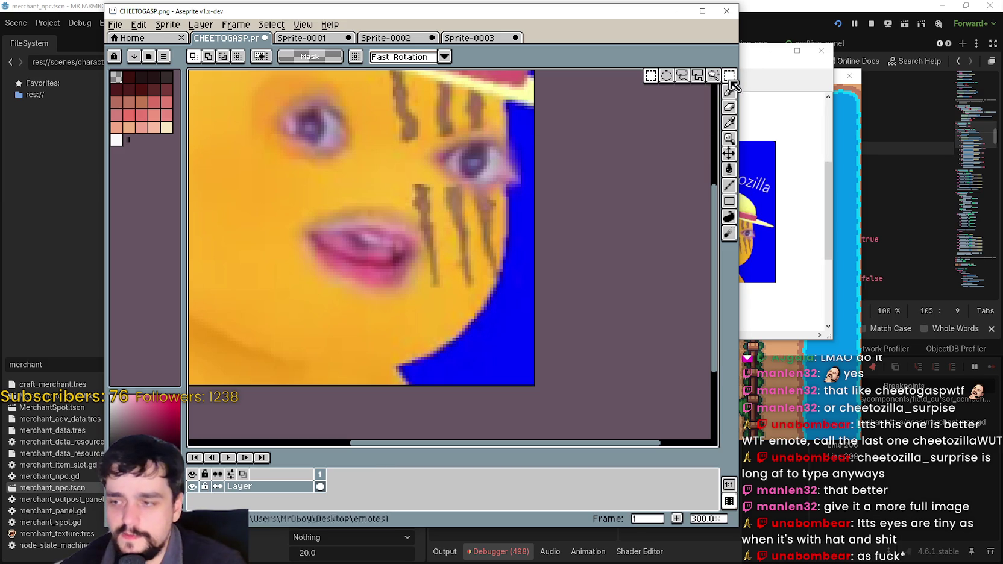
pyautogui.click(729, 169)
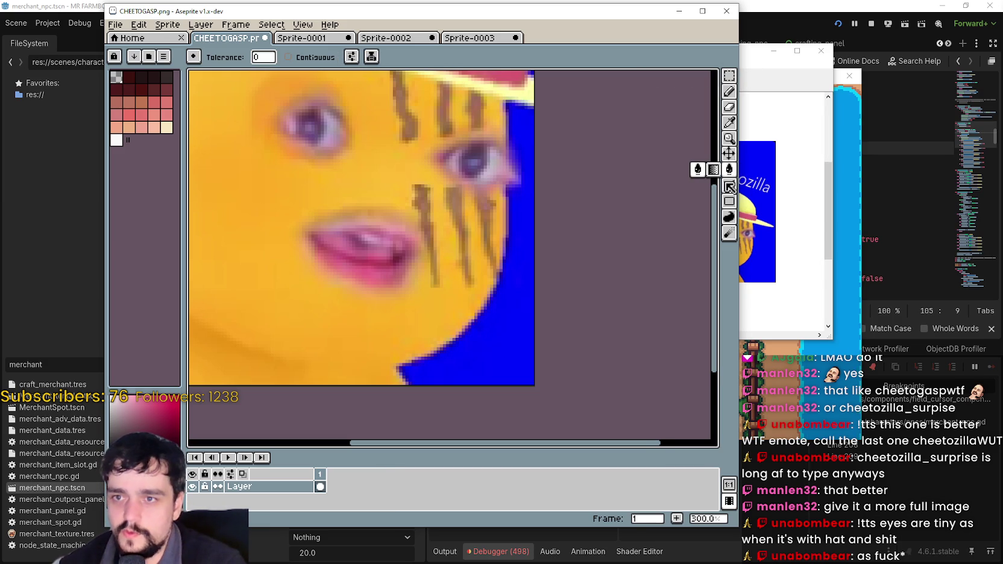
# - Fill the blue background near the face's lower right edge with transparency
pyautogui.scroll(-1, 498, 336)
pyautogui.scroll(1, 499, 361)
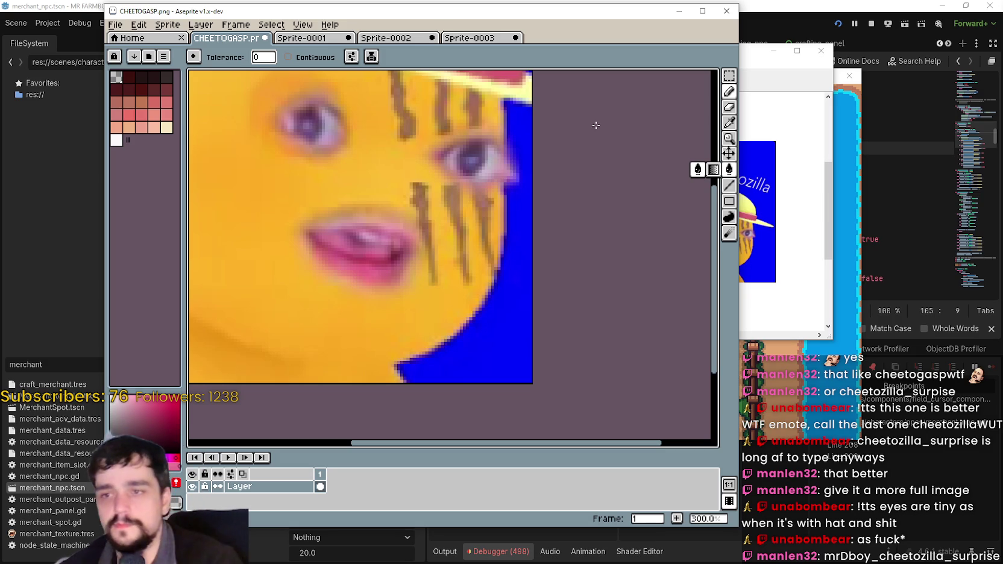
pyautogui.scroll(-1, 496, 290)
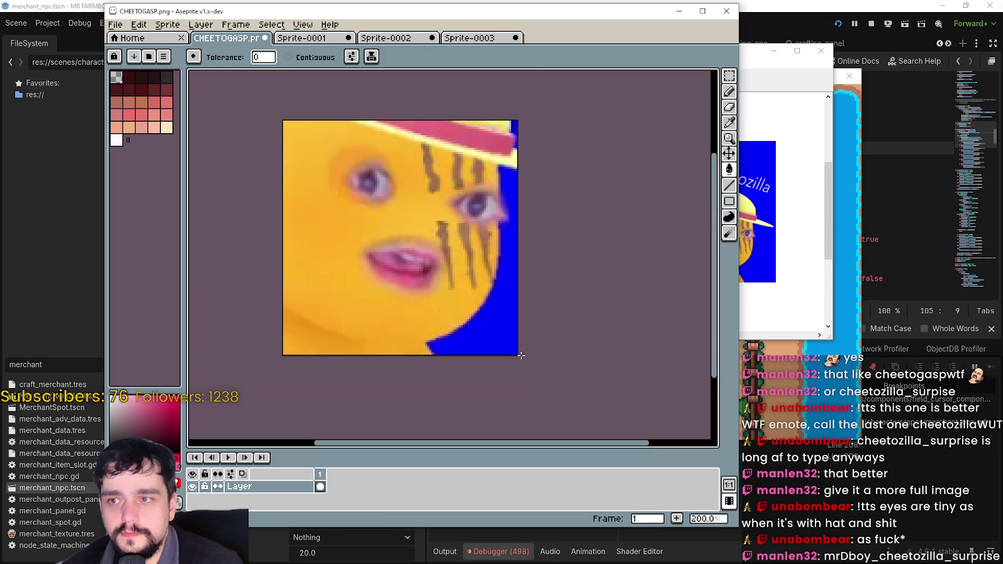
pyautogui.scroll(-4, 489, 340)
pyautogui.scroll(4, 493, 340)
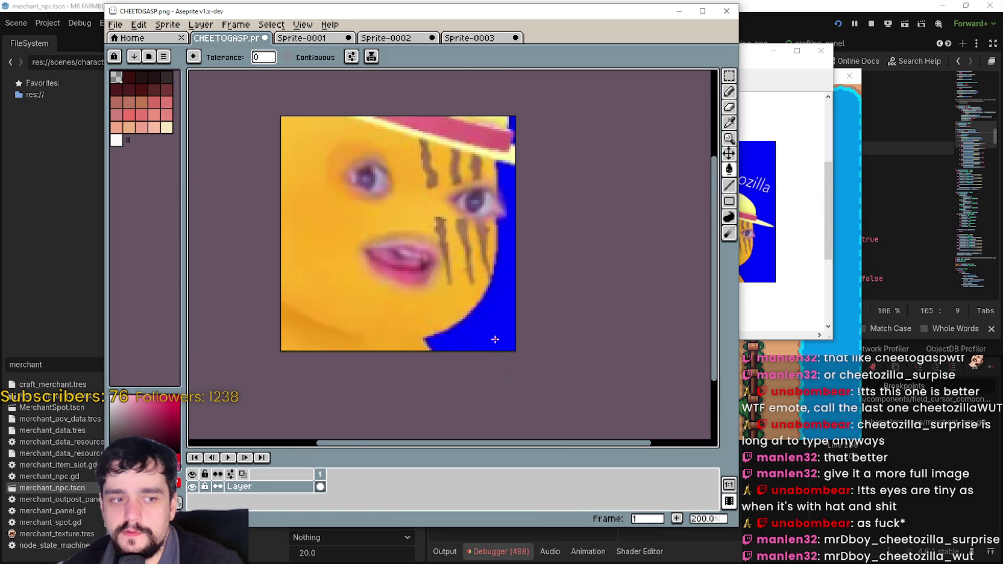
pyautogui.scroll(1, 495, 339)
pyautogui.click(497, 326)
pyautogui.click(485, 328)
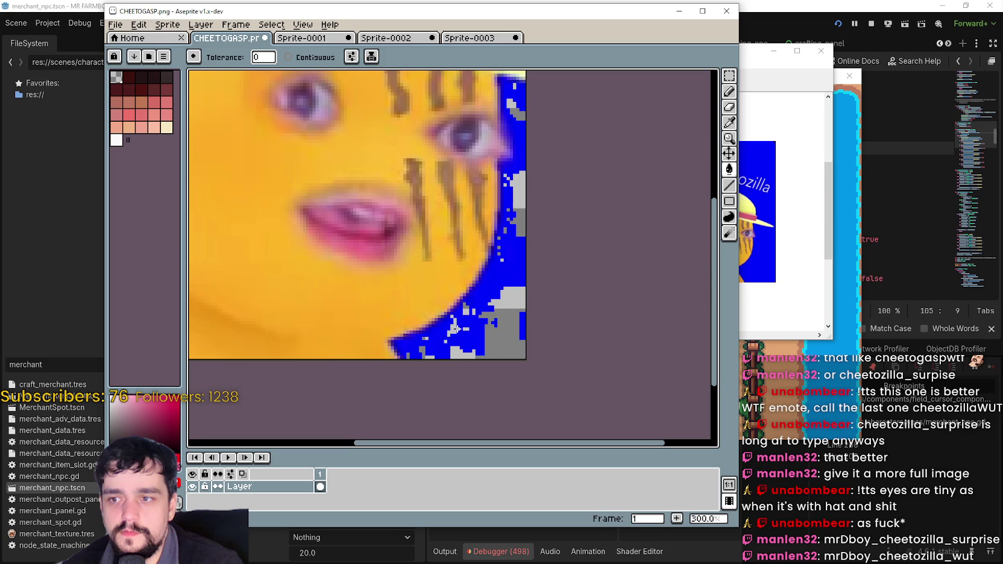
pyautogui.click(480, 328)
pyautogui.click(516, 267)
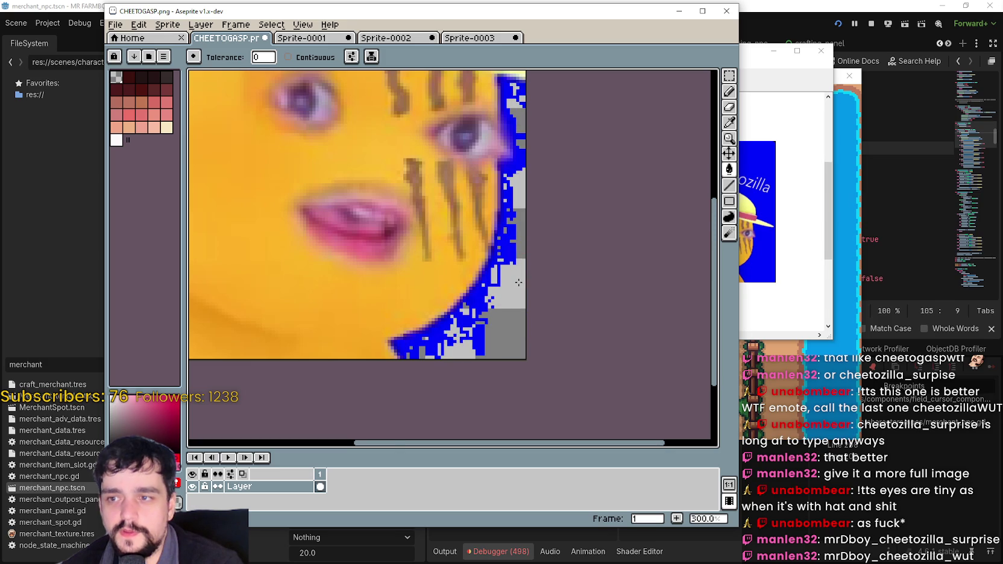
# - Clear the remaining blue beside the eye, then bring the Snipping Tool screenshot forward
pyautogui.scroll(1, 519, 282)
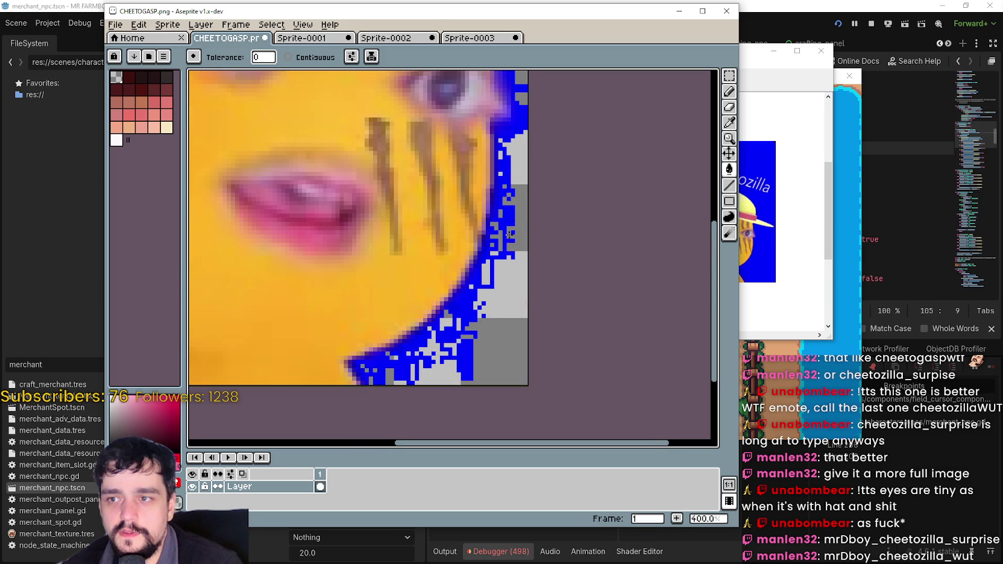
pyautogui.moveTo(512, 149); pyautogui.dragTo(516, 241)
pyautogui.scroll(1, 521, 258)
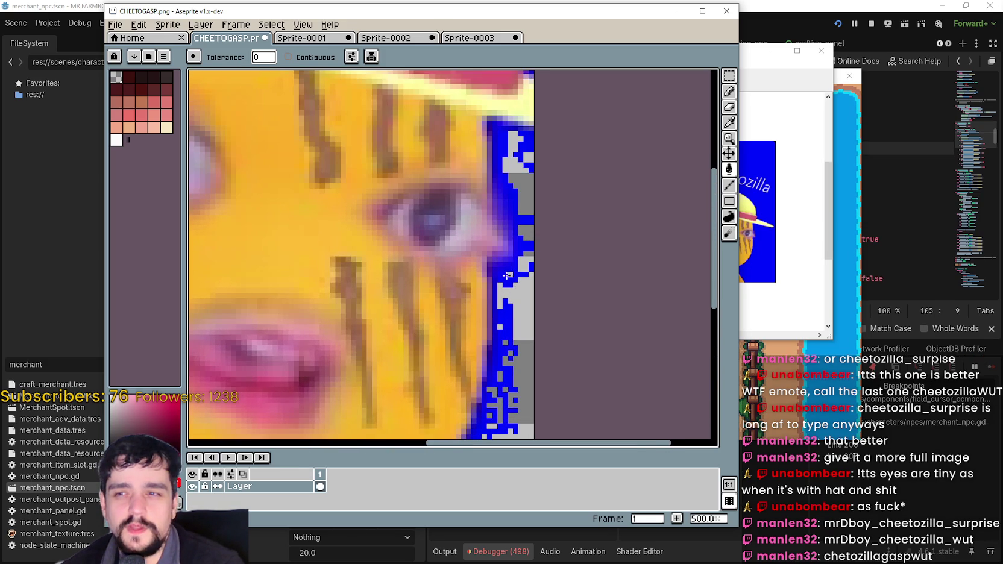
pyautogui.scroll(1, 507, 275)
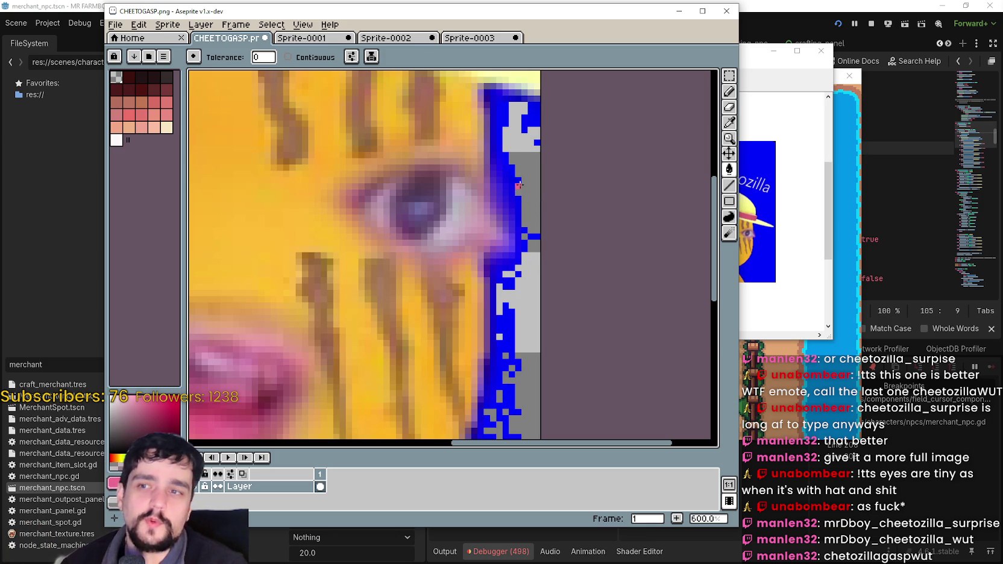
pyautogui.click(504, 156)
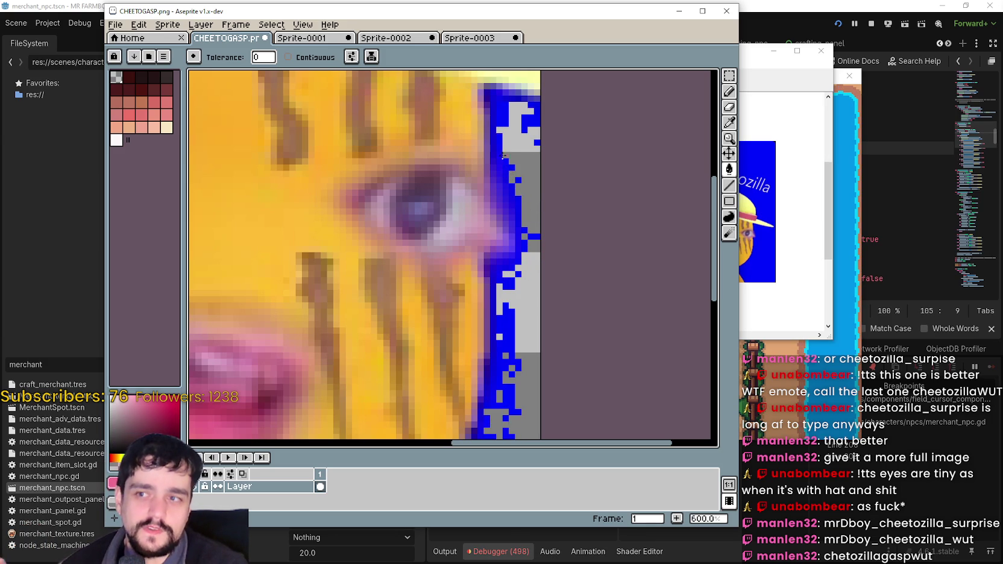
pyautogui.click(753, 63)
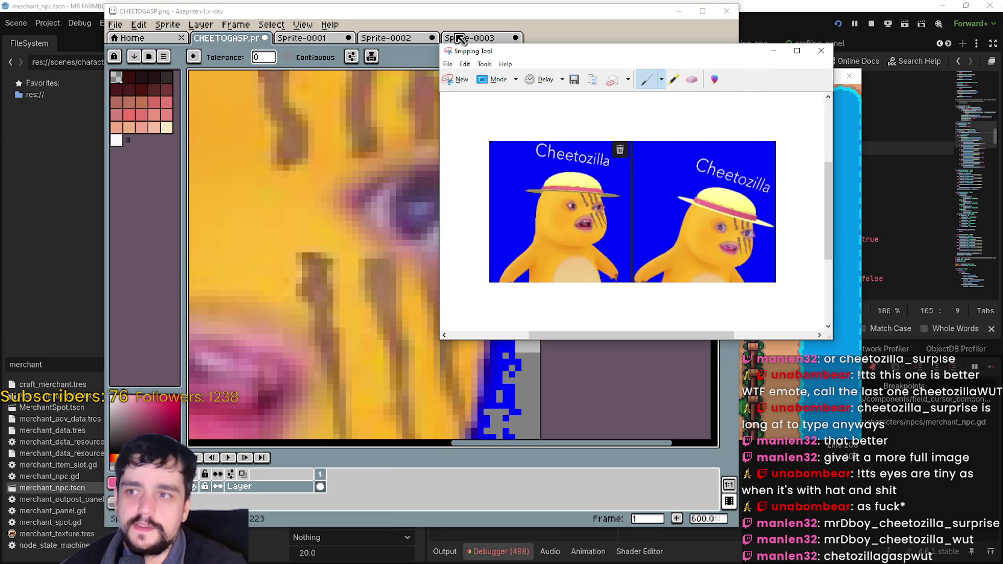
# - Open Sprite-0003 and compare it against the Snipping Tool screenshot before returning to Aseprite
pyautogui.click(469, 37)
pyautogui.scroll(-6, 416, 289)
pyautogui.scroll(3, 417, 288)
pyautogui.scroll(-2, 408, 217)
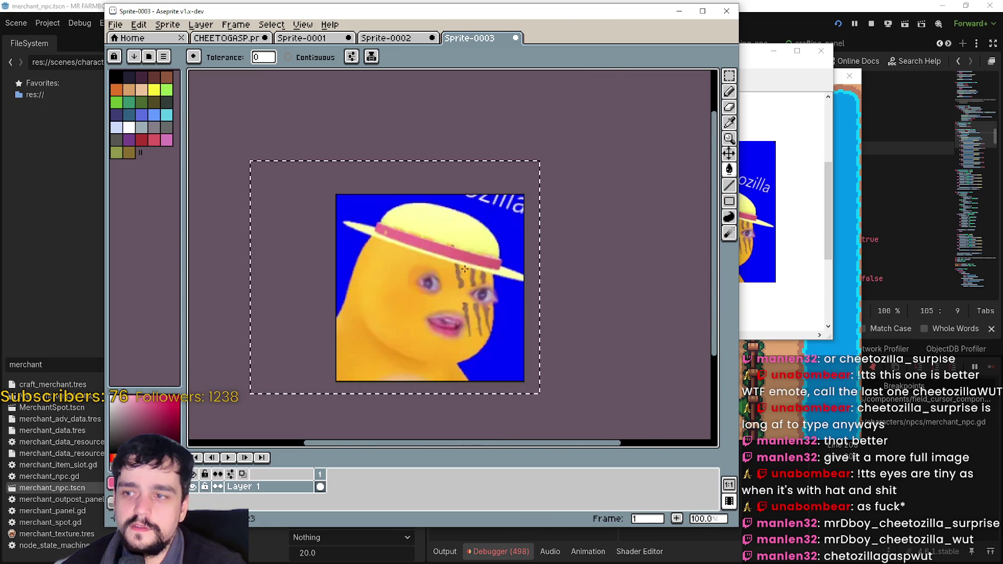
pyautogui.click(747, 181)
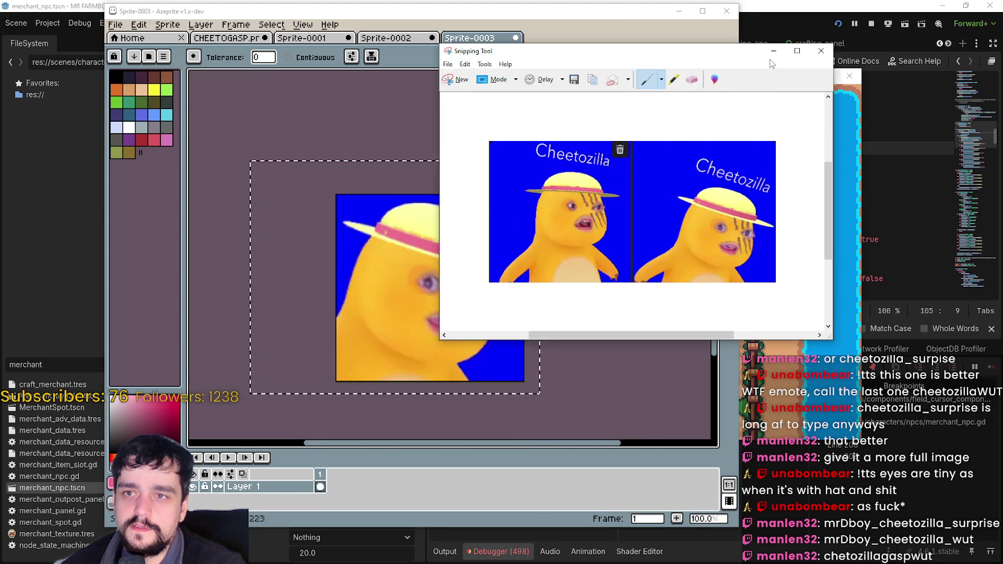
pyautogui.click(491, 27)
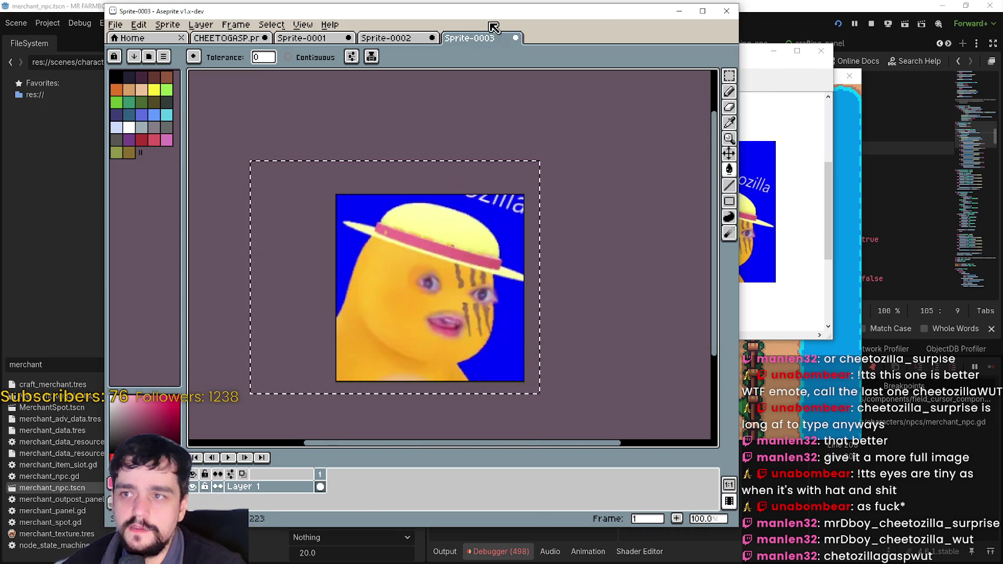
# - Pan and zoom in on the hatted Cheetozilla face to inspect the cheek stripes
pyautogui.scroll(1, 440, 313)
pyautogui.moveTo(440, 313)
pyautogui.mouseDown()
pyautogui.moveTo(475, 287)
pyautogui.moveTo(472, 316)
pyautogui.moveTo(475, 304)
pyautogui.mouseUp()
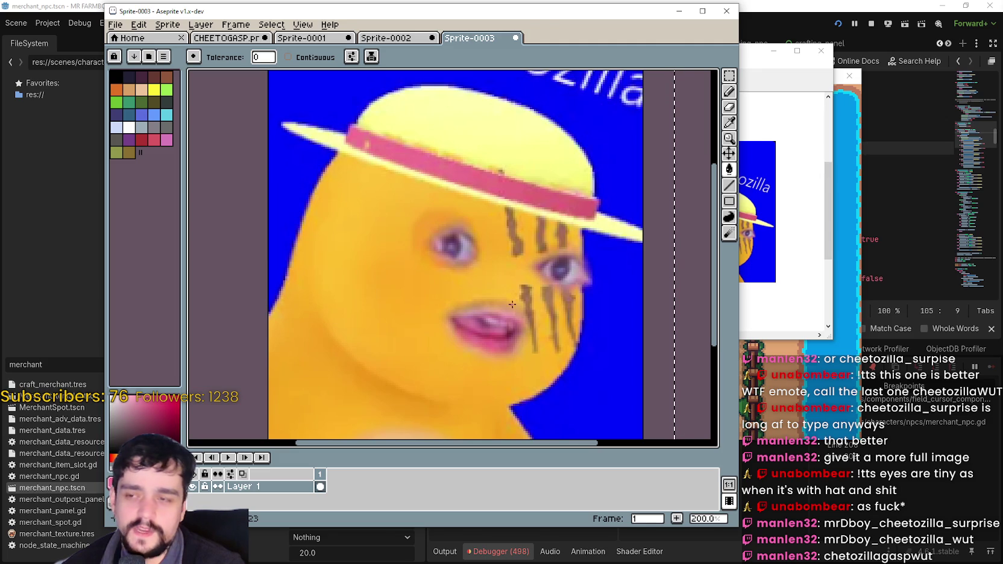
pyautogui.scroll(2, 506, 306)
pyautogui.scroll(2, 564, 301)
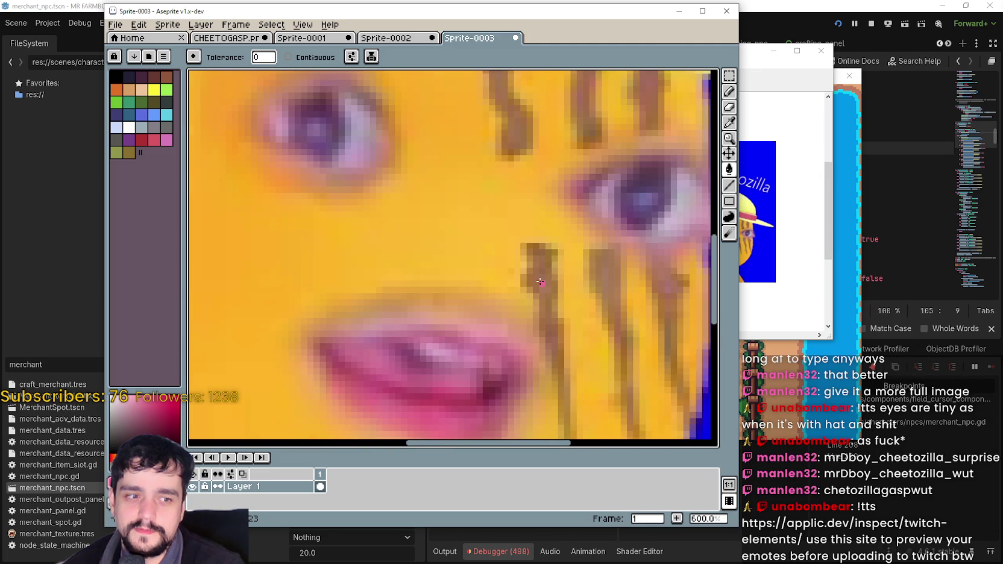
pyautogui.scroll(1, 540, 282)
pyautogui.scroll(5, 540, 282)
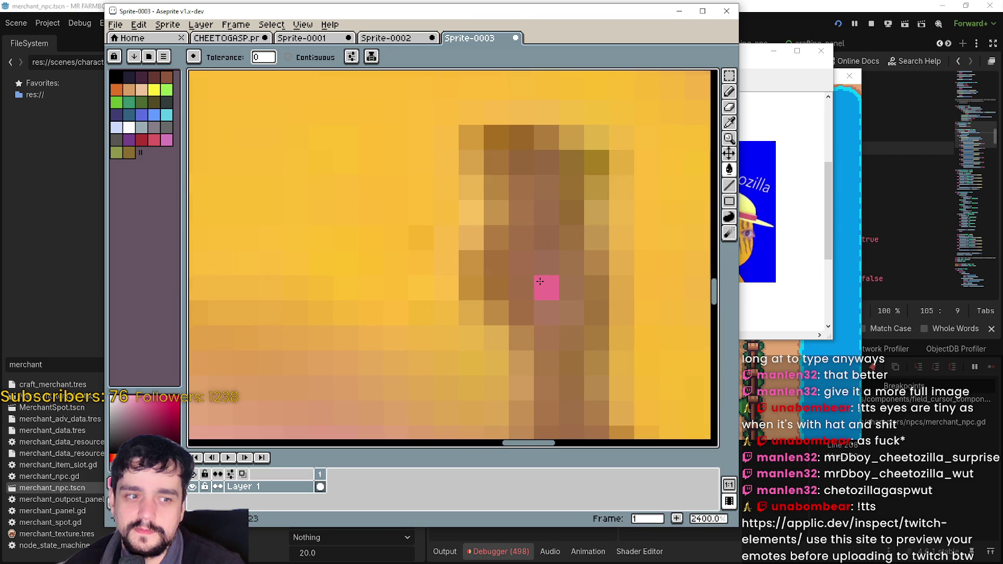
pyautogui.scroll(-7, 540, 281)
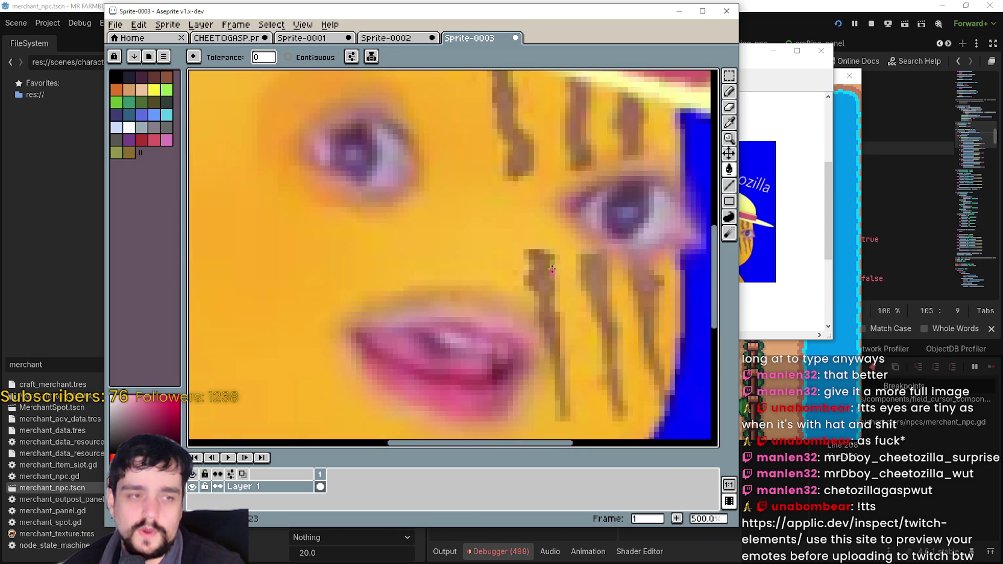
pyautogui.scroll(-2, 552, 269)
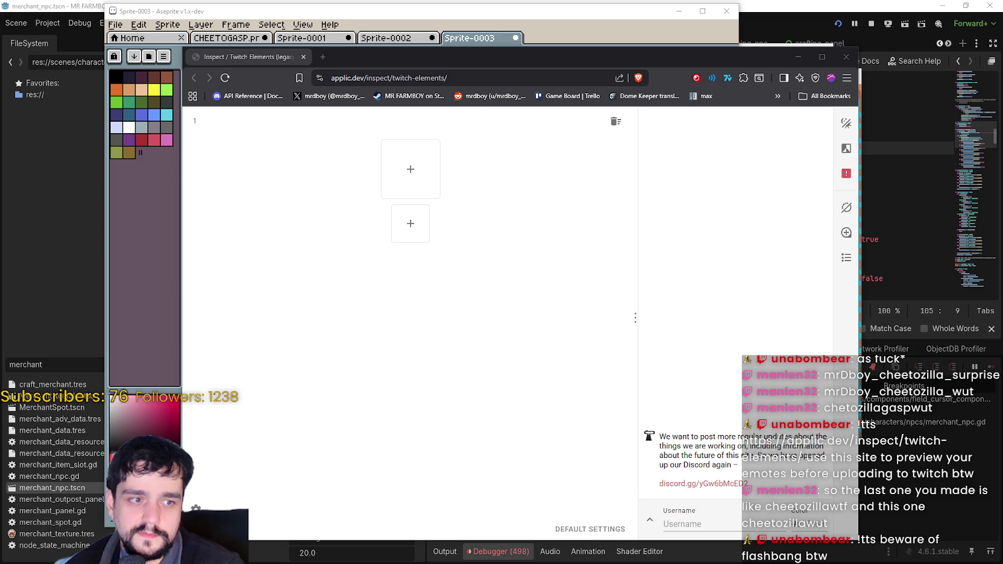
# - Drop the emote PNG into set 1, remove the two extra copies, and add it at the smaller size
pyautogui.moveTo(0, 199)
pyautogui.mouseDown()
pyautogui.moveTo(388, 202)
pyautogui.moveTo(412, 181)
pyautogui.moveTo(408, 232)
pyautogui.moveTo(415, 170)
pyautogui.mouseUp()
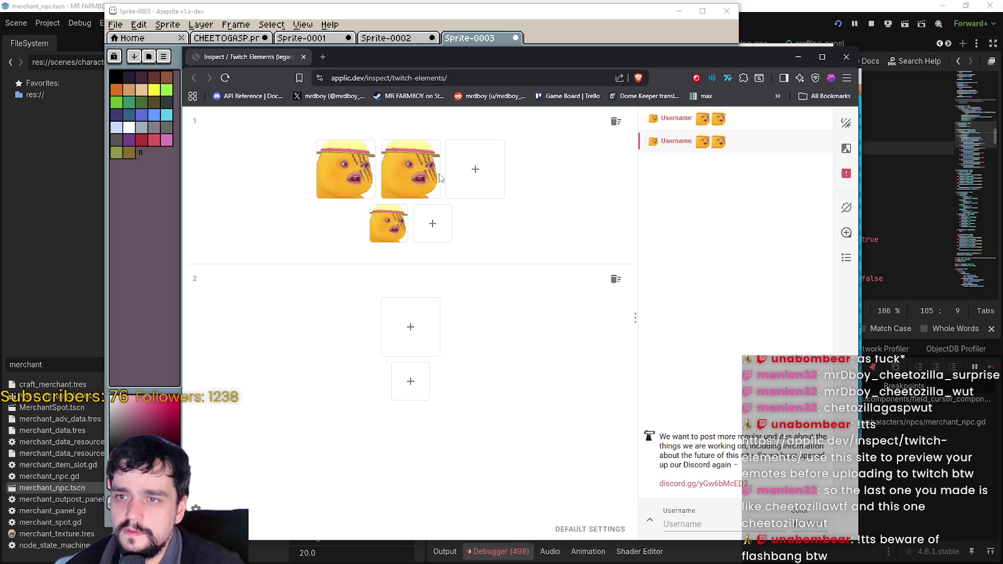
pyautogui.click(389, 228)
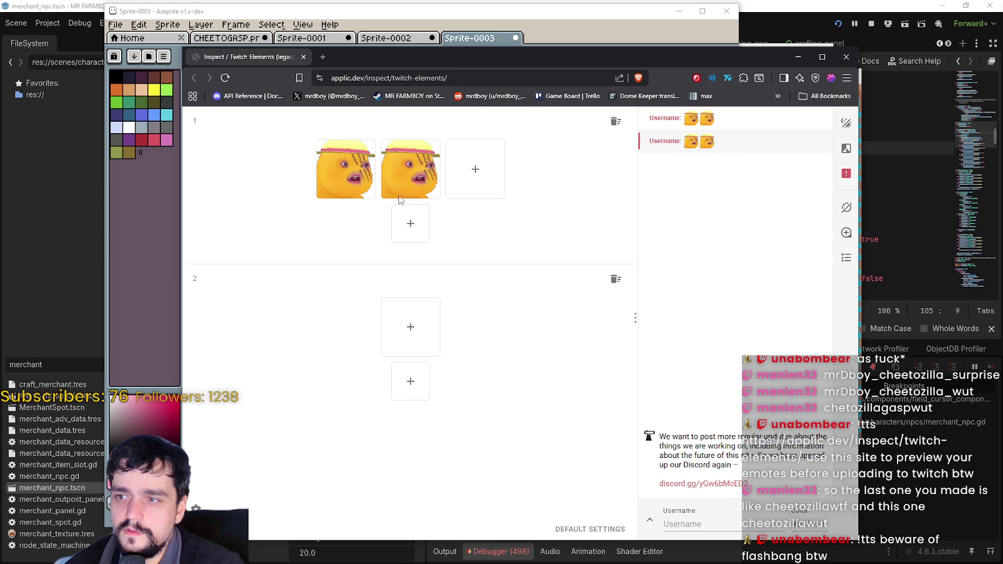
pyautogui.click(429, 194)
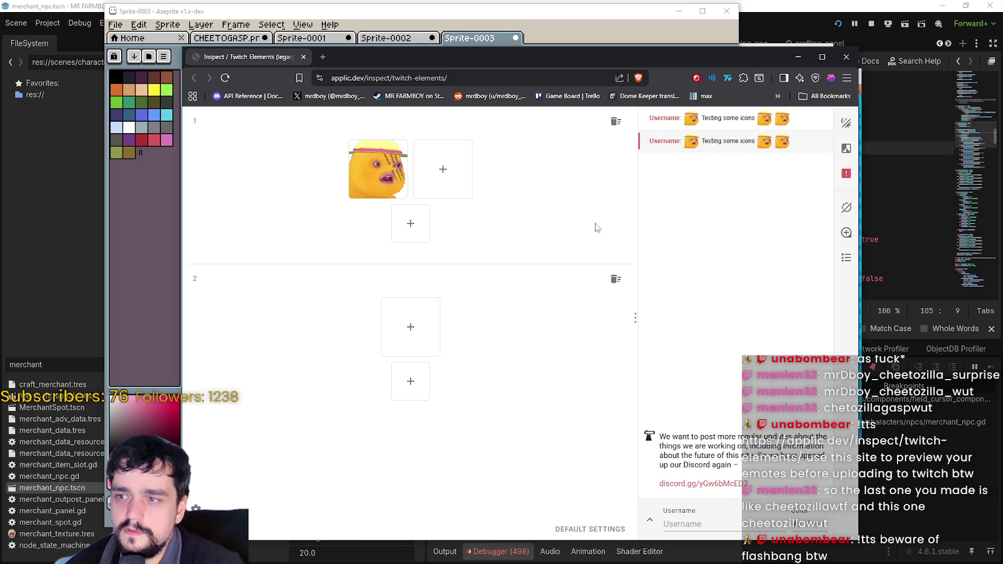
pyautogui.moveTo(378, 171)
pyautogui.mouseDown()
pyautogui.moveTo(422, 220)
pyautogui.moveTo(412, 223)
pyautogui.mouseUp()
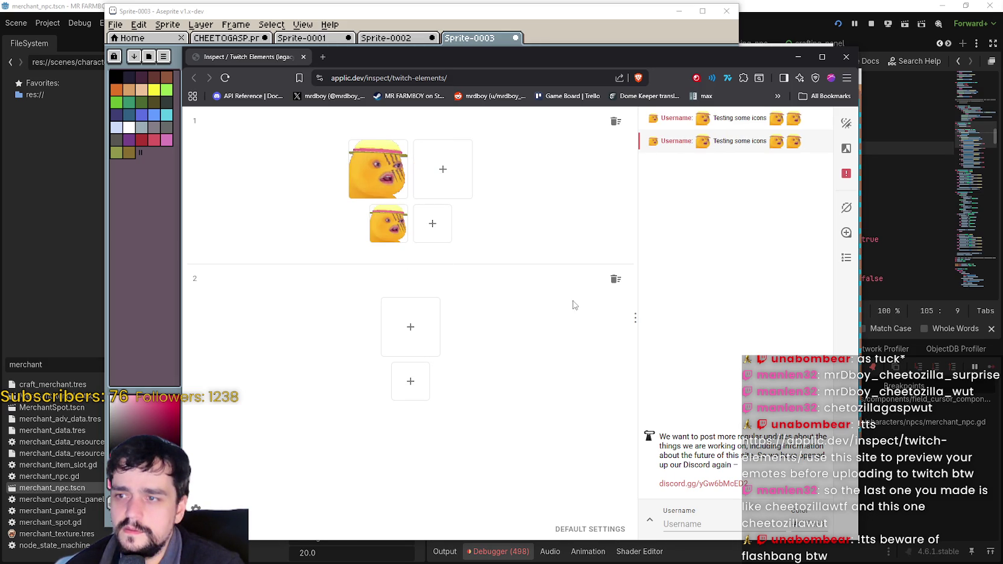
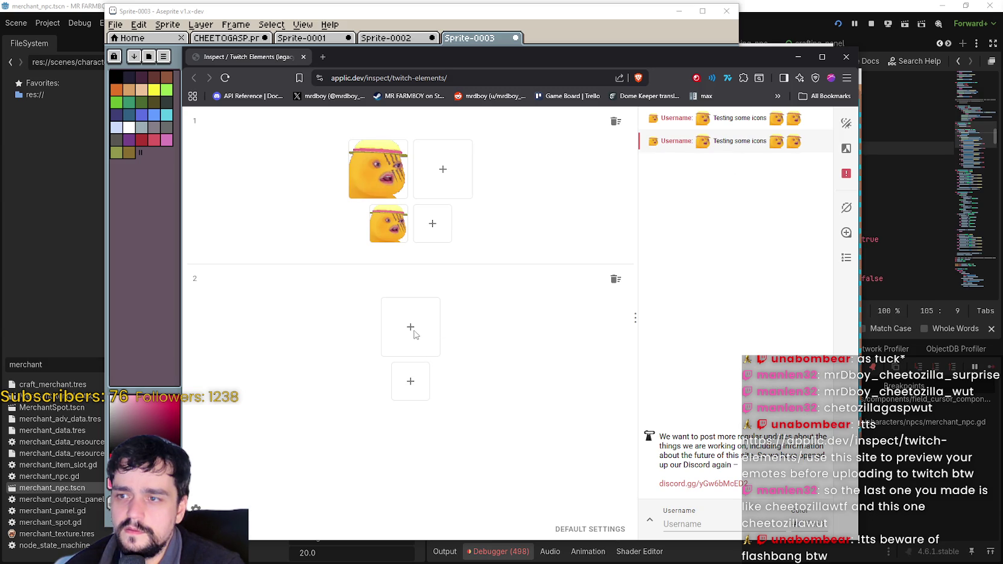
# - Add the emote to slot 2's large and small boxes and delete the duplicate small copy
pyautogui.moveTo(910, 313); pyautogui.dragTo(458, 345)
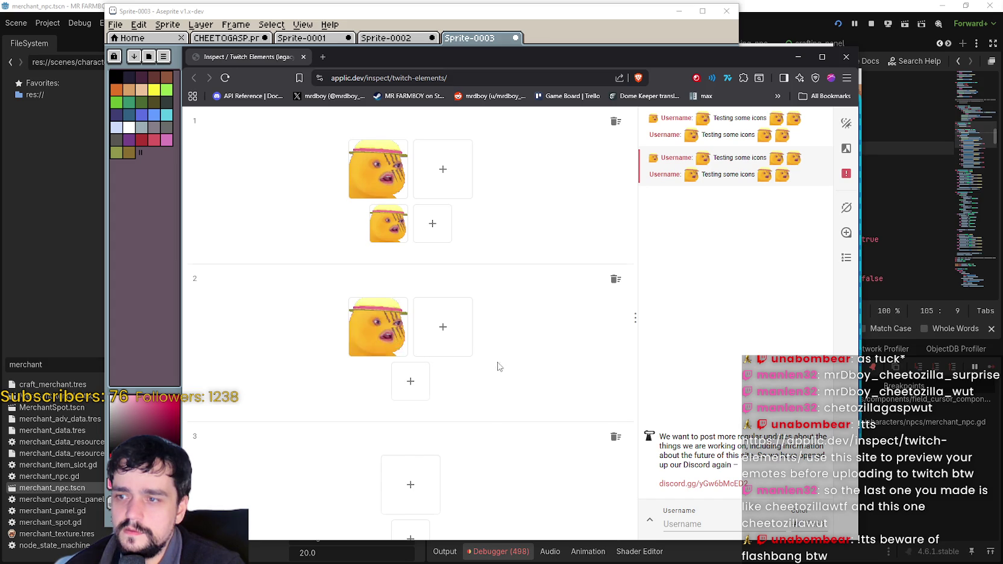
pyautogui.scroll(-2, 498, 365)
pyautogui.scroll(2, 498, 427)
pyautogui.moveTo(398, 337)
pyautogui.mouseDown()
pyautogui.moveTo(399, 373)
pyautogui.moveTo(409, 381)
pyautogui.mouseUp()
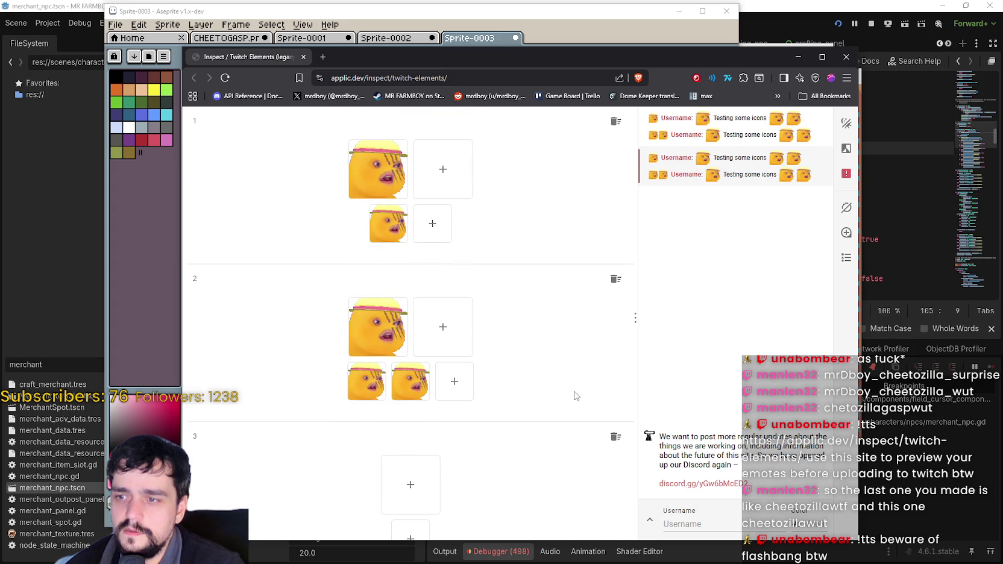
pyautogui.click(414, 385)
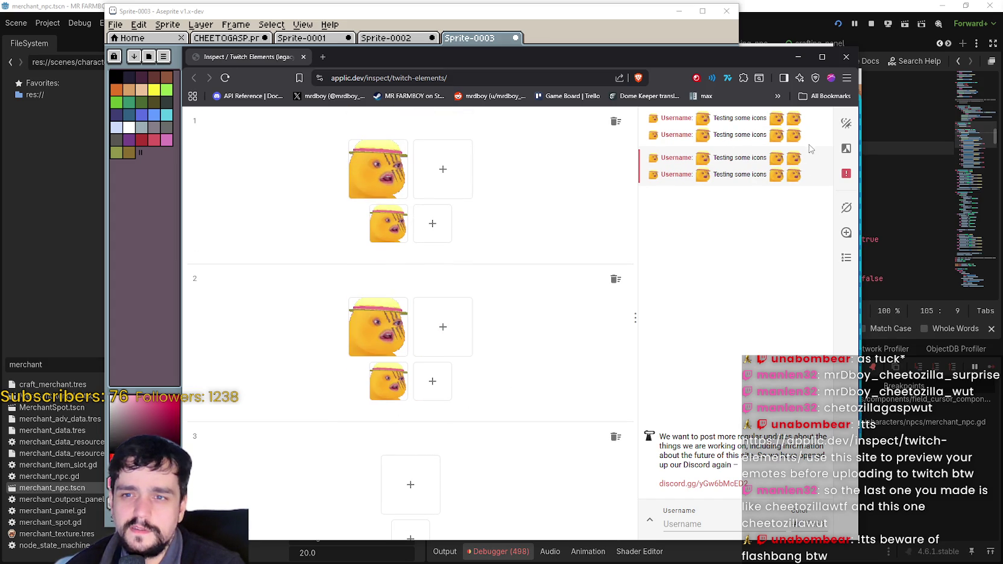
# - Switch the preview page to a dark background
pyautogui.click(847, 148)
pyautogui.click(849, 149)
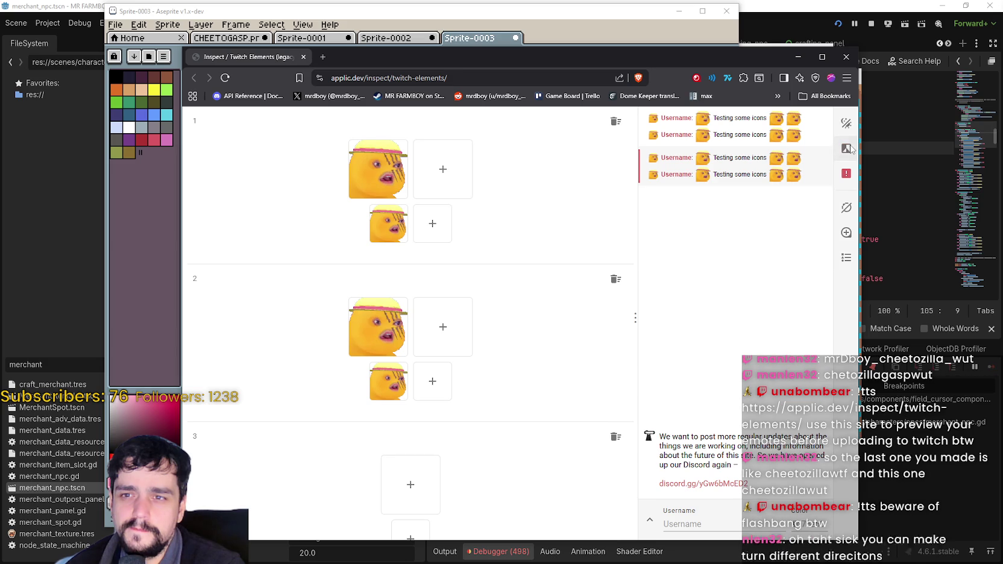
pyautogui.click(845, 125)
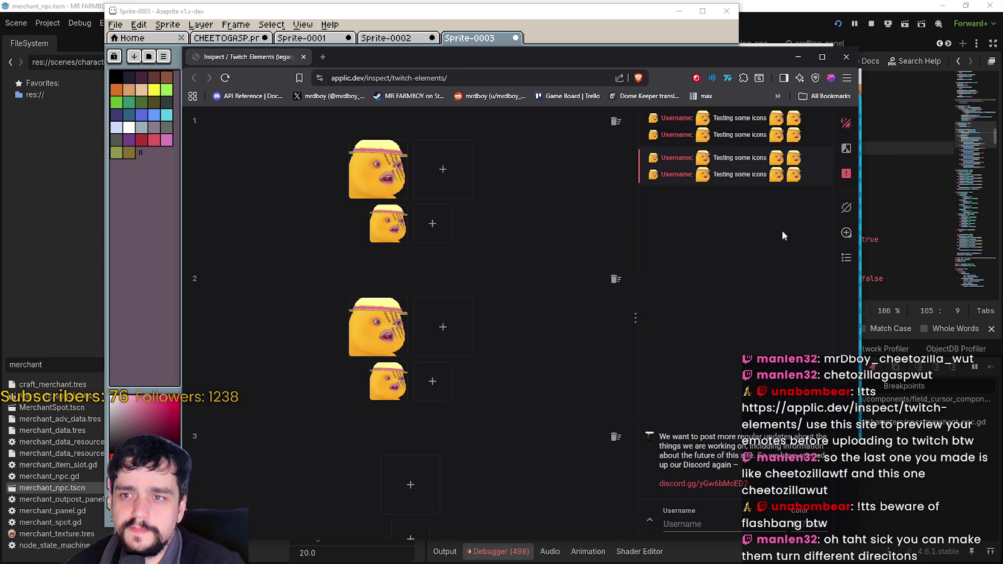
# - Toggle the chat preview between 160% and normal size, then return to Aseprite
pyautogui.click(845, 234)
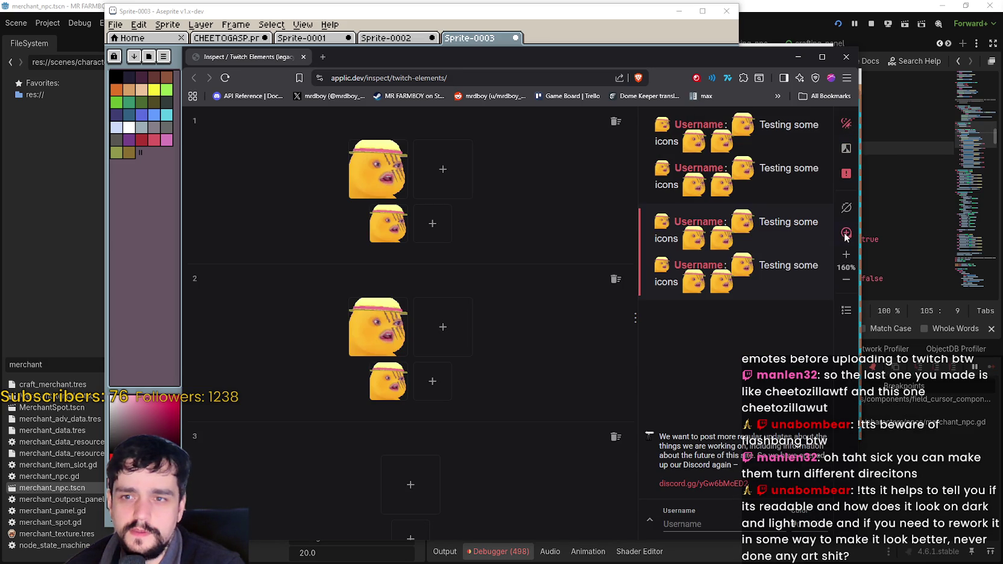
pyautogui.click(846, 234)
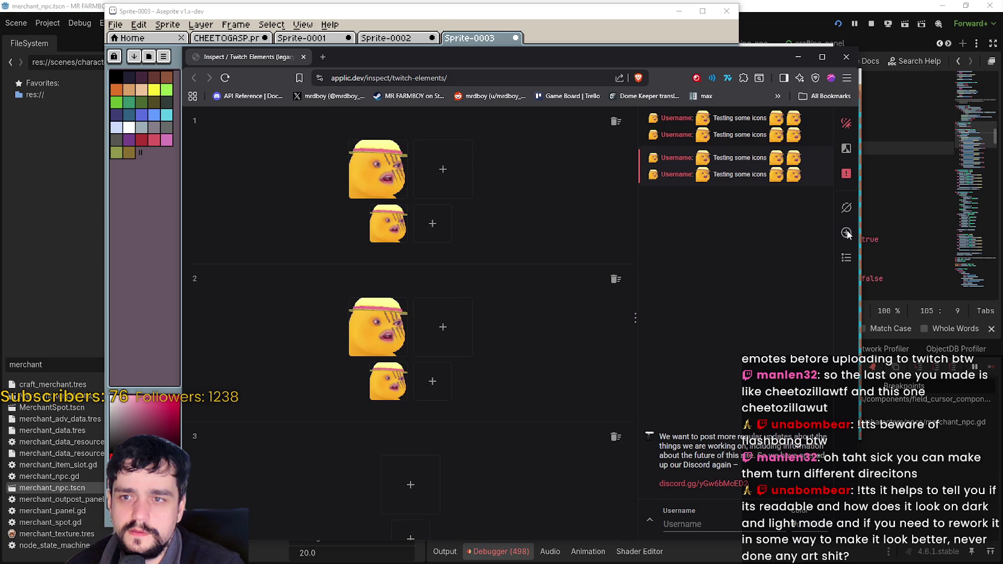
pyautogui.click(847, 234)
pyautogui.click(847, 233)
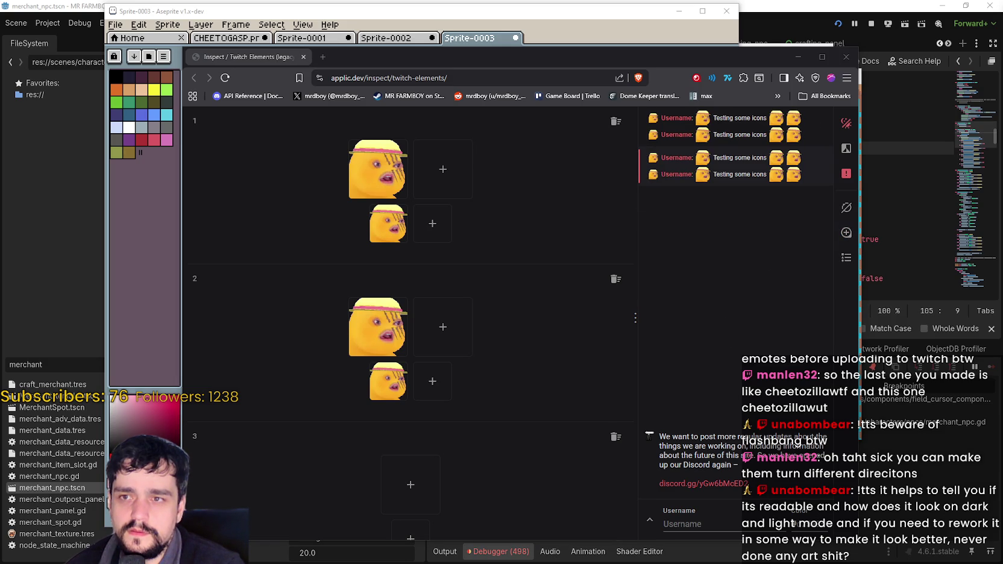
pyautogui.click(637, 328)
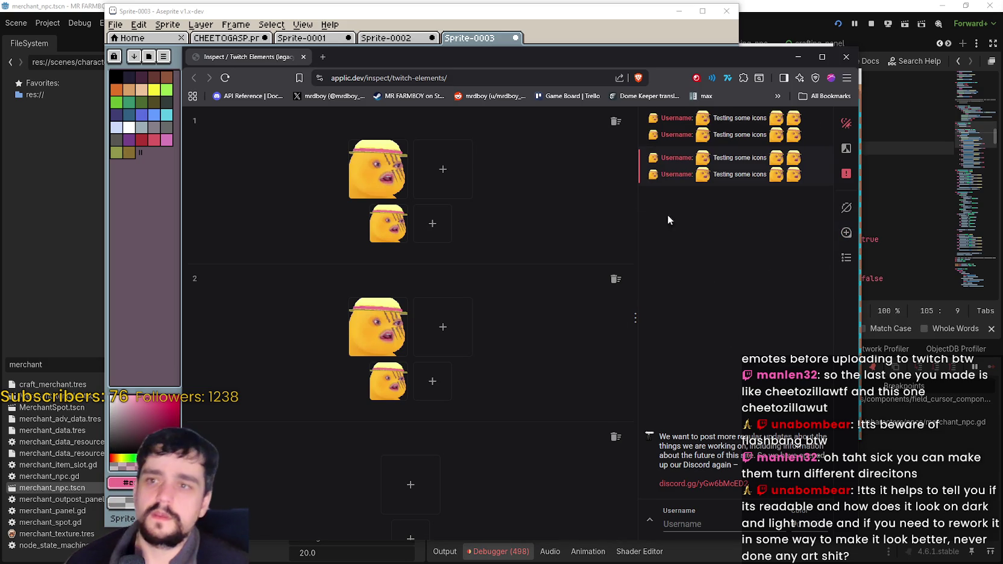
pyautogui.click(574, 37)
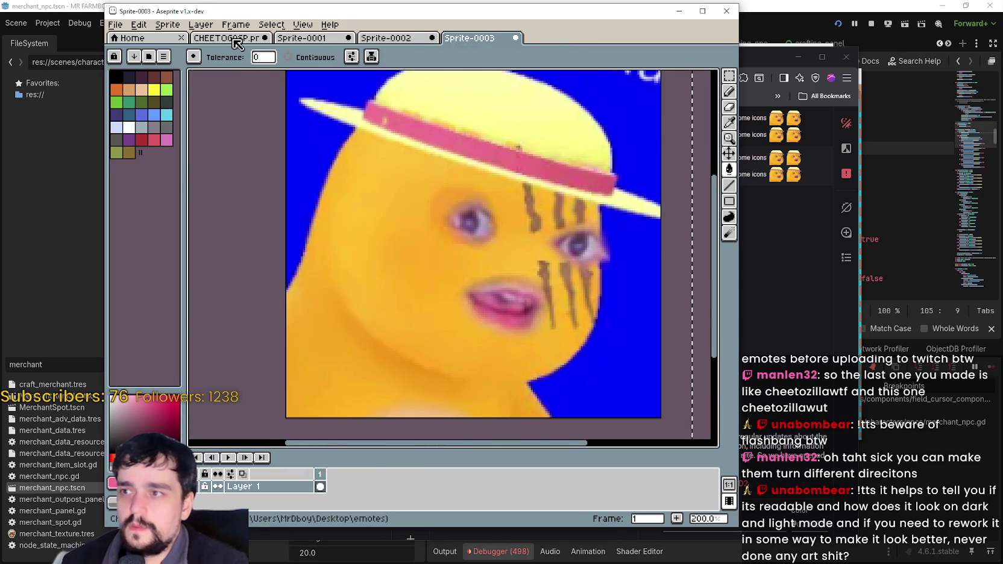
# - Switch to the CHEETOGASP.png sprite
pyautogui.click(237, 39)
pyautogui.scroll(-2, 442, 241)
pyautogui.scroll(2, 474, 376)
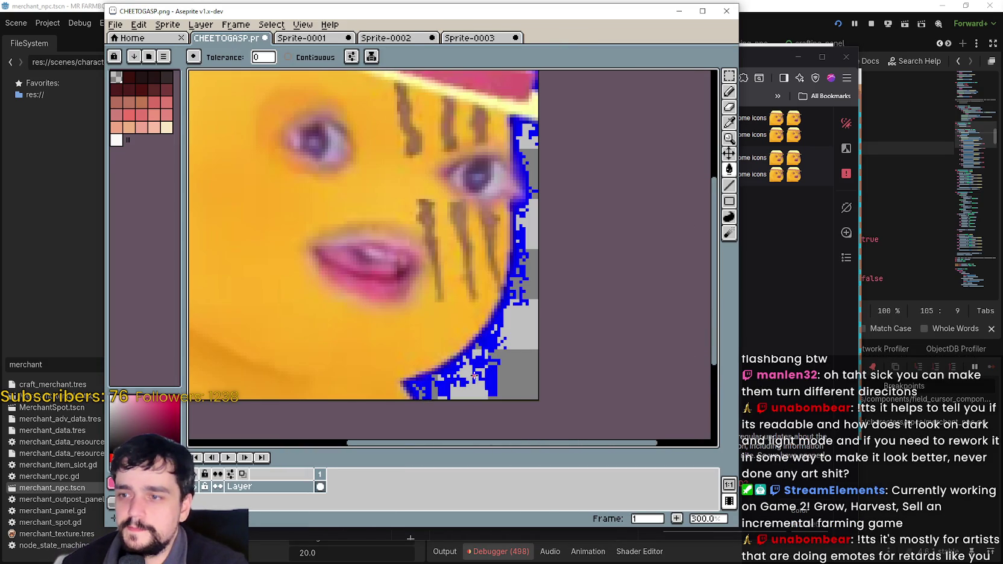
# - Clear the stray blue pixels along the face's lower-right edge
pyautogui.click(499, 391)
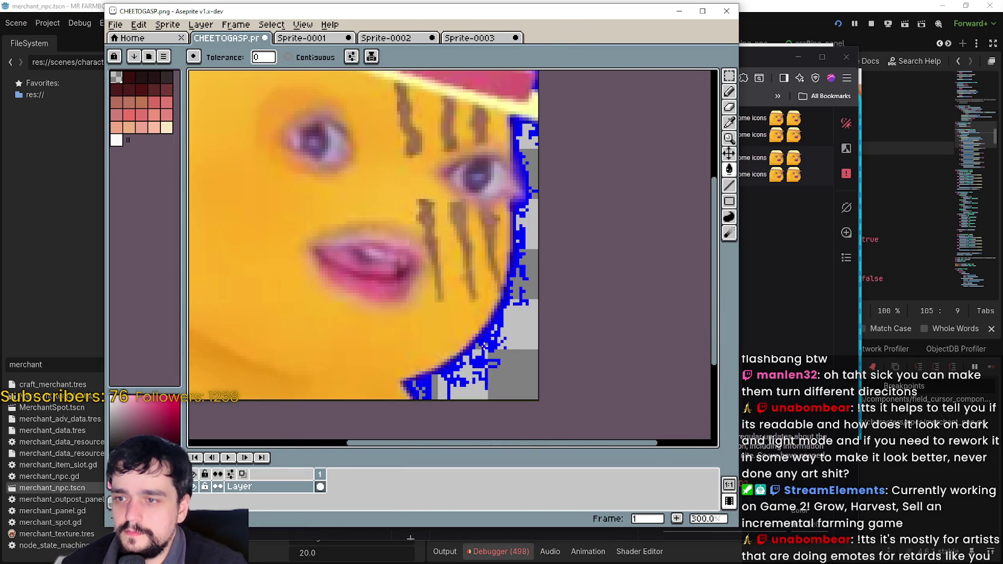
pyautogui.scroll(3, 501, 318)
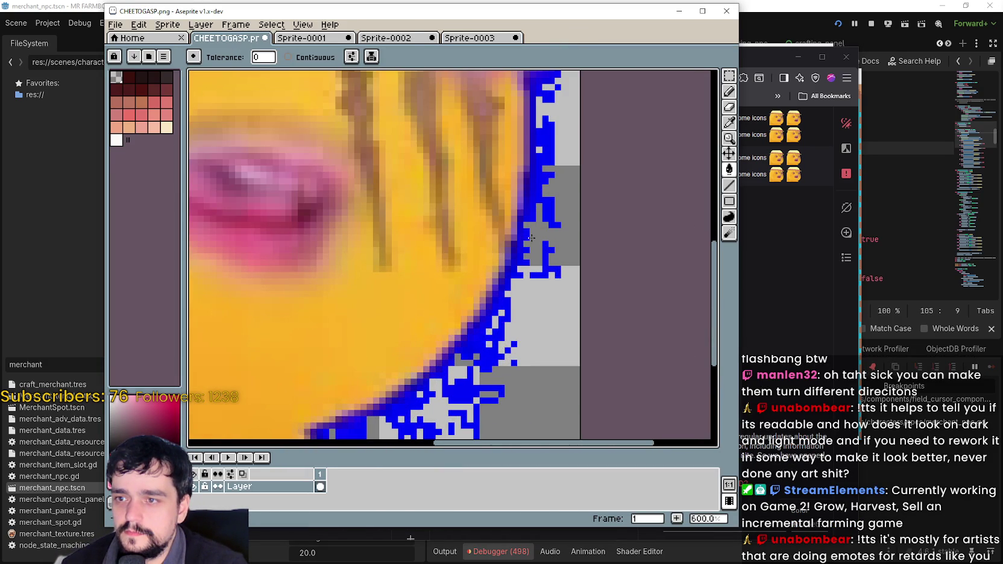
pyautogui.click(548, 222)
pyautogui.click(552, 248)
pyautogui.click(547, 267)
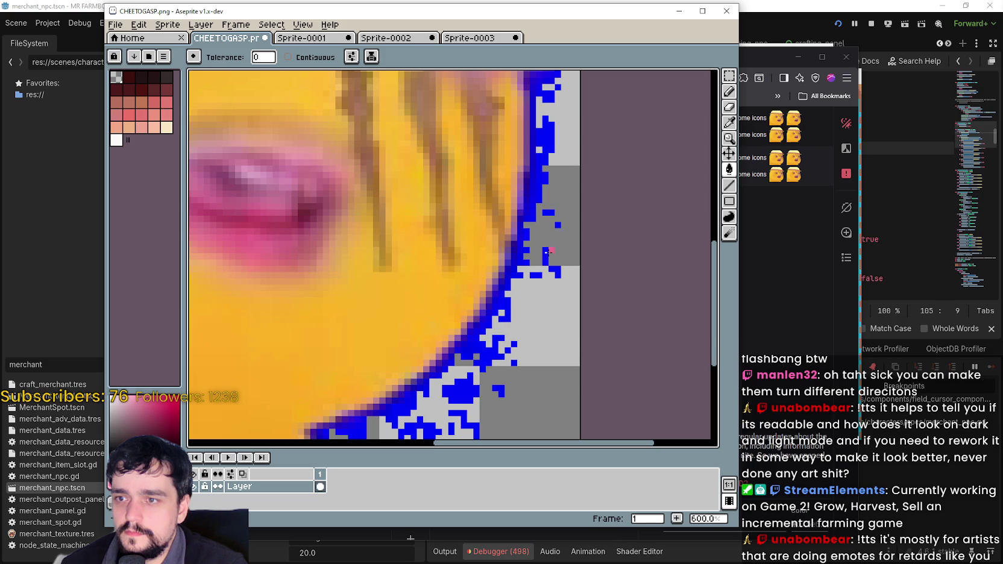
pyautogui.click(544, 257)
pyautogui.click(545, 262)
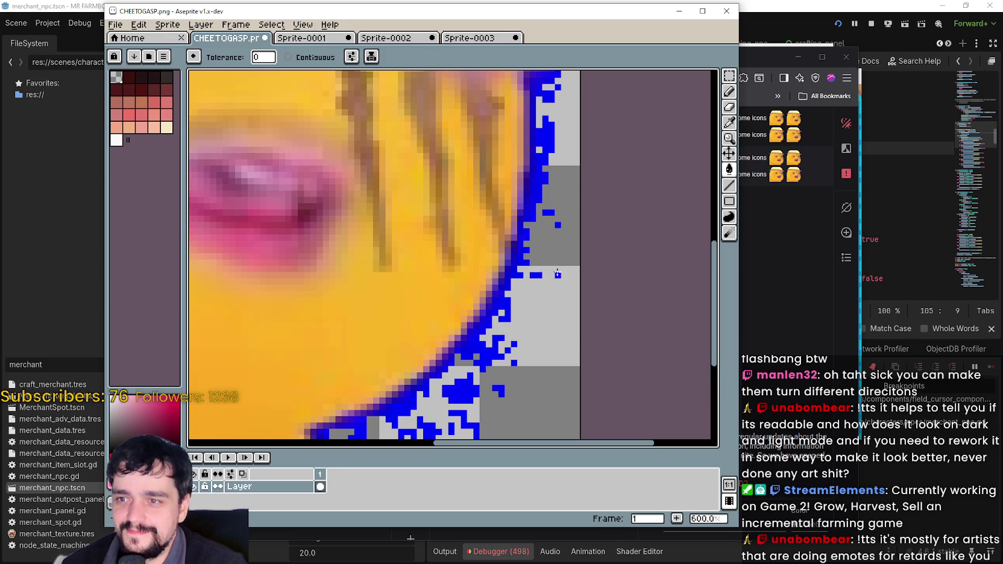
pyautogui.click(557, 274)
pyautogui.click(535, 274)
pyautogui.click(548, 212)
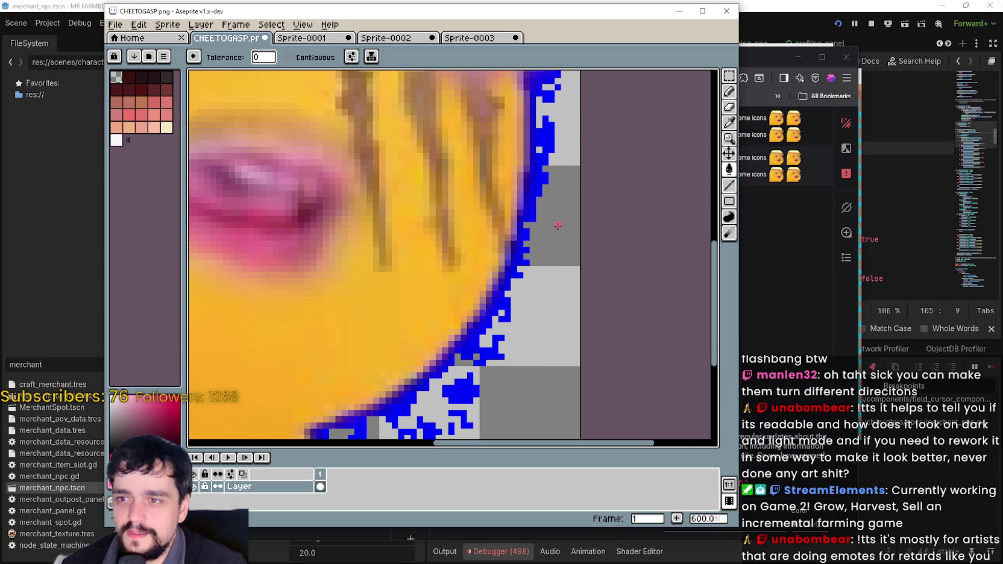
pyautogui.scroll(3, 558, 226)
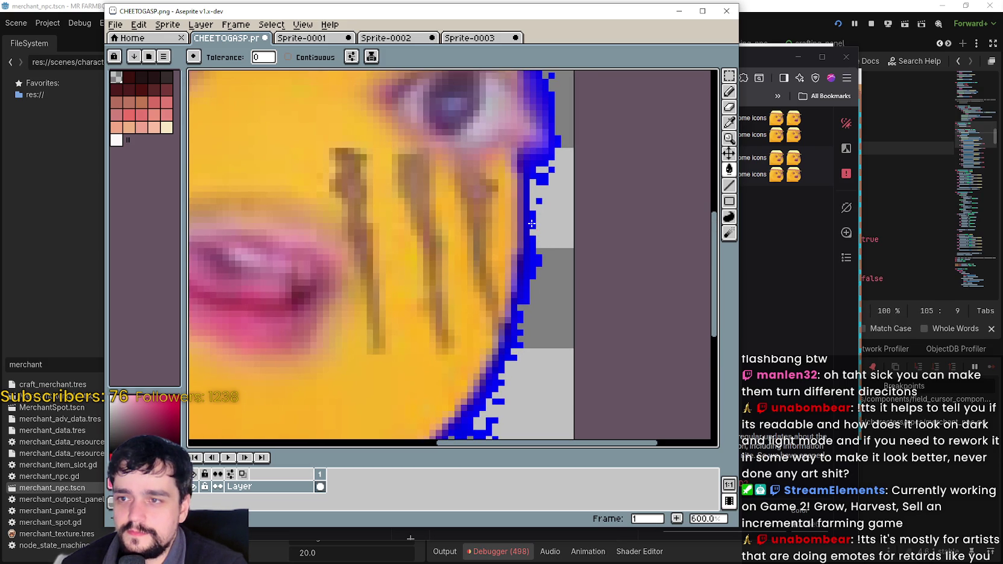
pyautogui.scroll(3, 539, 259)
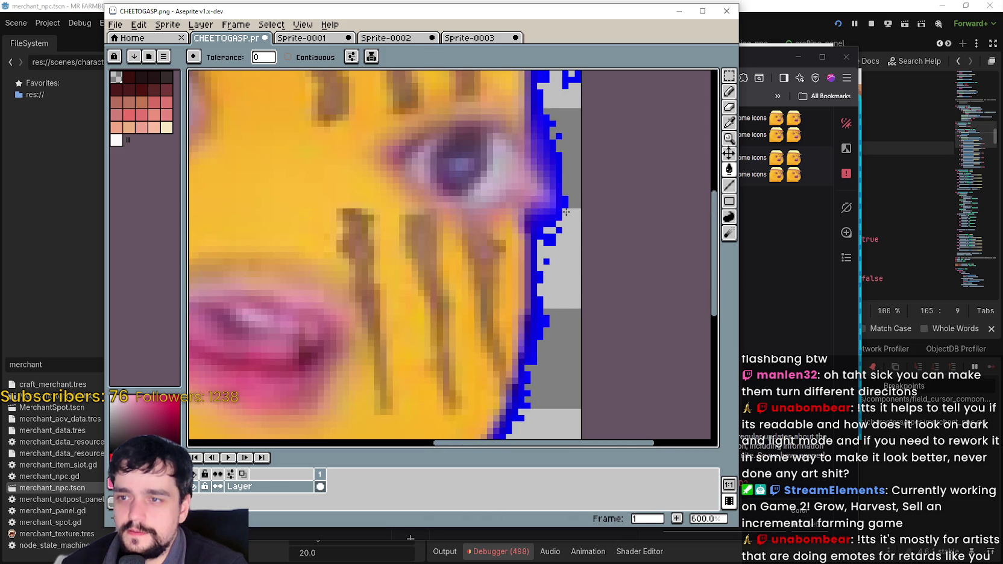
# - Clear the blue outline blocks and pixels beside the eye and near the top
pyautogui.click(565, 202)
pyautogui.click(553, 159)
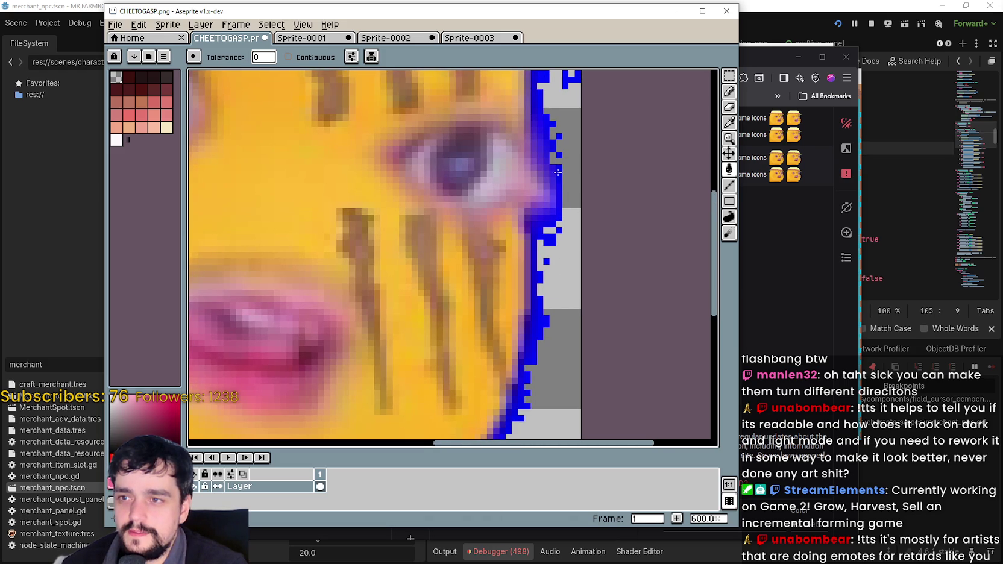
pyautogui.scroll(2, 558, 172)
pyautogui.scroll(1, 552, 223)
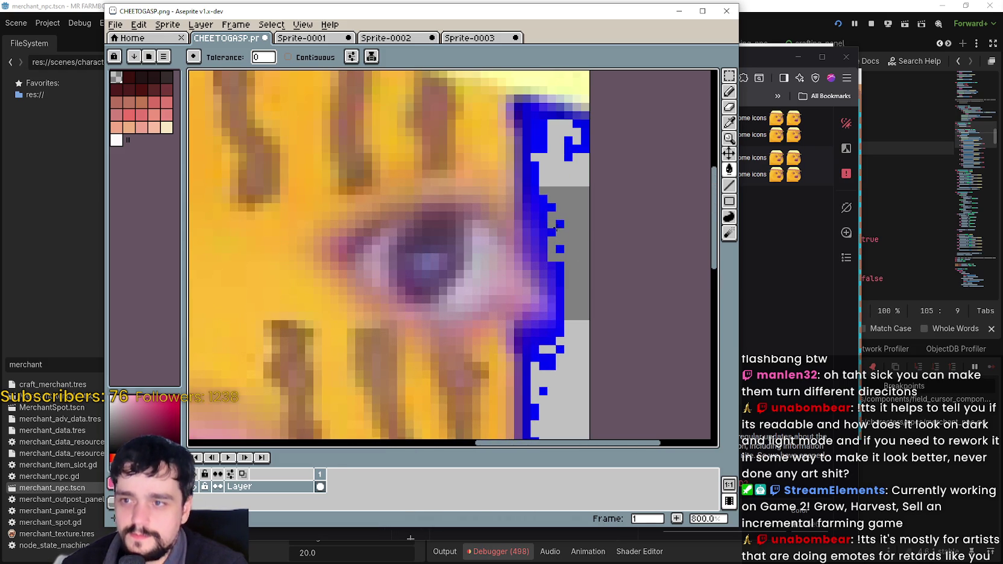
pyautogui.click(543, 204)
pyautogui.click(544, 145)
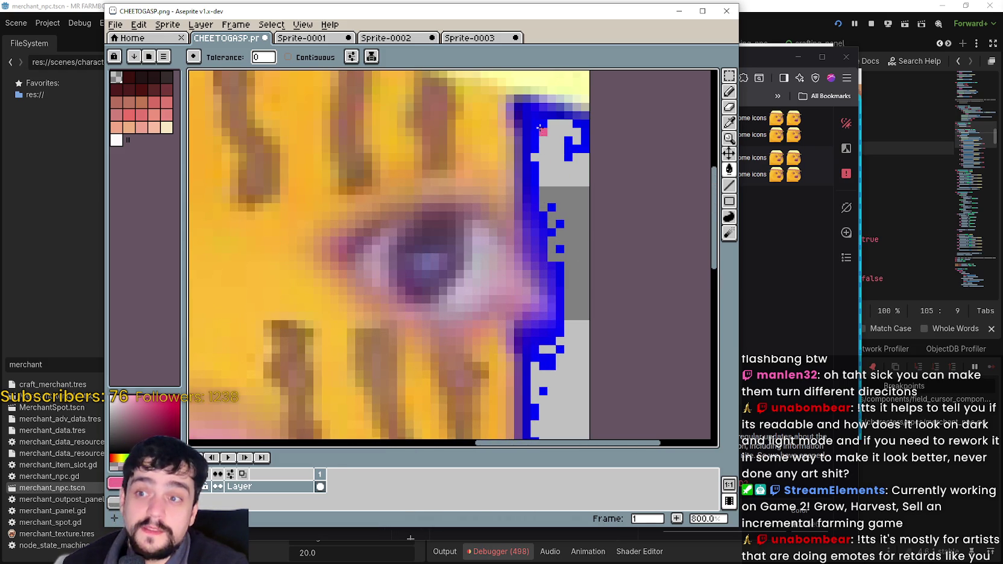
pyautogui.click(540, 125)
pyautogui.click(568, 150)
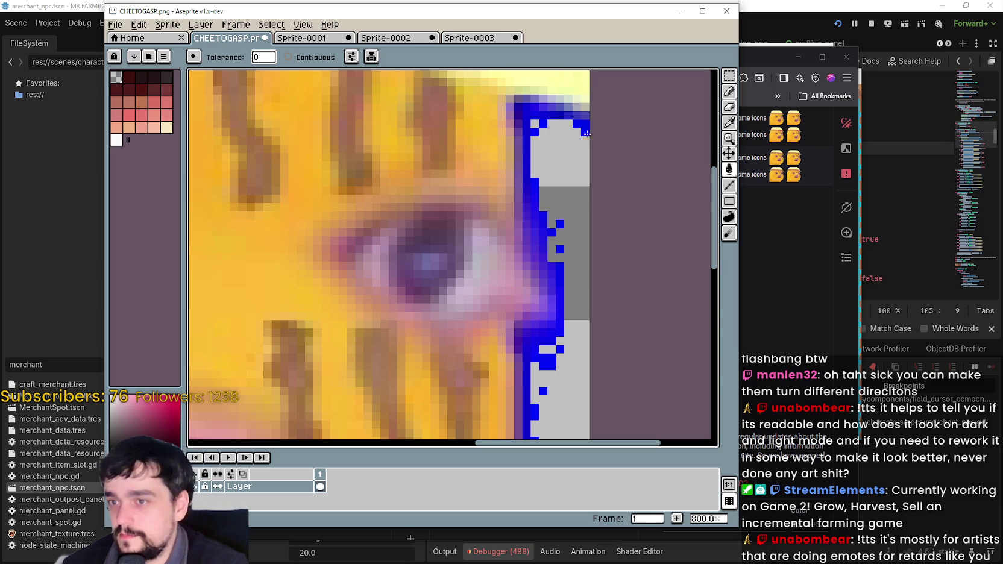
pyautogui.scroll(-1, 551, 120)
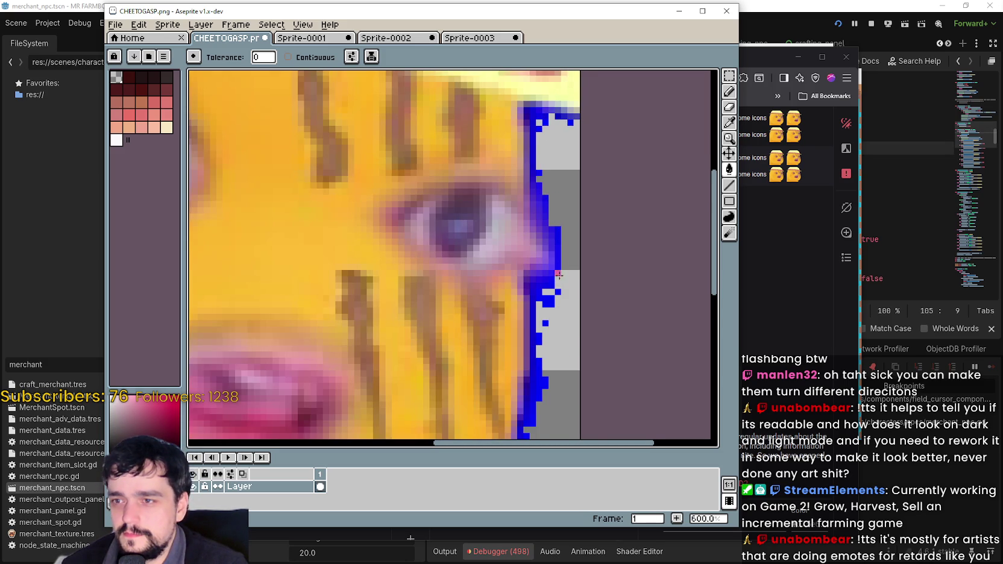
pyautogui.scroll(2, 559, 274)
pyautogui.scroll(2, 547, 248)
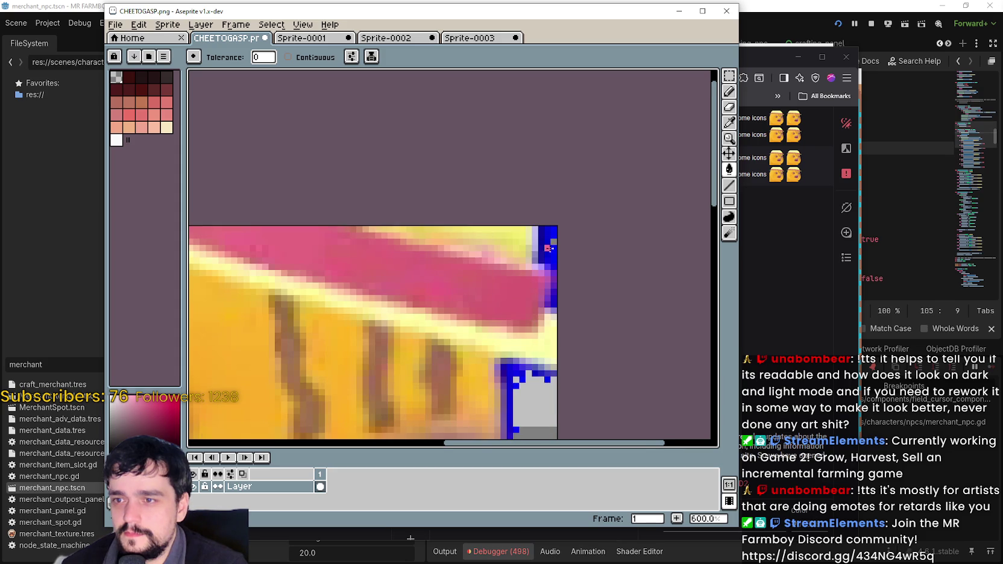
# - Paint the stray blue outline pixels on the right edge grey
pyautogui.scroll(3, 547, 248)
pyautogui.moveTo(557, 236); pyautogui.dragTo(555, 196)
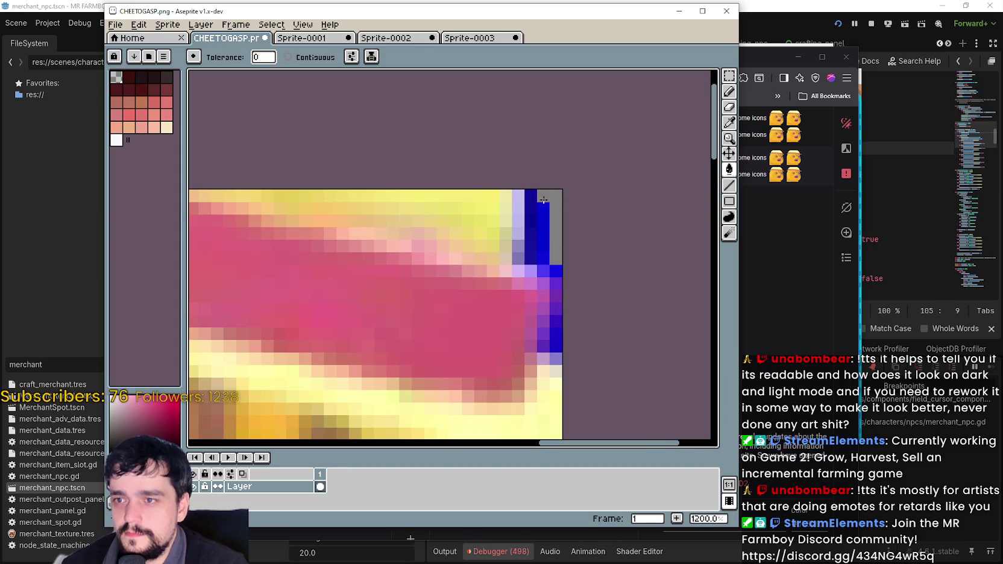
pyautogui.click(543, 209)
pyautogui.click(543, 234)
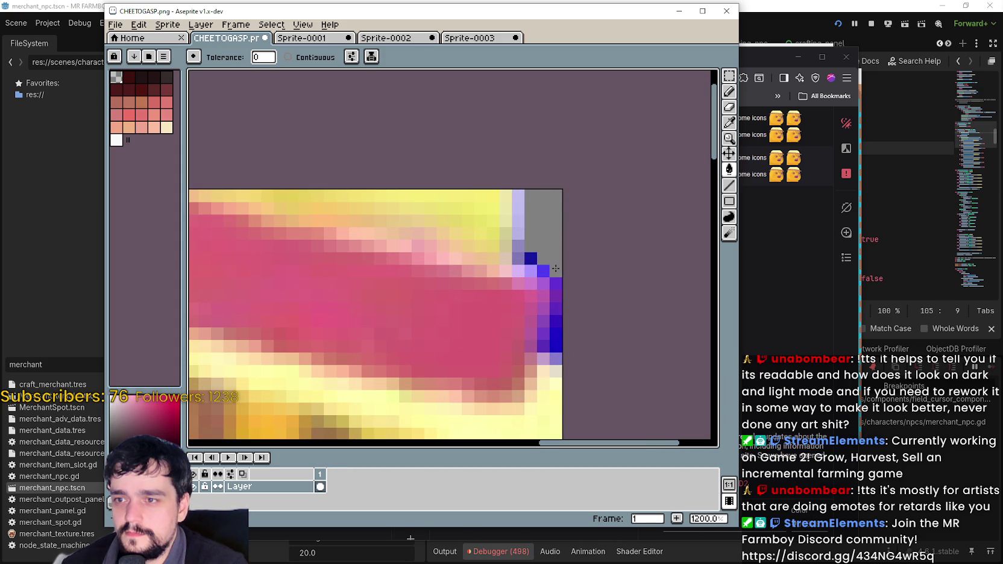
pyautogui.scroll(-4, 555, 268)
pyautogui.scroll(2, 557, 285)
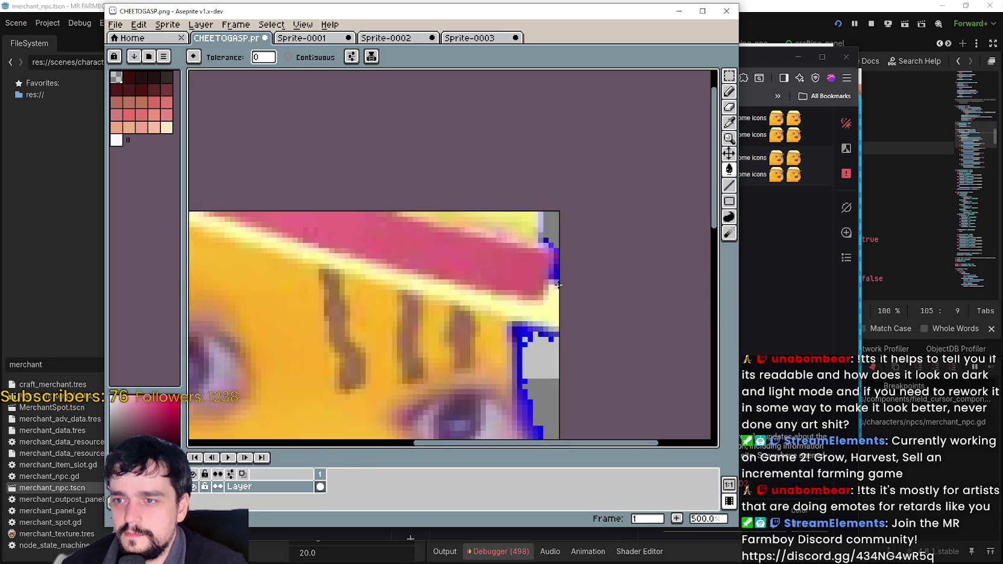
pyautogui.scroll(4, 558, 285)
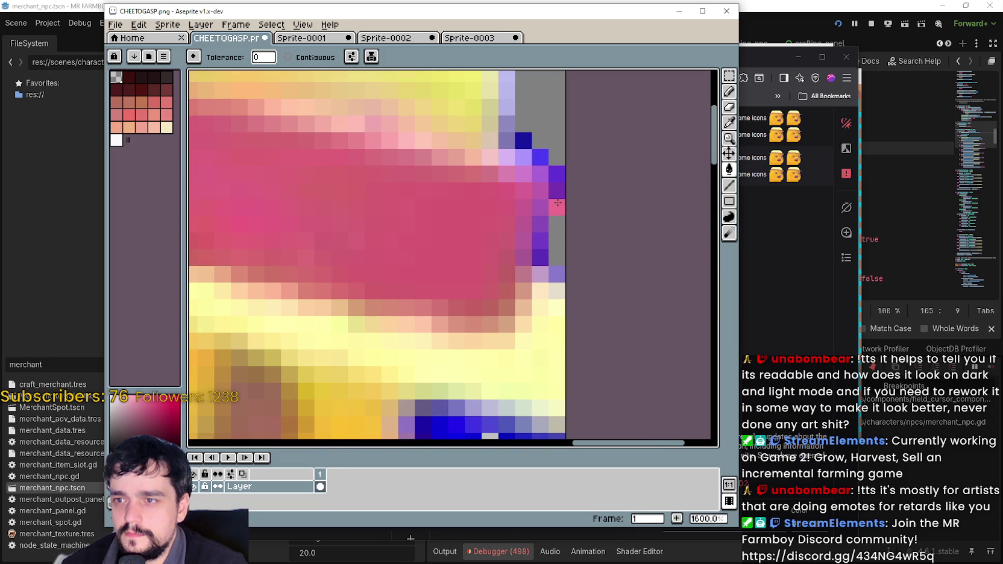
pyautogui.scroll(-1, 536, 180)
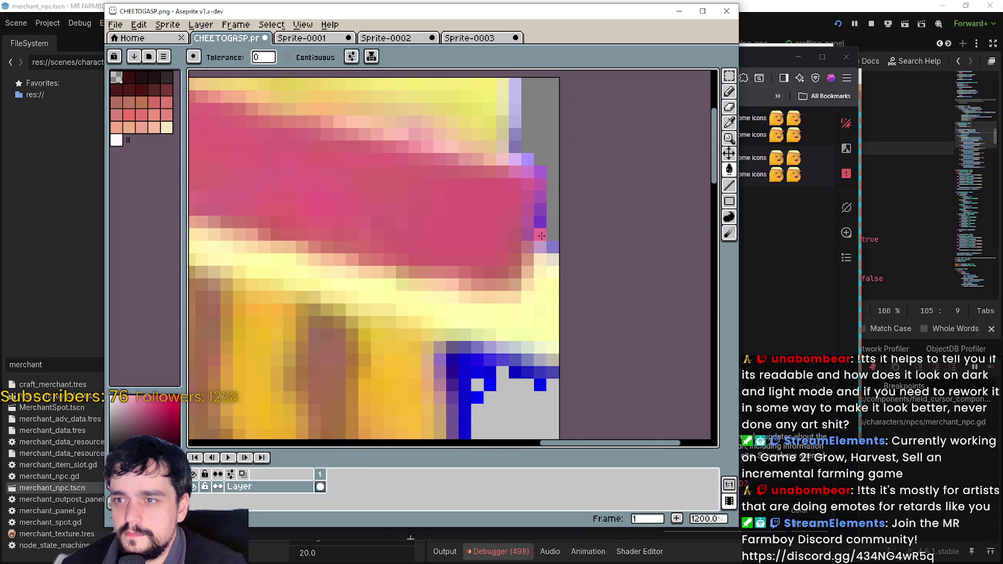
pyautogui.scroll(-2, 544, 229)
pyautogui.scroll(2, 544, 228)
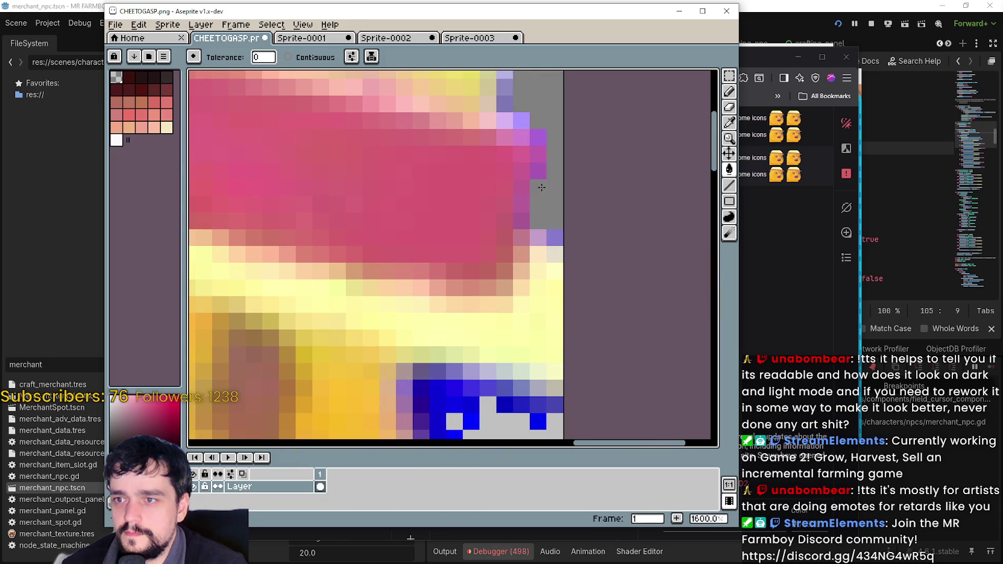
# - Extend the pink headband over the purple edge pixel, zooming to check
pyautogui.click(534, 136)
pyautogui.scroll(-3, 511, 115)
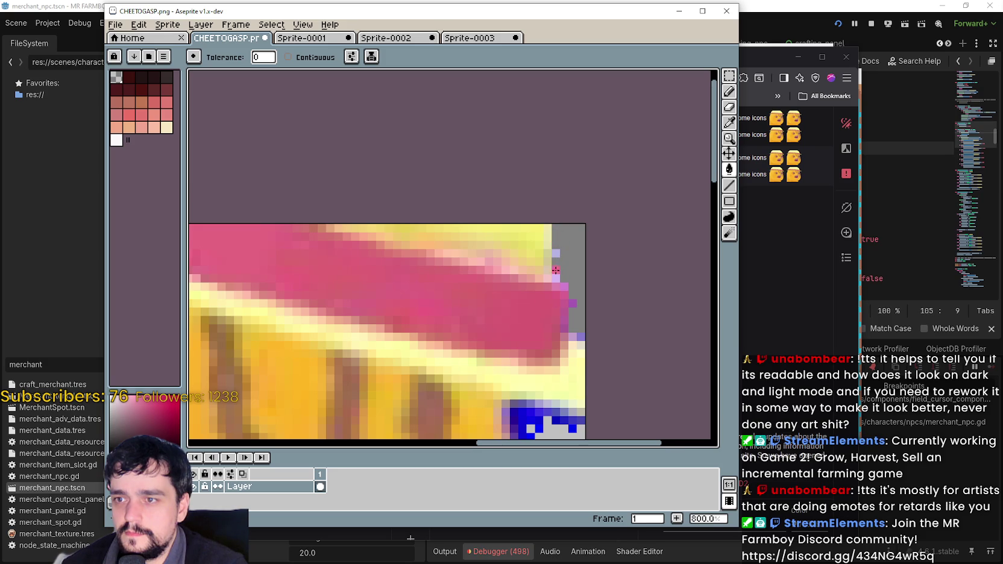
pyautogui.scroll(3, 555, 270)
pyautogui.scroll(-3, 576, 302)
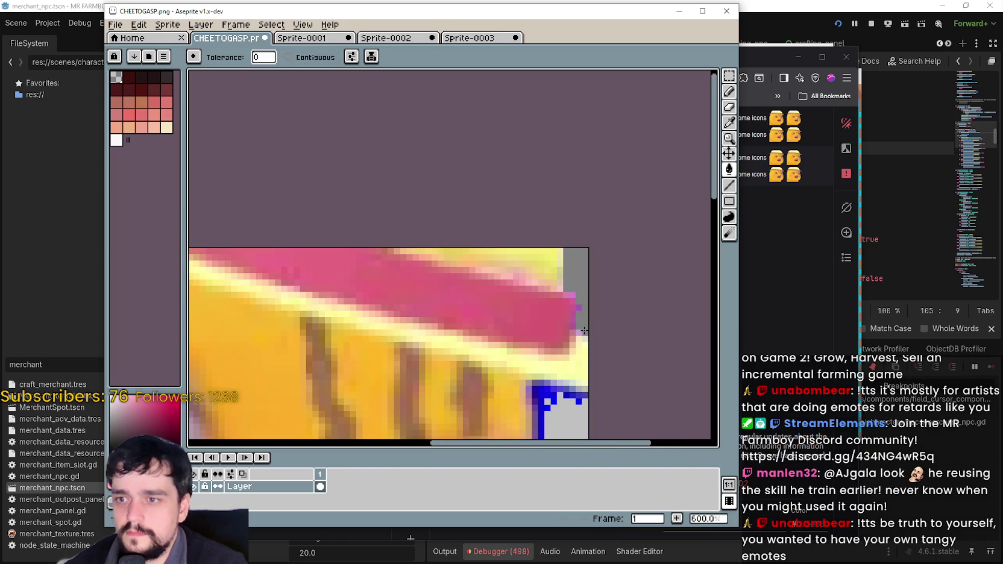
pyautogui.scroll(3, 582, 328)
pyautogui.scroll(-5, 574, 298)
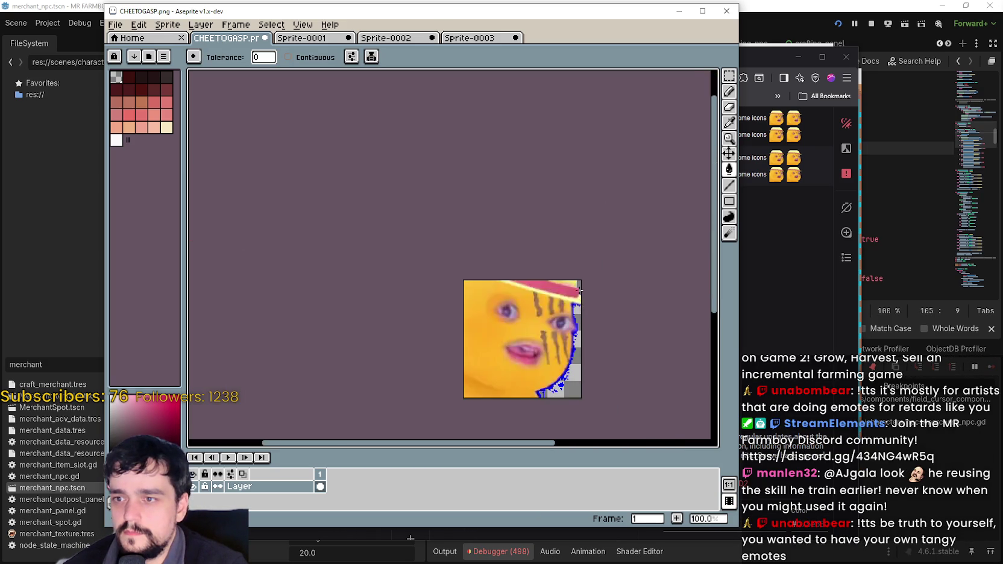
pyautogui.scroll(3, 578, 277)
pyautogui.scroll(1, 581, 264)
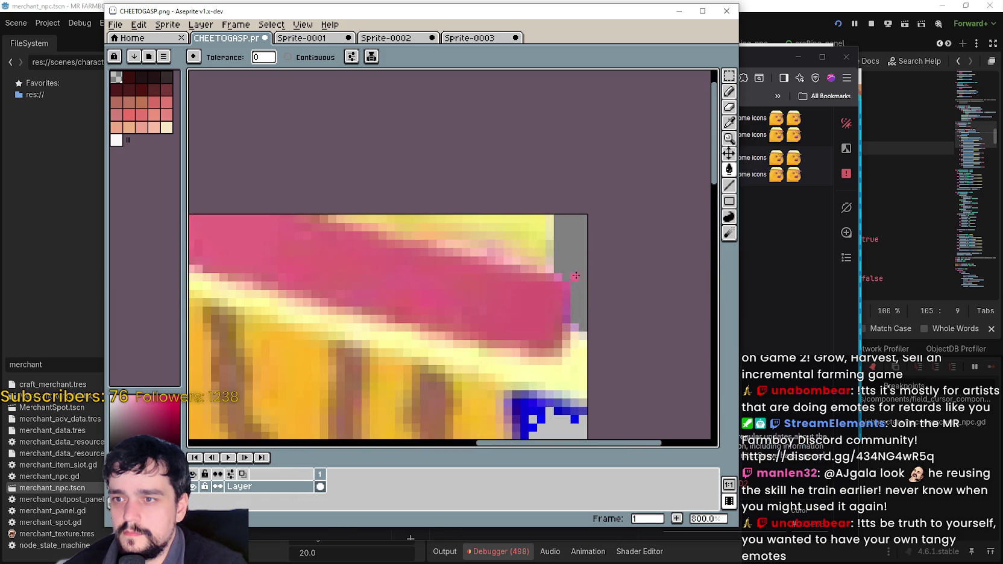
pyautogui.scroll(-3, 581, 330)
pyautogui.scroll(2, 583, 329)
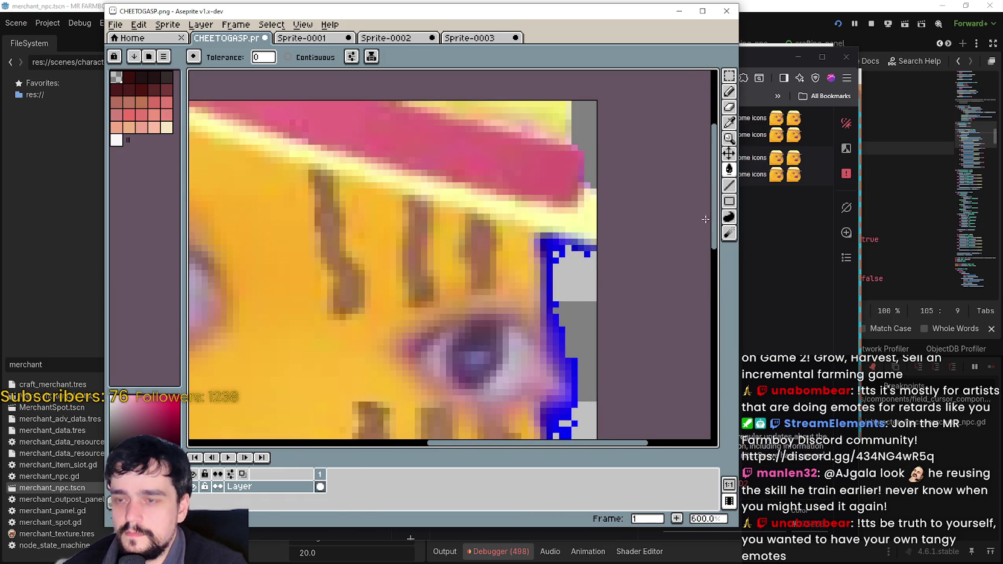
# - With straight lines, paint the lone blue pixel, blue-pink rows and dark-blue column grey
pyautogui.click(729, 185)
pyautogui.scroll(3, 563, 256)
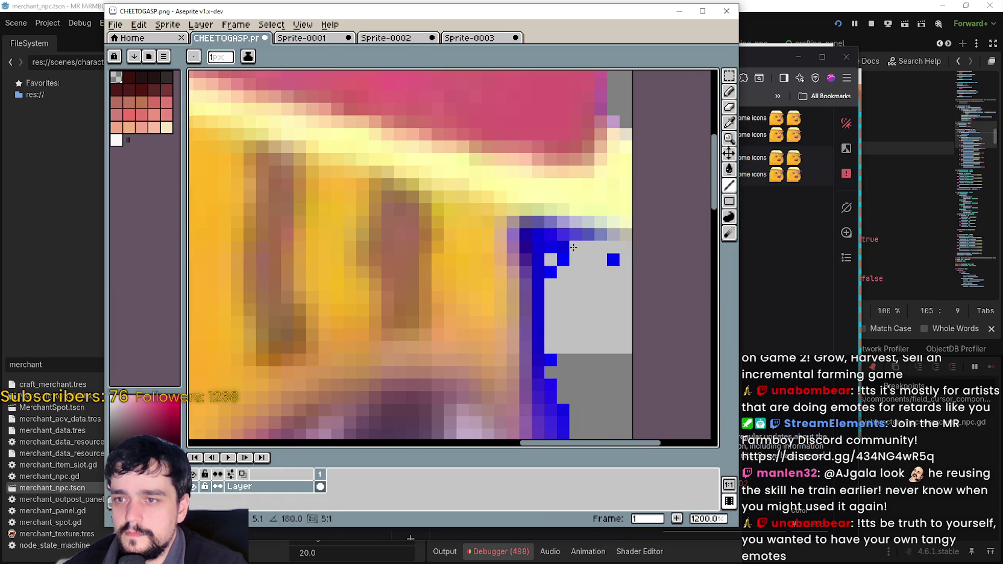
pyautogui.click(612, 259)
pyautogui.moveTo(604, 238)
pyautogui.mouseDown()
pyautogui.moveTo(536, 235)
pyautogui.moveTo(564, 221)
pyautogui.moveTo(534, 226)
pyautogui.moveTo(525, 265)
pyautogui.moveTo(525, 223)
pyautogui.moveTo(565, 241)
pyautogui.moveTo(525, 260)
pyautogui.mouseUp()
pyautogui.click(550, 272)
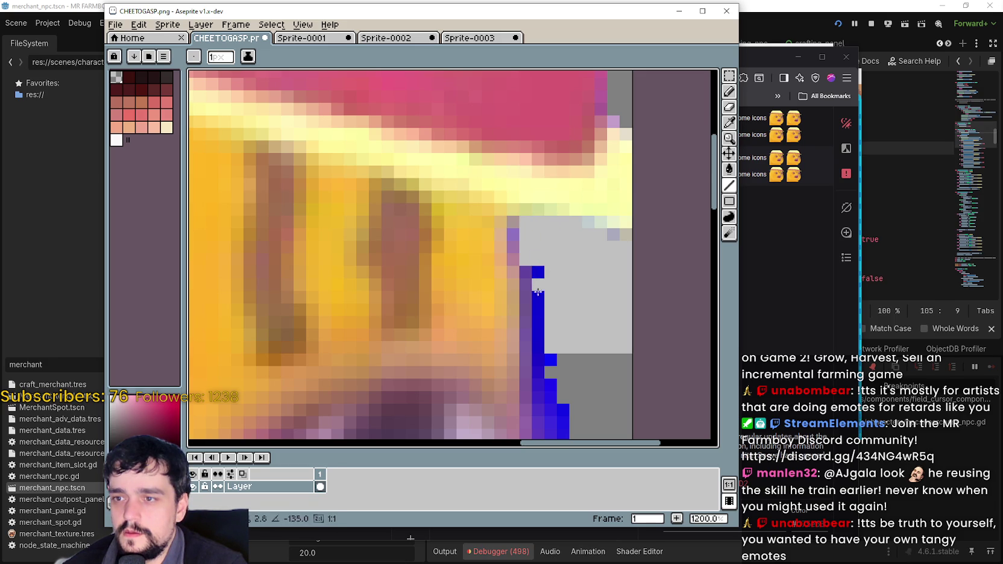
pyautogui.scroll(-1, 540, 304)
pyautogui.scroll(2, 543, 314)
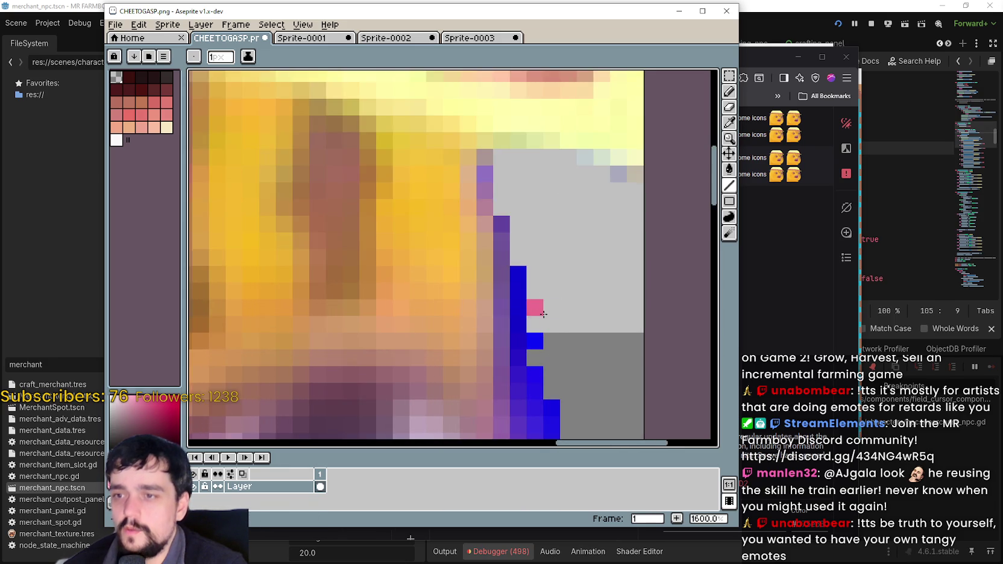
pyautogui.scroll(-3, 543, 314)
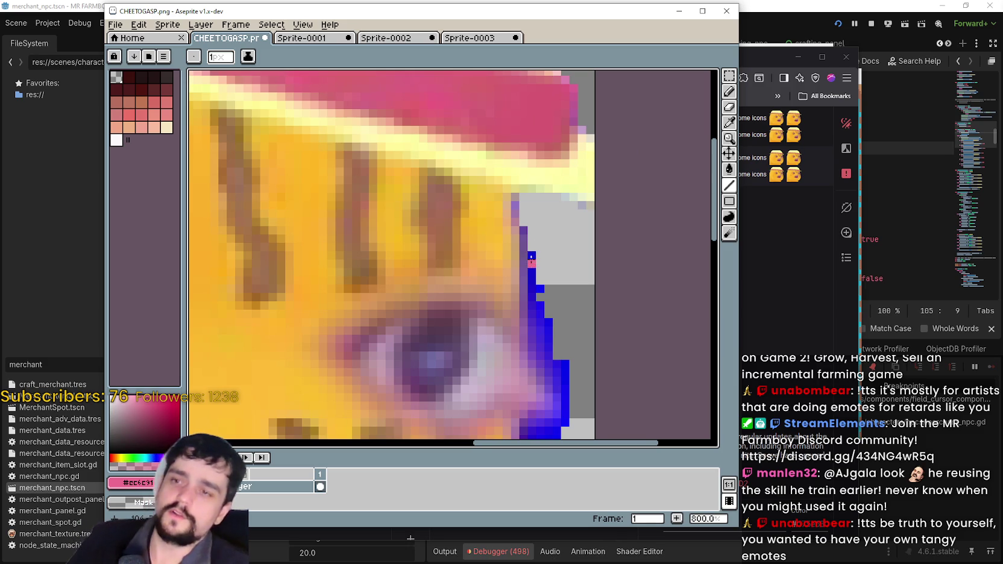
pyautogui.scroll(2, 533, 259)
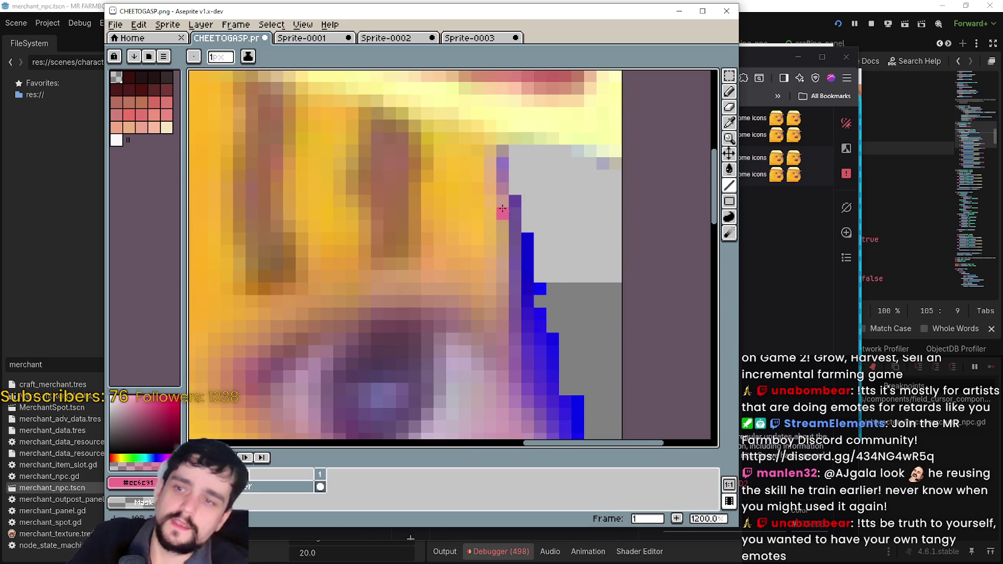
pyautogui.scroll(1, 539, 214)
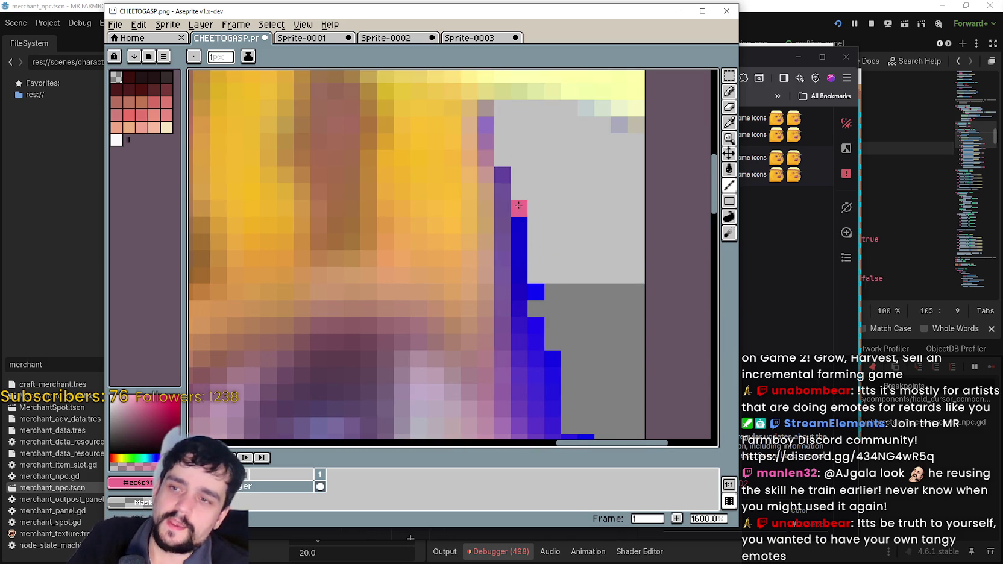
# - Erase the blue column beside the face, the top outline pixels and the staircase edge
pyautogui.moveTo(520, 211); pyautogui.dragTo(530, 301)
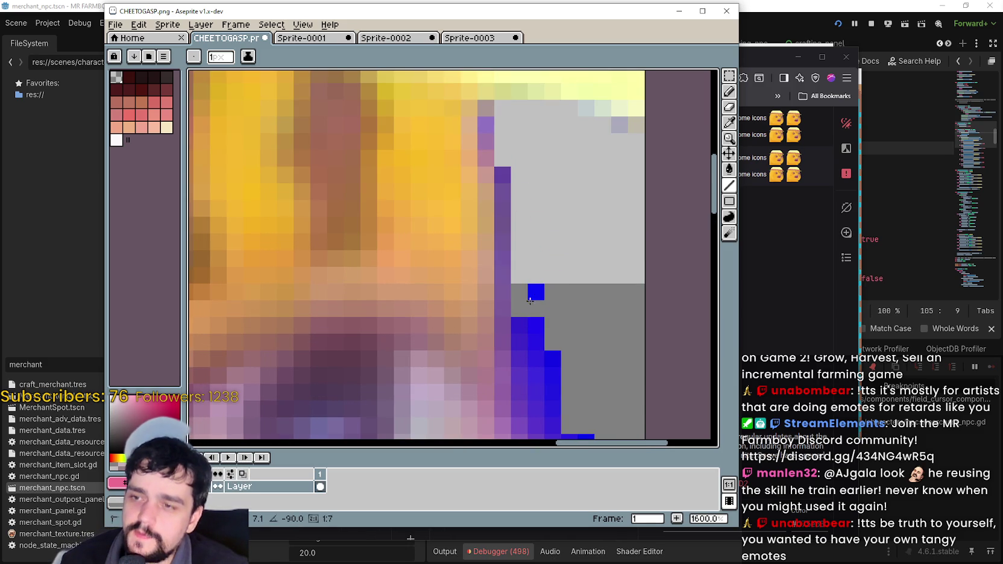
pyautogui.scroll(-1, 532, 243)
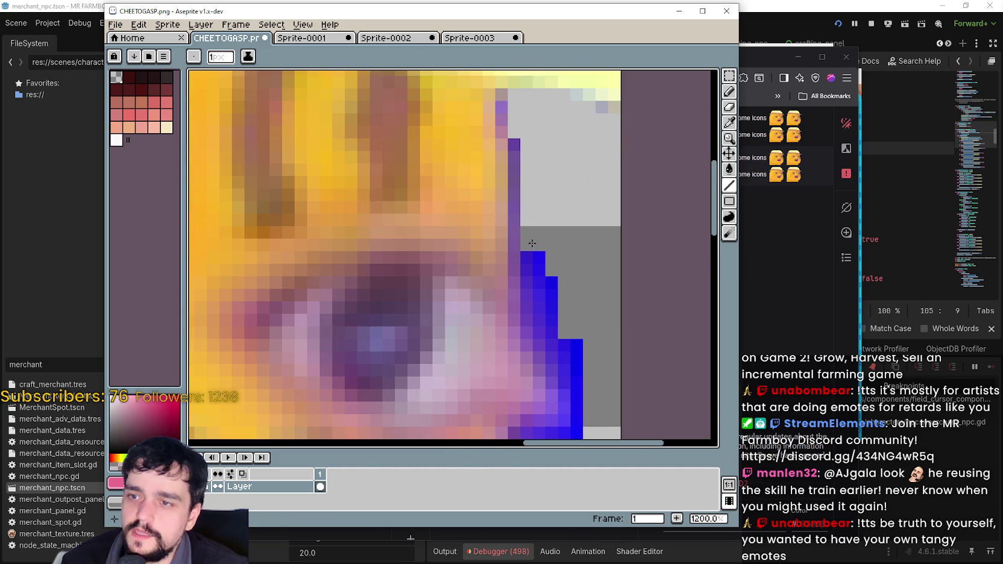
pyautogui.moveTo(532, 243)
pyautogui.mouseDown()
pyautogui.moveTo(540, 260)
pyautogui.moveTo(528, 265)
pyautogui.moveTo(551, 296)
pyautogui.mouseUp()
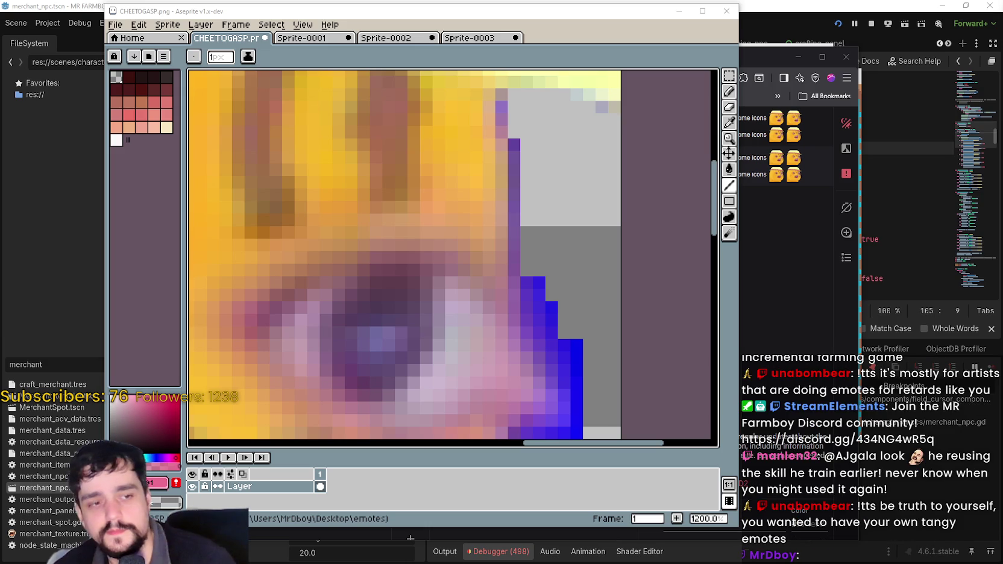
pyautogui.scroll(1, 362, 291)
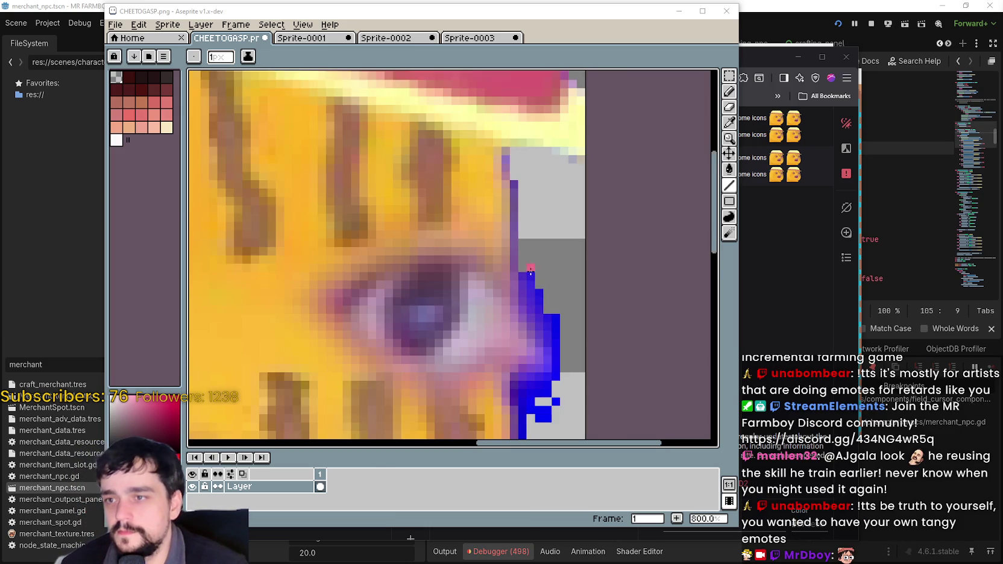
pyautogui.click(507, 179)
pyautogui.moveTo(524, 196); pyautogui.dragTo(522, 182)
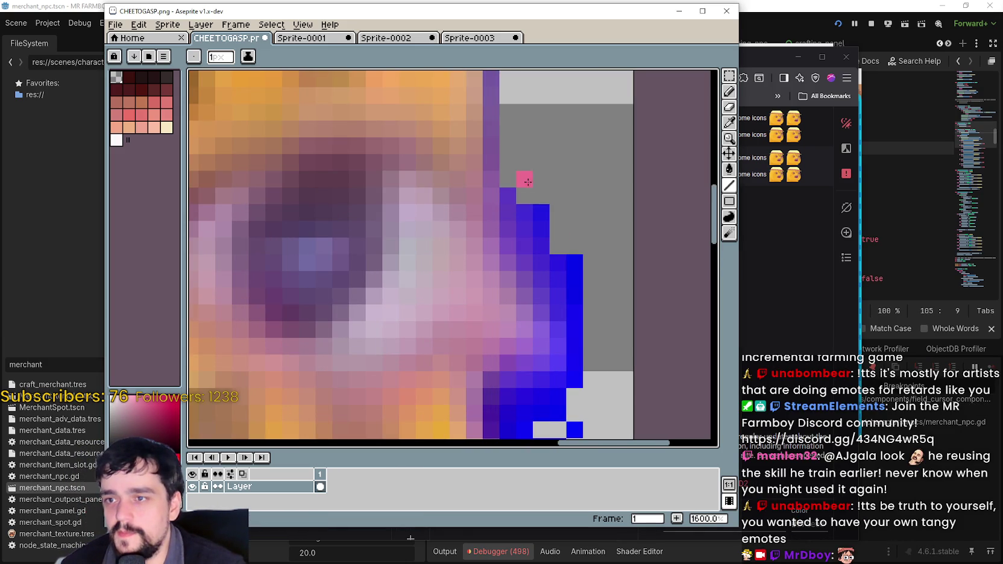
pyautogui.click(541, 212)
pyautogui.click(559, 268)
pyautogui.moveTo(559, 269)
pyautogui.mouseDown()
pyautogui.moveTo(574, 265)
pyautogui.moveTo(574, 325)
pyautogui.moveTo(534, 324)
pyautogui.moveTo(551, 250)
pyautogui.mouseUp()
pyautogui.scroll(5, 566, 306)
# - Erase blue cells along the shape edge, undo one stroke, and remove the lone stray pixel
pyautogui.click(534, 339)
pyautogui.click(517, 306)
pyautogui.scroll(-1, 569, 337)
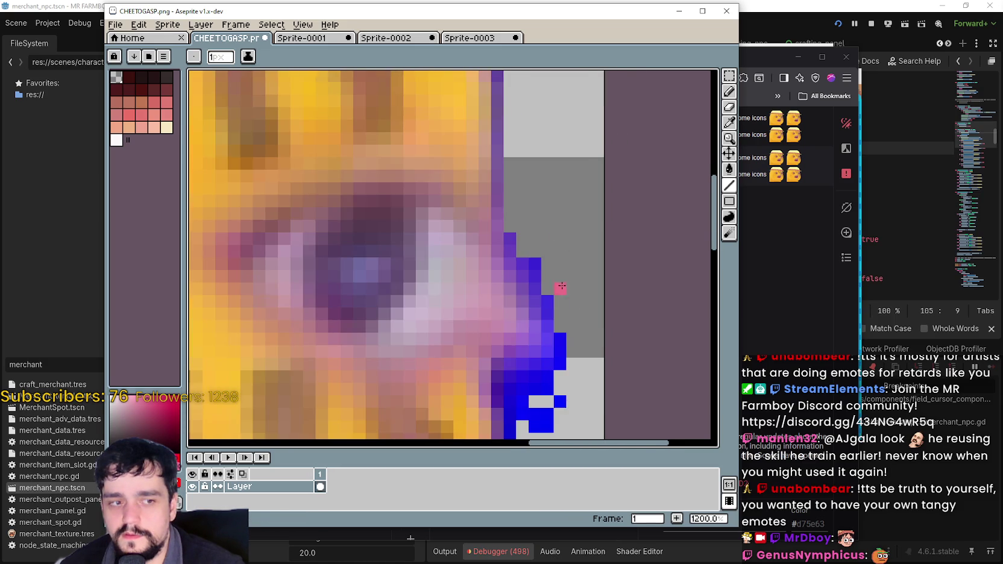
pyautogui.scroll(1, 560, 287)
pyautogui.scroll(-3, 573, 293)
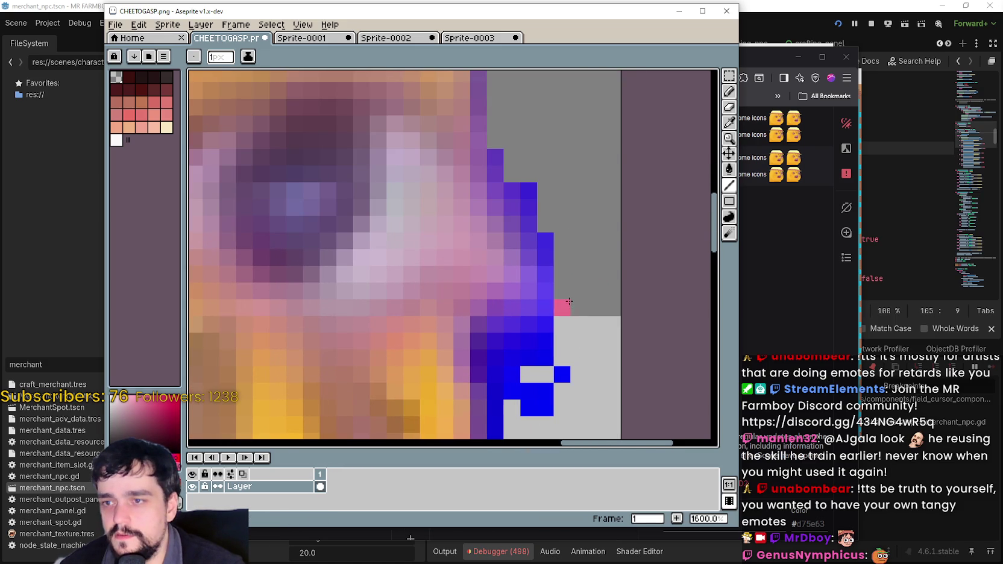
pyautogui.scroll(-2, 564, 219)
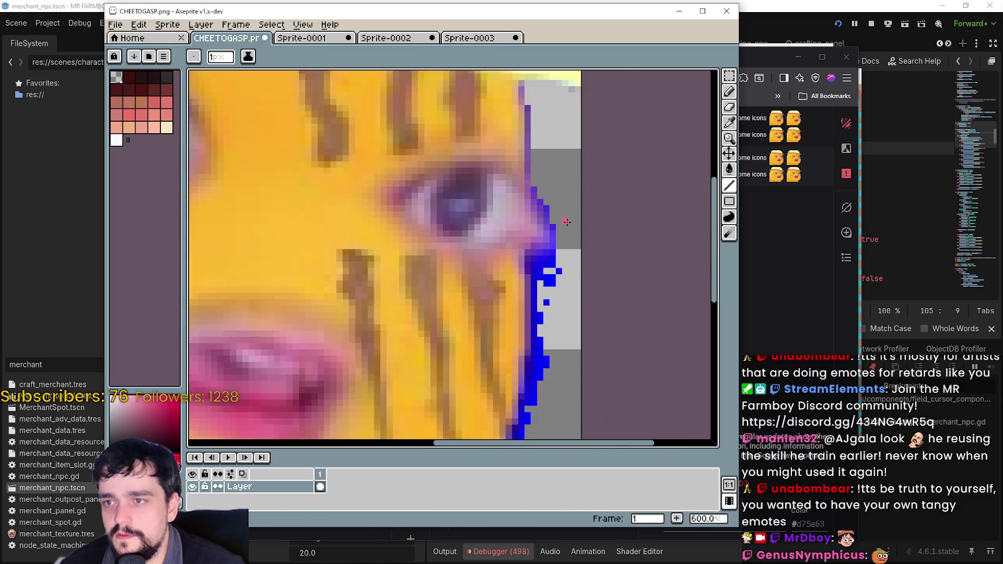
pyautogui.scroll(1, 548, 282)
pyautogui.hotkey('ctrl', 'z')
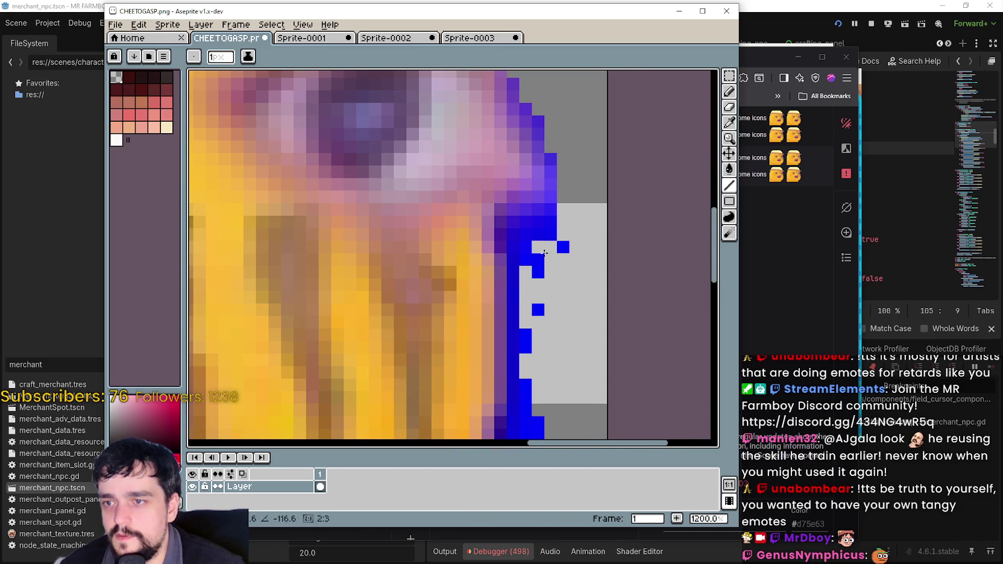
pyautogui.moveTo(544, 253)
pyautogui.mouseDown()
pyautogui.moveTo(551, 221)
pyautogui.moveTo(525, 247)
pyautogui.moveTo(526, 234)
pyautogui.moveTo(533, 271)
pyautogui.moveTo(562, 247)
pyautogui.moveTo(556, 273)
pyautogui.moveTo(568, 286)
pyautogui.moveTo(549, 269)
pyautogui.moveTo(552, 346)
pyautogui.mouseUp()
pyautogui.click(538, 310)
# - Erase the blue outline pixels down the right edge near the fangs
pyautogui.scroll(-2, 544, 289)
pyautogui.scroll(2, 569, 252)
pyautogui.scroll(-2, 592, 351)
pyautogui.scroll(2, 572, 265)
pyautogui.scroll(-2, 559, 334)
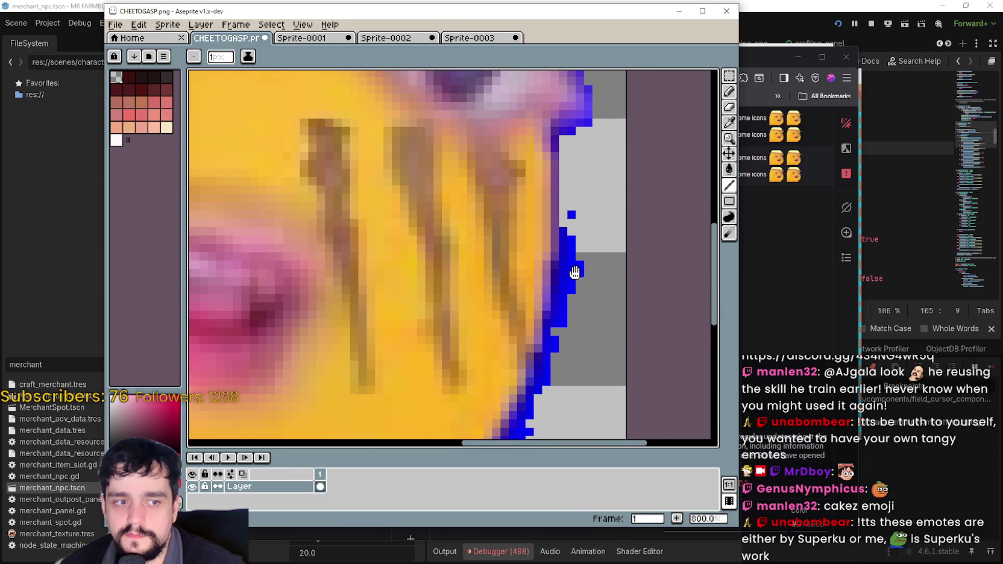
pyautogui.moveTo(575, 272); pyautogui.dragTo(584, 225)
pyautogui.scroll(2, 586, 234)
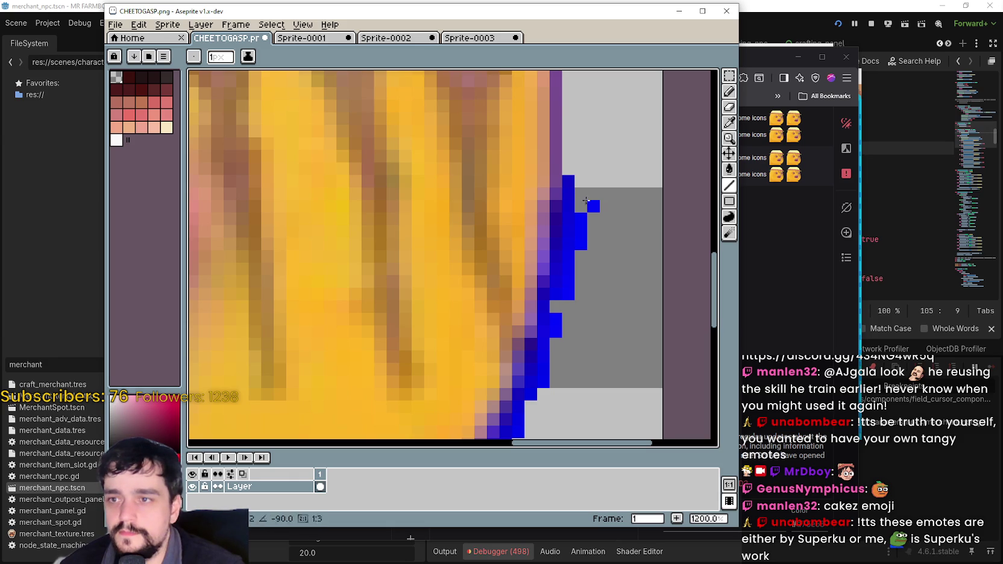
pyautogui.moveTo(586, 201); pyautogui.dragTo(583, 238)
pyautogui.moveTo(568, 181); pyautogui.dragTo(589, 269)
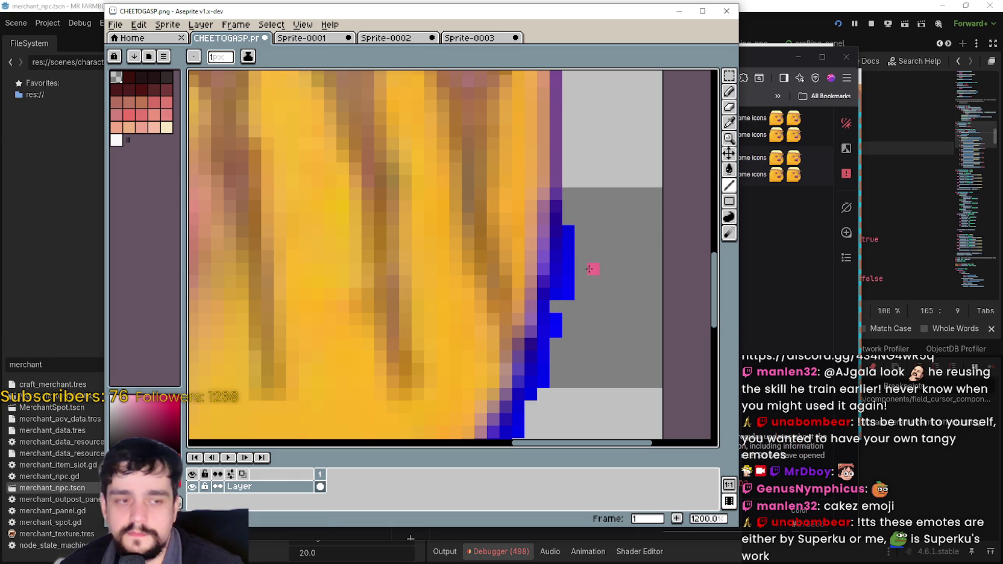
pyautogui.scroll(1, 594, 268)
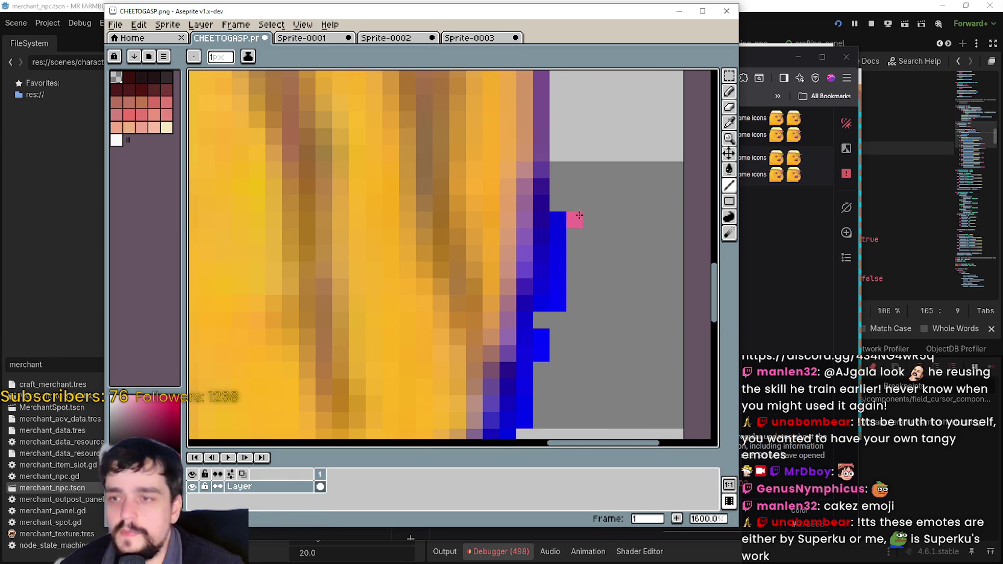
pyautogui.moveTo(569, 208)
pyautogui.mouseDown()
pyautogui.moveTo(555, 232)
pyautogui.moveTo(557, 336)
pyautogui.mouseUp()
pyautogui.scroll(-2, 545, 249)
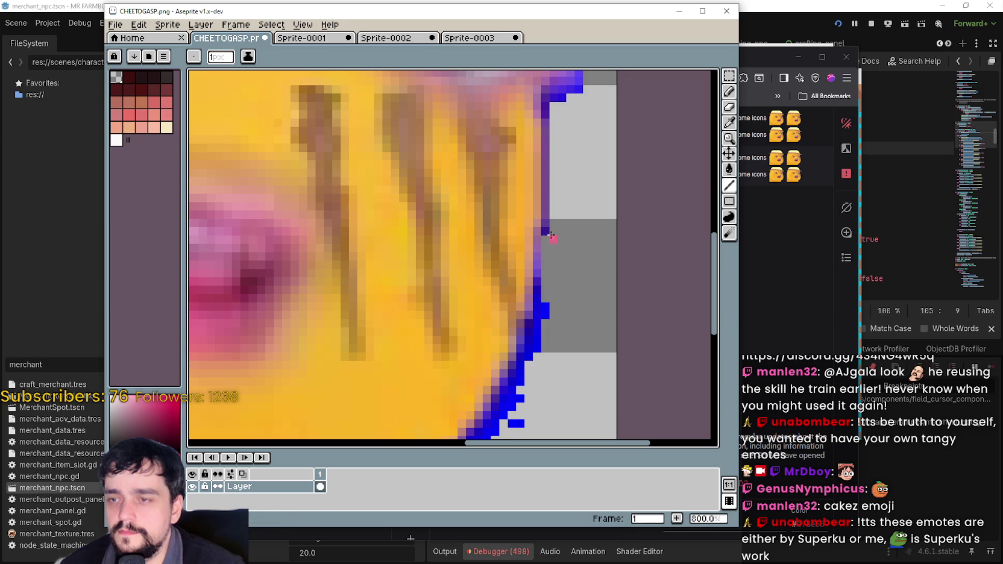
pyautogui.scroll(2, 569, 275)
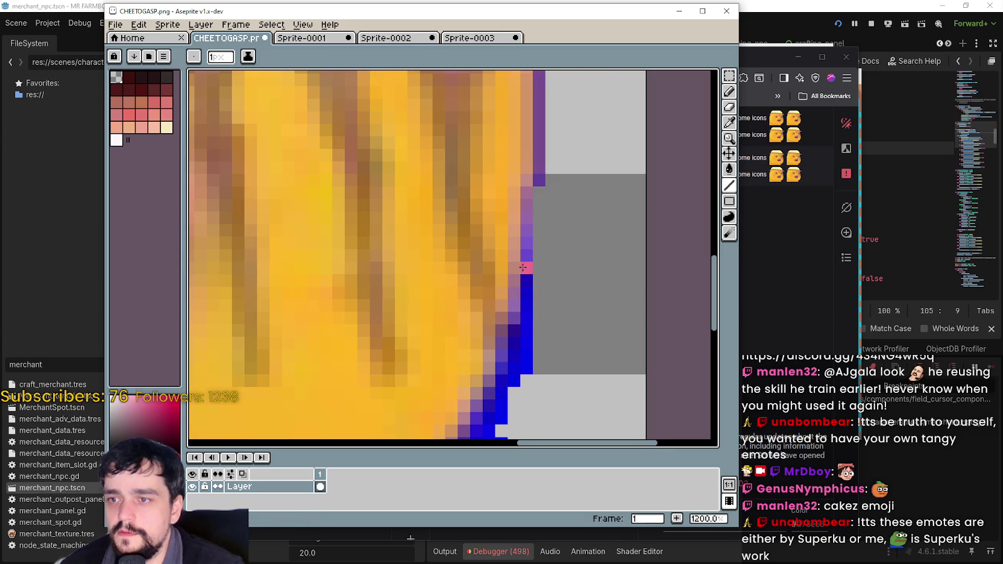
pyautogui.scroll(-2, 523, 267)
# - Erase the blue pixels along the curved lower edge and the bottom row
pyautogui.moveTo(526, 254)
pyautogui.mouseDown()
pyautogui.moveTo(530, 312)
pyautogui.moveTo(633, 260)
pyautogui.mouseUp()
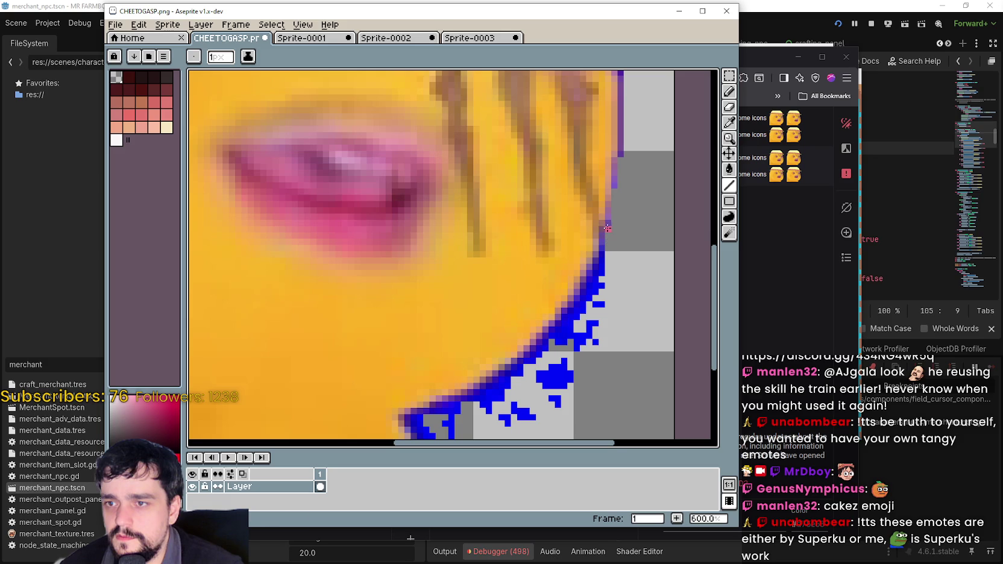
pyautogui.moveTo(608, 228)
pyautogui.mouseDown()
pyautogui.moveTo(662, 273)
pyautogui.moveTo(670, 238)
pyautogui.mouseUp()
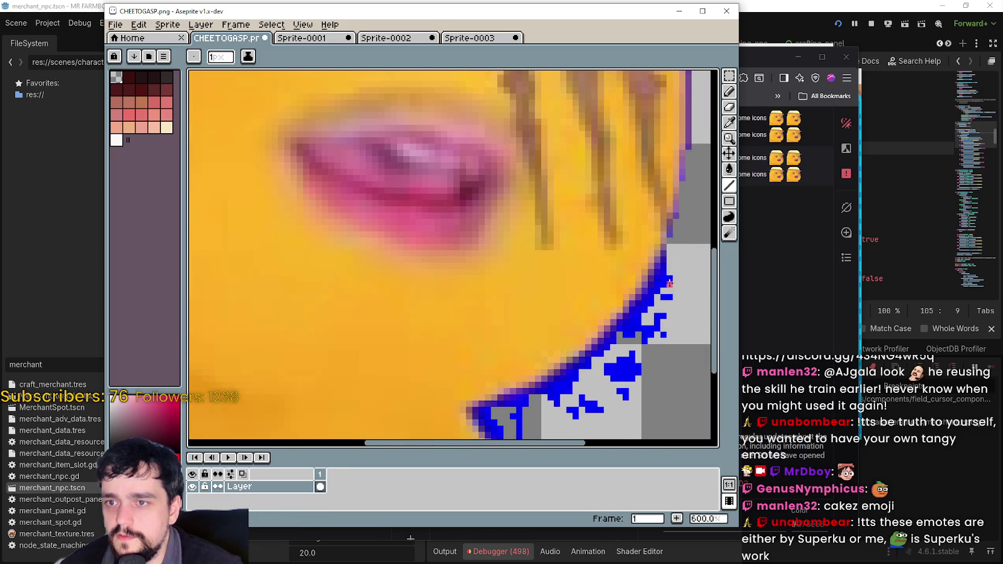
pyautogui.moveTo(669, 284)
pyautogui.mouseDown()
pyautogui.moveTo(664, 308)
pyautogui.moveTo(652, 303)
pyautogui.moveTo(630, 323)
pyautogui.moveTo(671, 286)
pyautogui.moveTo(662, 276)
pyautogui.mouseUp()
pyautogui.scroll(1, 671, 286)
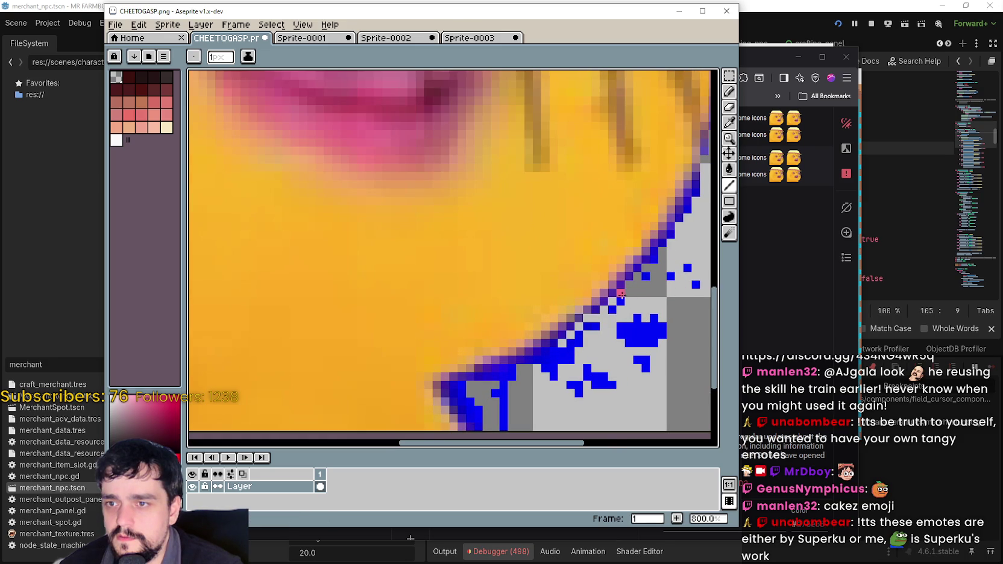
pyautogui.hscroll(3, 621, 294)
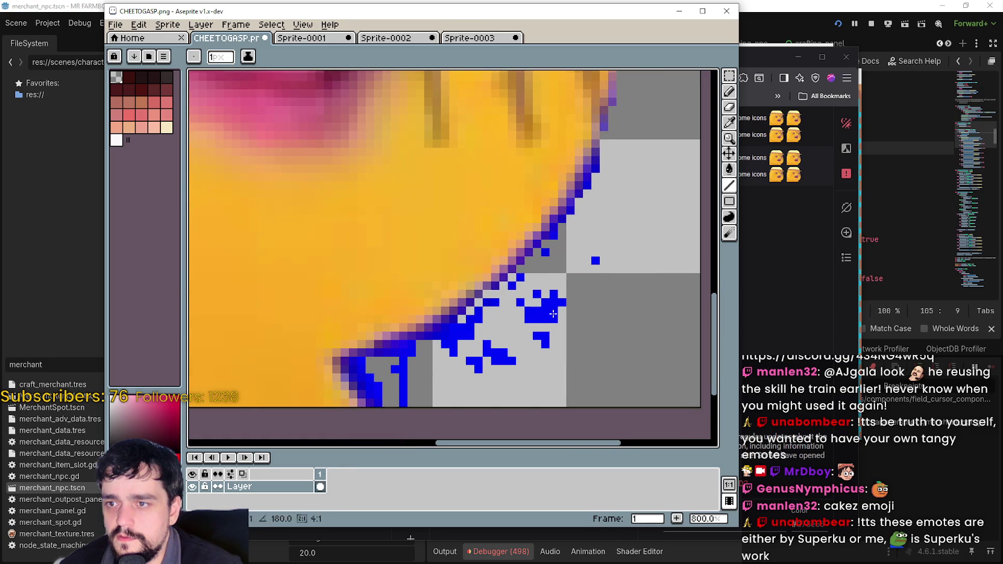
pyautogui.moveTo(552, 313)
pyautogui.mouseDown()
pyautogui.moveTo(567, 311)
pyautogui.moveTo(561, 295)
pyautogui.moveTo(487, 312)
pyautogui.mouseUp()
pyautogui.hscroll(-3, 632, 293)
pyautogui.scroll(3, 487, 312)
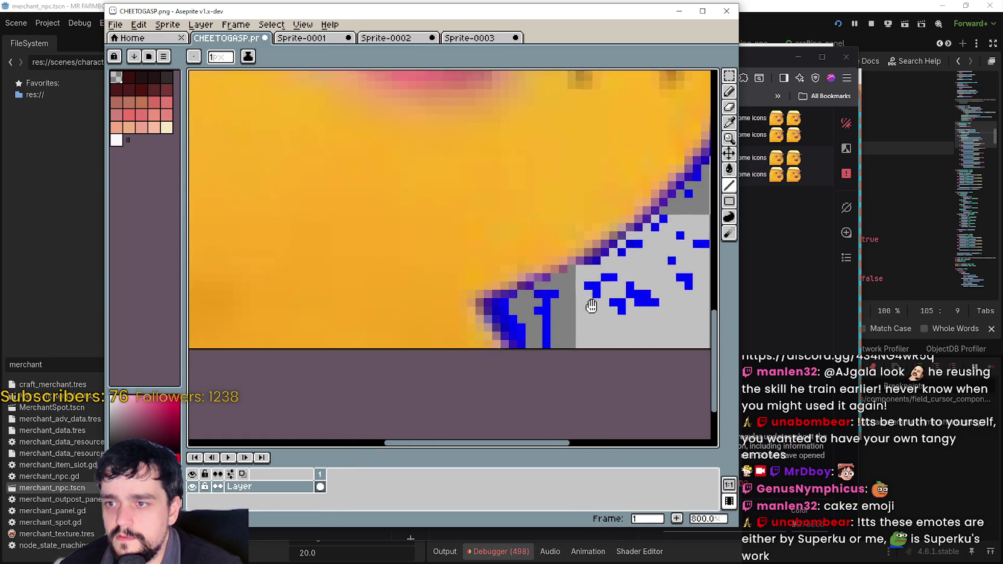
pyautogui.moveTo(600, 279)
pyautogui.mouseDown()
pyautogui.moveTo(481, 285)
pyautogui.moveTo(530, 310)
pyautogui.moveTo(485, 341)
pyautogui.moveTo(500, 374)
pyautogui.moveTo(452, 329)
pyautogui.moveTo(484, 376)
pyautogui.moveTo(439, 320)
pyautogui.mouseUp()
# - Erase the dark-blue and purple fringe pixels near the bottom edge
pyautogui.click(462, 357)
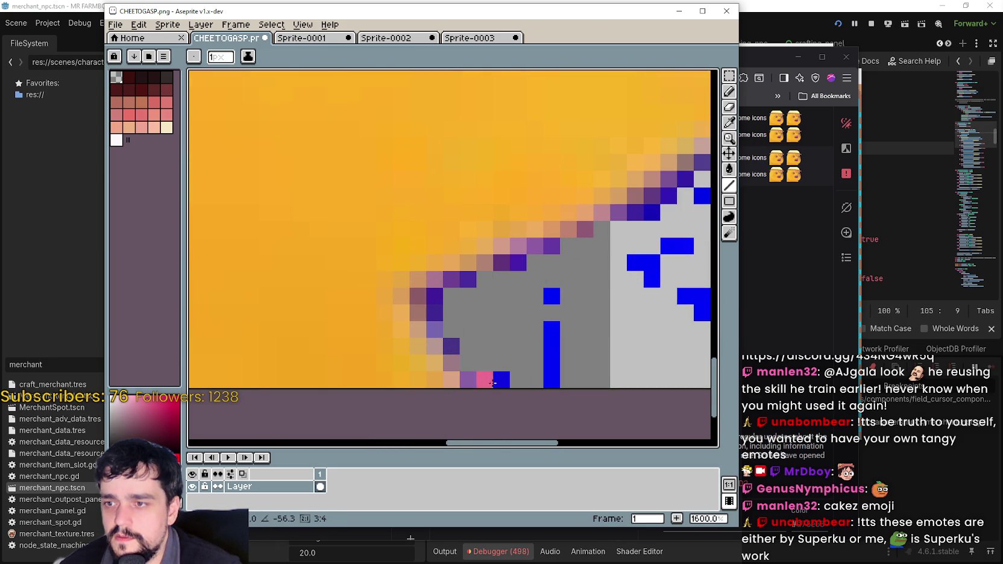
pyautogui.moveTo(492, 382); pyautogui.dragTo(473, 365)
pyautogui.click(451, 346)
pyautogui.moveTo(434, 330); pyautogui.dragTo(435, 313)
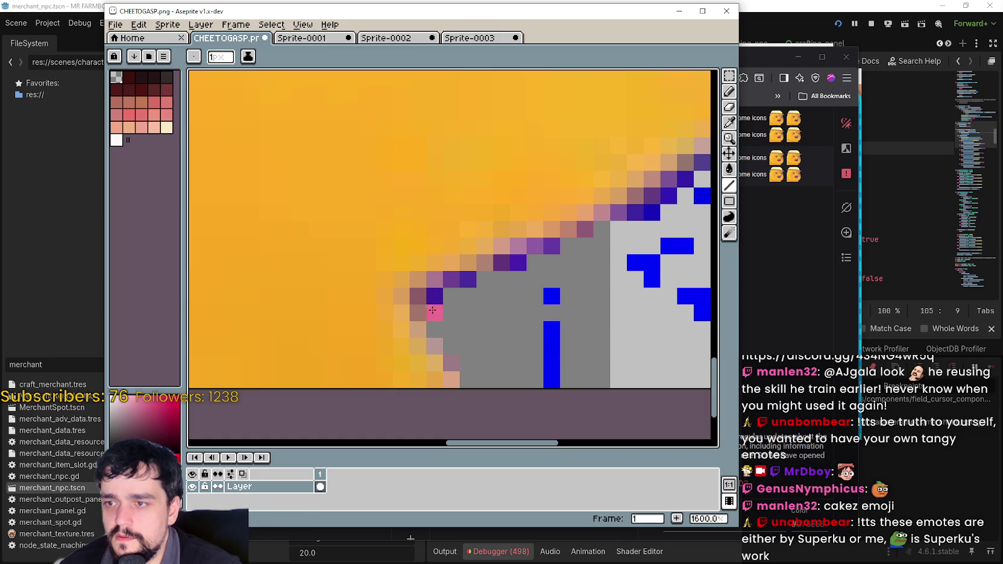
pyautogui.click(507, 264)
pyautogui.hscroll(4, 482, 290)
pyautogui.scroll(1, 482, 289)
pyautogui.hscroll(3, 401, 285)
pyautogui.scroll(3, 401, 286)
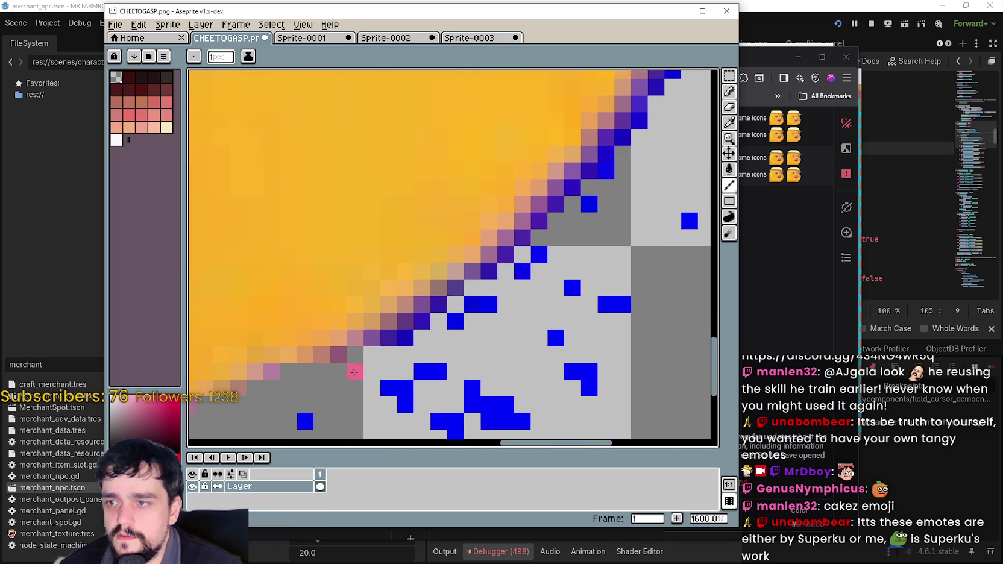
# - Erase the dark-blue outline along the diagonal edge and the leftover pink and purple pixels
pyautogui.moveTo(388, 355)
pyautogui.mouseDown()
pyautogui.moveTo(388, 338)
pyautogui.moveTo(604, 169)
pyautogui.mouseUp()
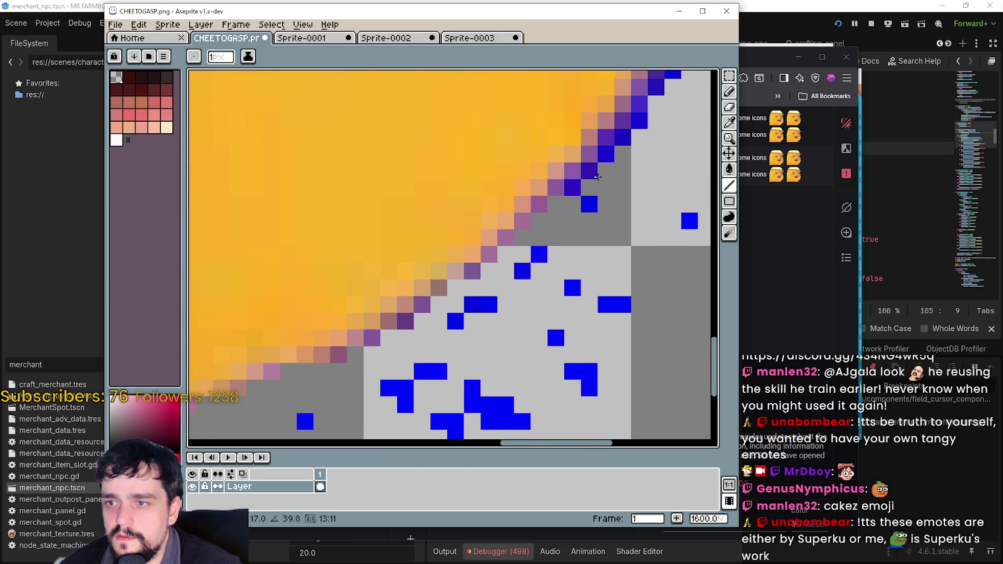
pyautogui.hscroll(4, 604, 164)
pyautogui.scroll(6, 605, 164)
pyautogui.moveTo(426, 367)
pyautogui.mouseDown()
pyautogui.moveTo(546, 227)
pyautogui.moveTo(533, 220)
pyautogui.mouseUp()
pyautogui.click(515, 278)
pyautogui.click(465, 312)
pyautogui.click(549, 212)
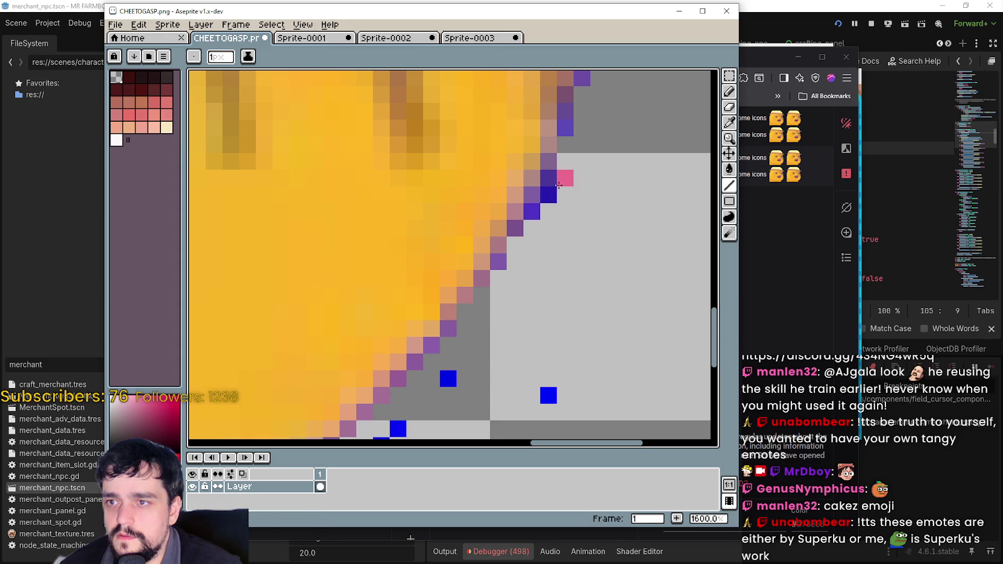
pyautogui.click(558, 186)
pyautogui.click(548, 178)
pyautogui.click(548, 195)
pyautogui.click(531, 211)
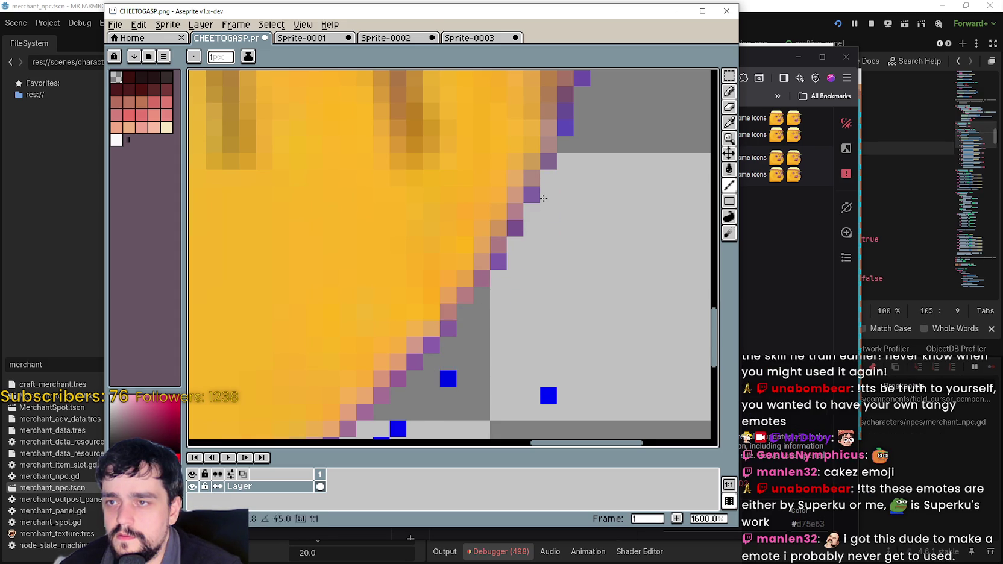
pyautogui.scroll(-2, 543, 198)
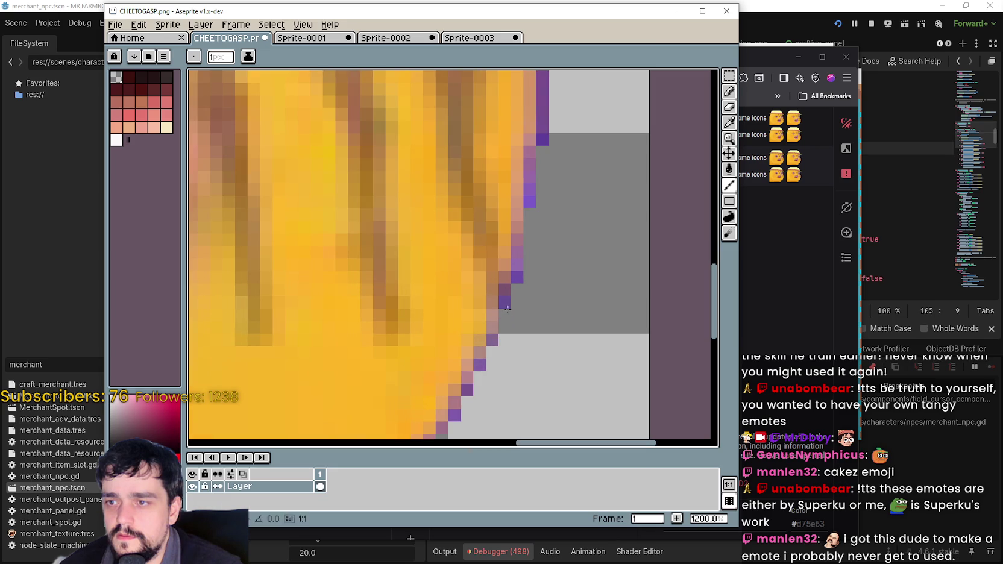
# - Erase the dark-purple pixels running up the face's right edge
pyautogui.click(507, 305)
pyautogui.scroll(2, 542, 238)
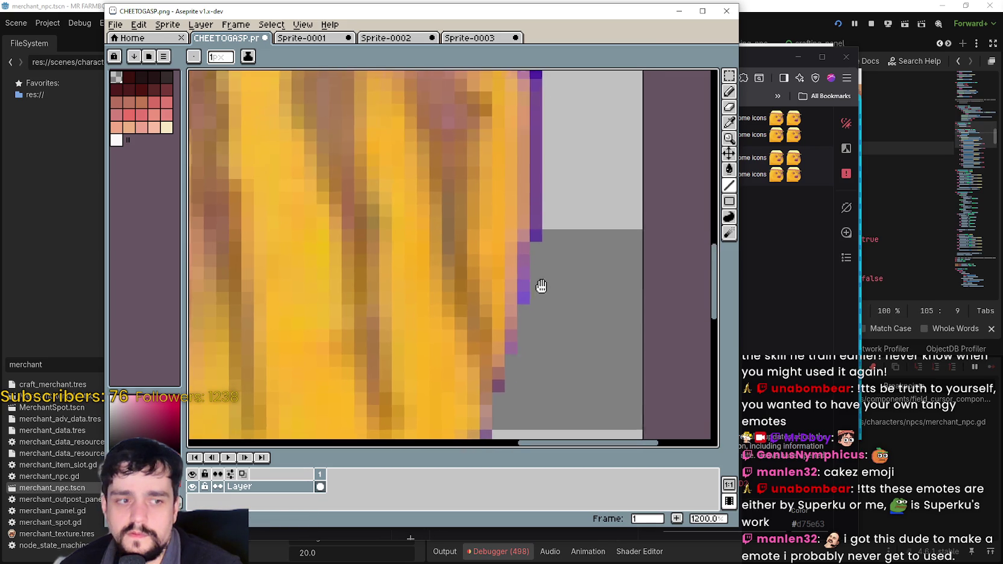
pyautogui.scroll(1, 546, 279)
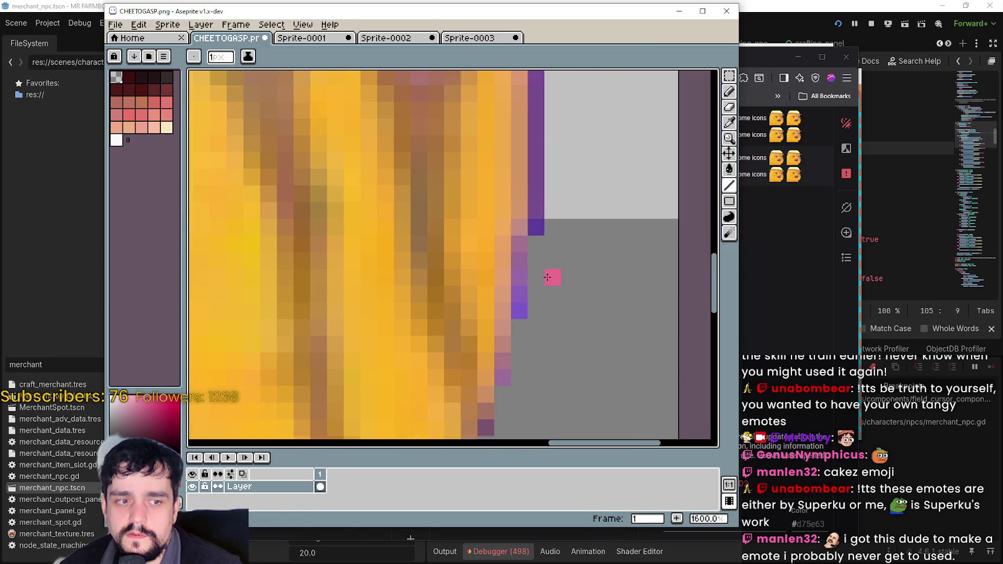
pyautogui.moveTo(540, 237); pyautogui.dragTo(539, 190)
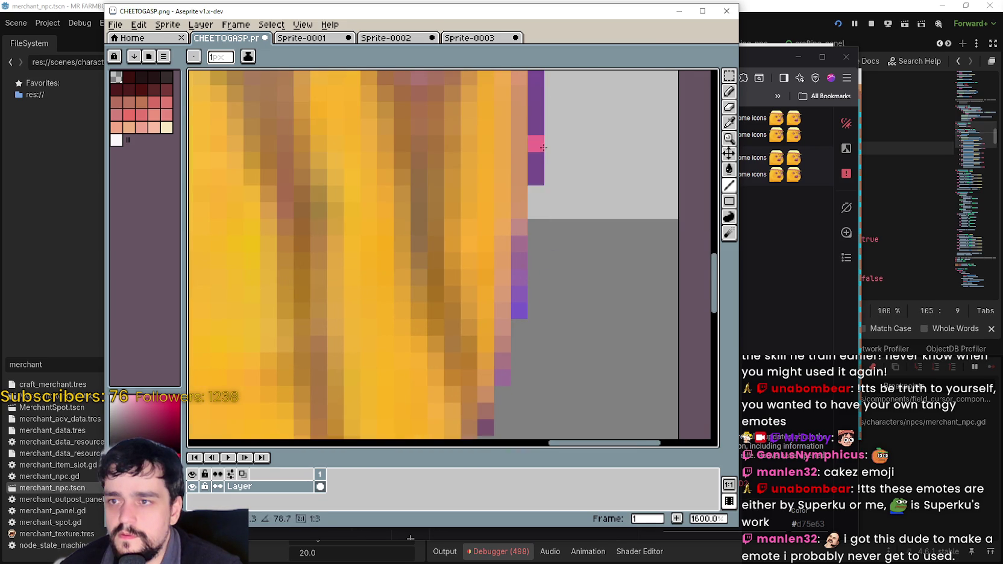
pyautogui.scroll(-3, 547, 159)
pyautogui.scroll(3, 545, 154)
pyautogui.moveTo(535, 347); pyautogui.dragTo(537, 139)
pyautogui.scroll(-3, 537, 138)
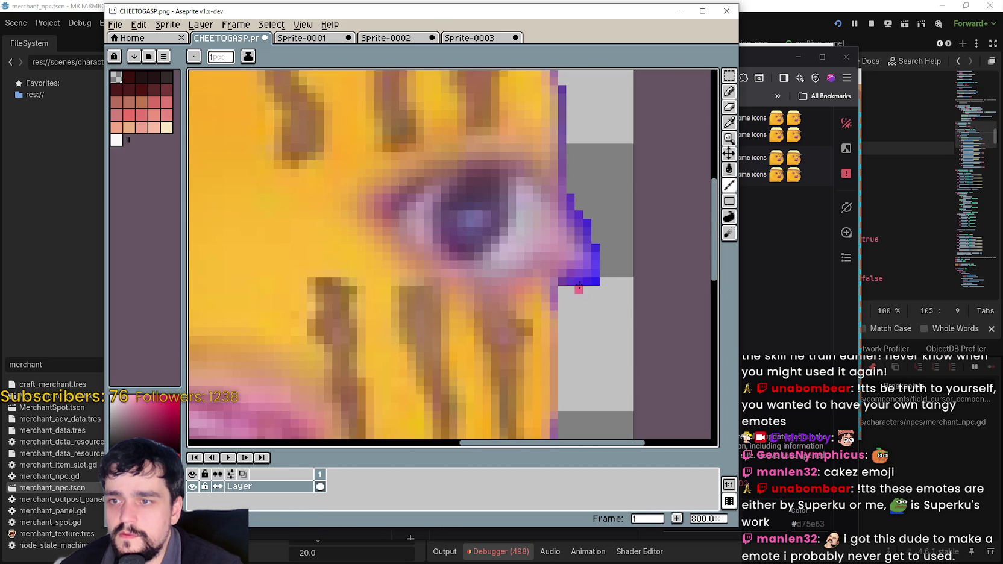
# - Erase the stray blue and purple pixels around the eye and the purple column above it
pyautogui.moveTo(579, 284)
pyautogui.mouseDown()
pyautogui.moveTo(625, 281)
pyautogui.moveTo(585, 205)
pyautogui.mouseUp()
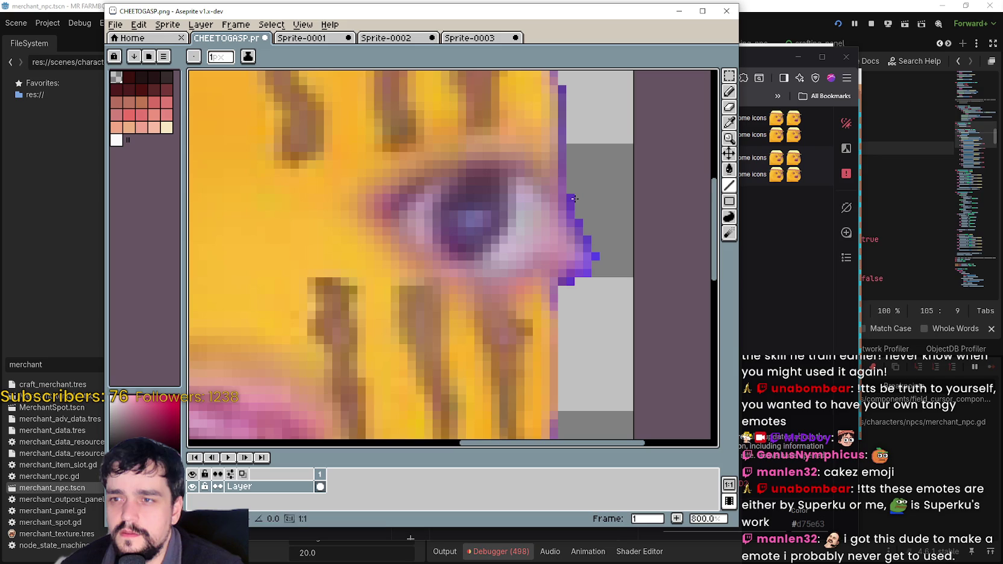
pyautogui.scroll(3, 604, 248)
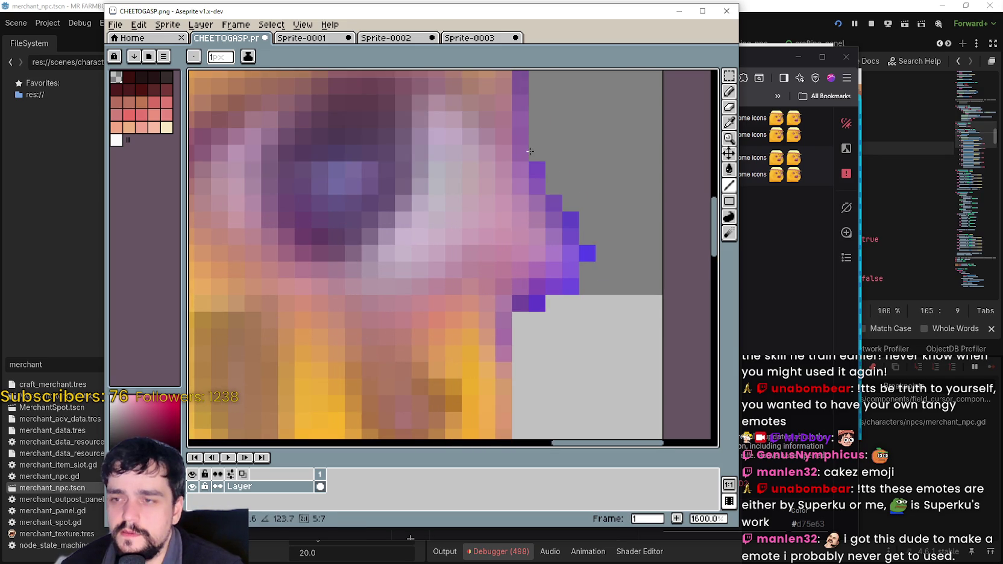
pyautogui.click(566, 212)
pyautogui.rightClick(587, 251)
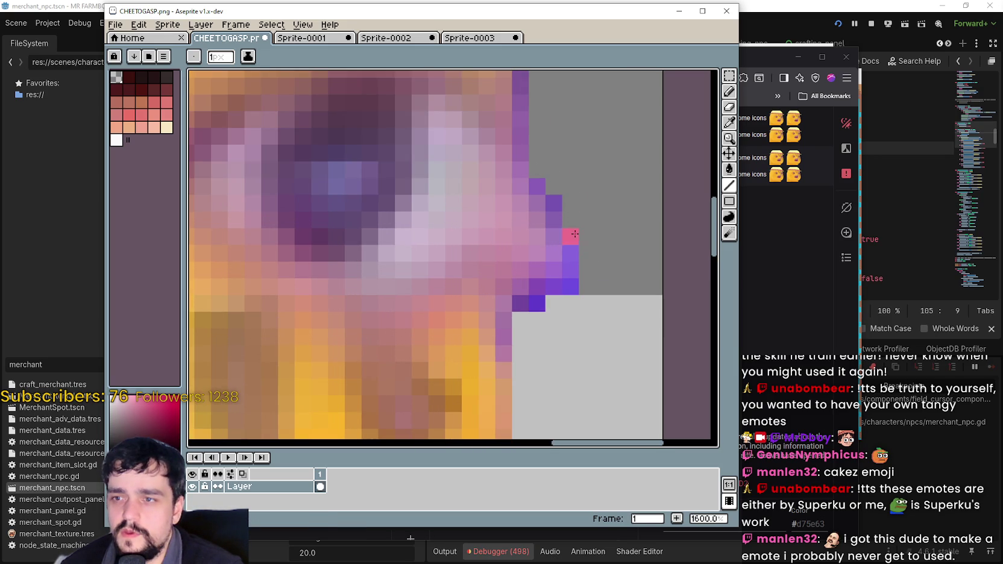
pyautogui.rightClick(537, 303)
pyautogui.rightClick(522, 302)
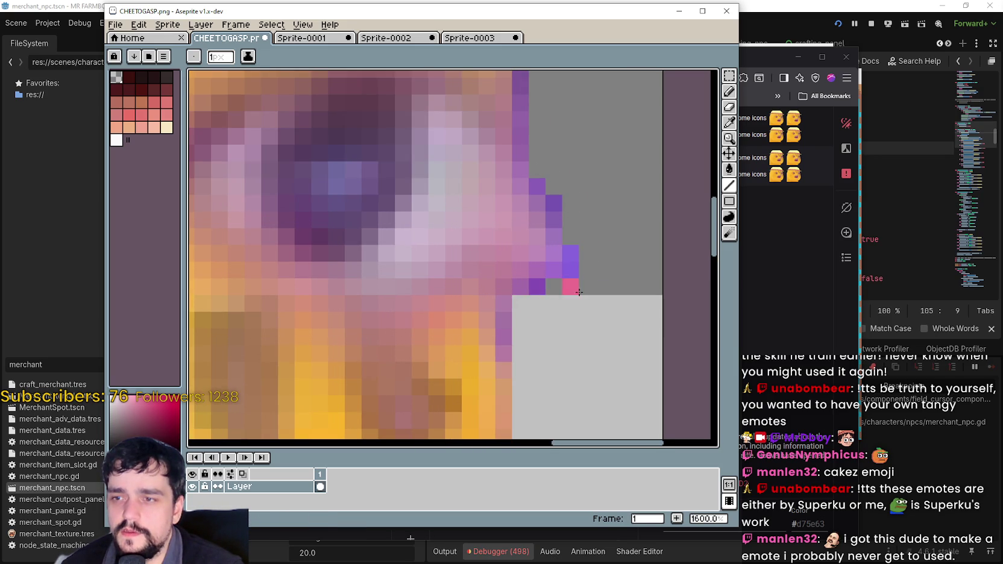
pyautogui.scroll(5, 578, 292)
pyautogui.rightClick(585, 352)
pyautogui.rightClick(586, 336)
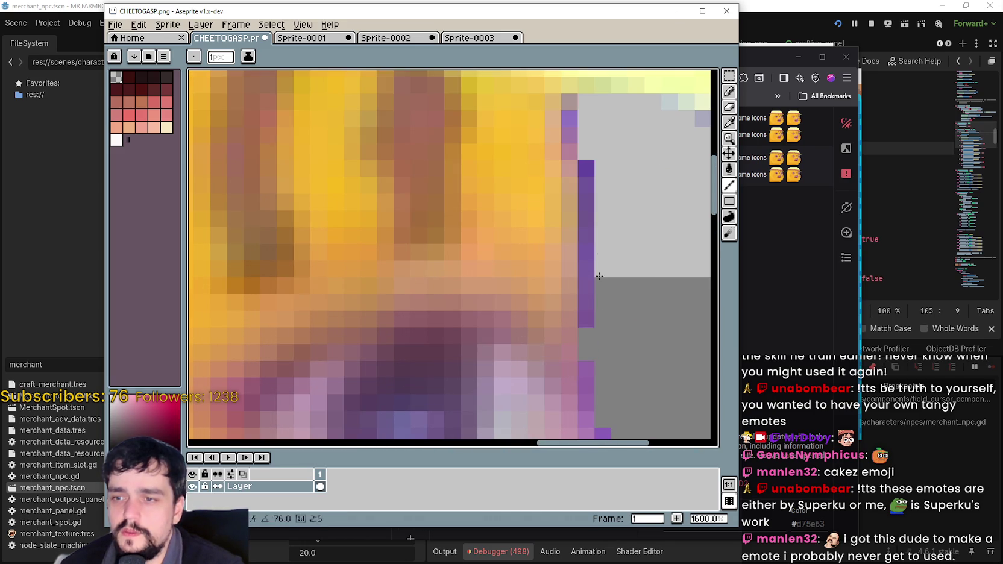
pyautogui.moveTo(599, 317); pyautogui.dragTo(600, 168)
pyautogui.scroll(-3, 578, 363)
pyautogui.moveTo(579, 363); pyautogui.dragTo(567, 291)
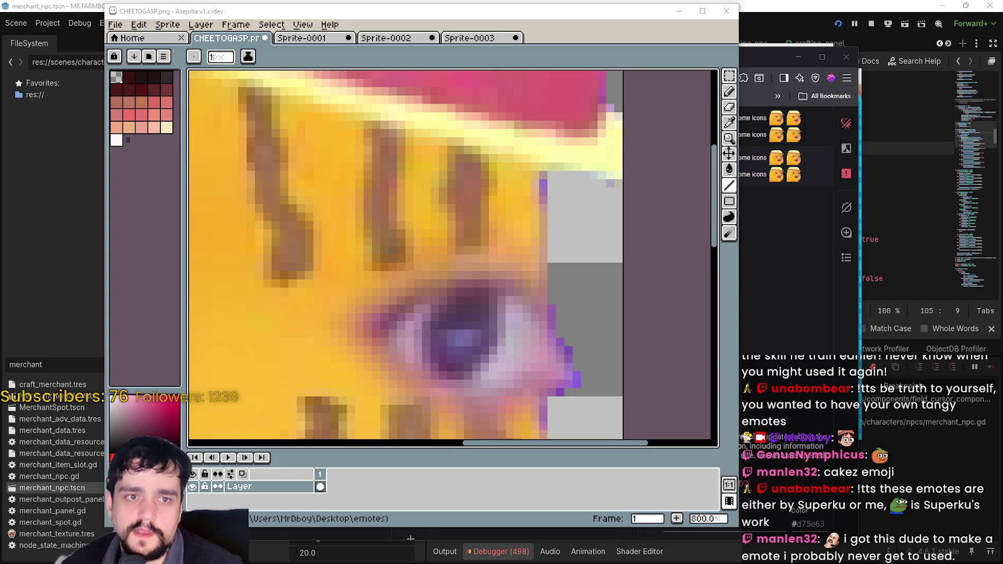
# - Erase the blue specks below the chin and in the lower background
pyautogui.scroll(2, 541, 358)
pyautogui.scroll(-3, 541, 358)
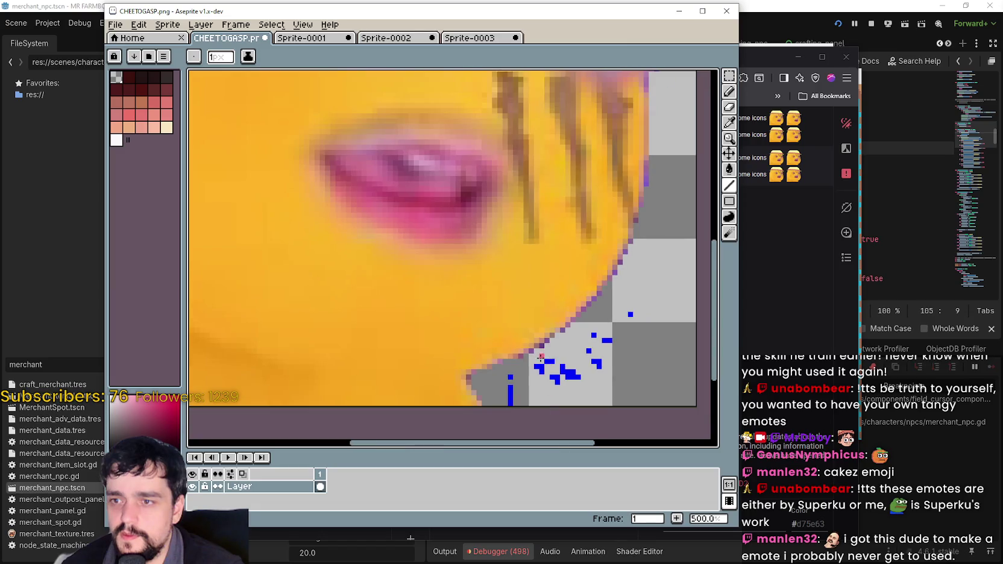
pyautogui.scroll(4, 540, 357)
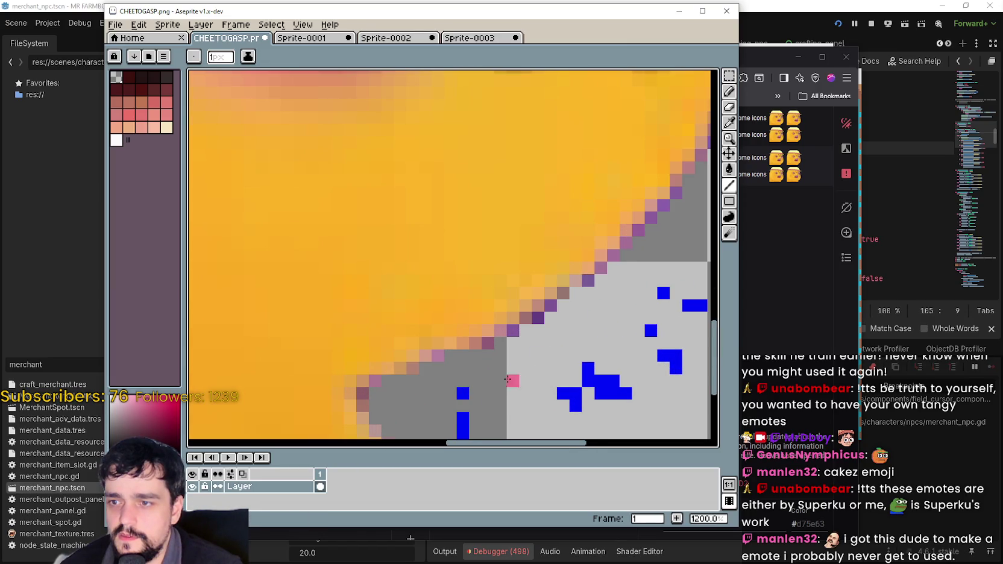
pyautogui.scroll(-2, 507, 378)
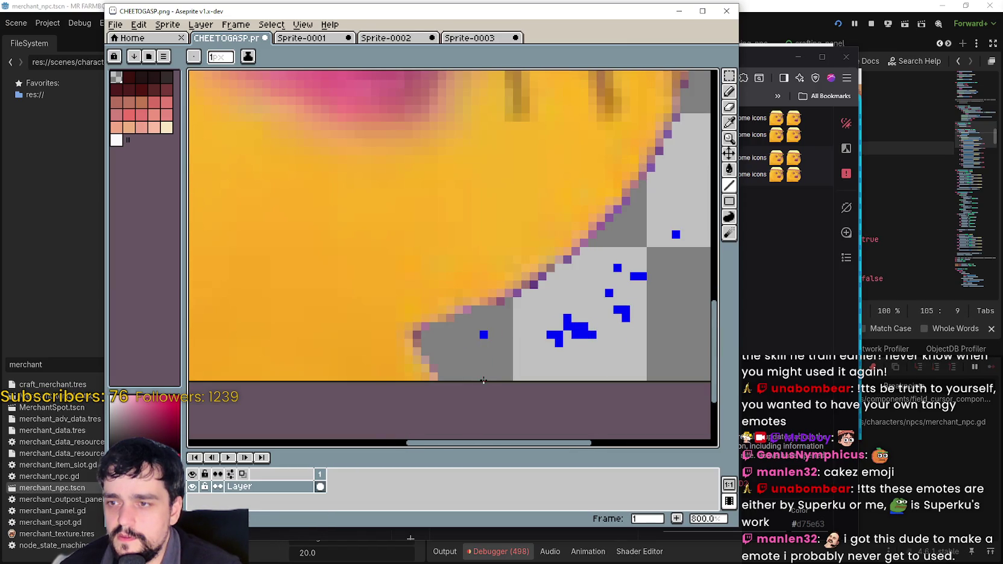
pyautogui.moveTo(544, 336)
pyautogui.mouseDown()
pyautogui.moveTo(637, 313)
pyautogui.moveTo(571, 326)
pyautogui.mouseUp()
pyautogui.hscroll(3, 565, 320)
pyautogui.scroll(1, 542, 326)
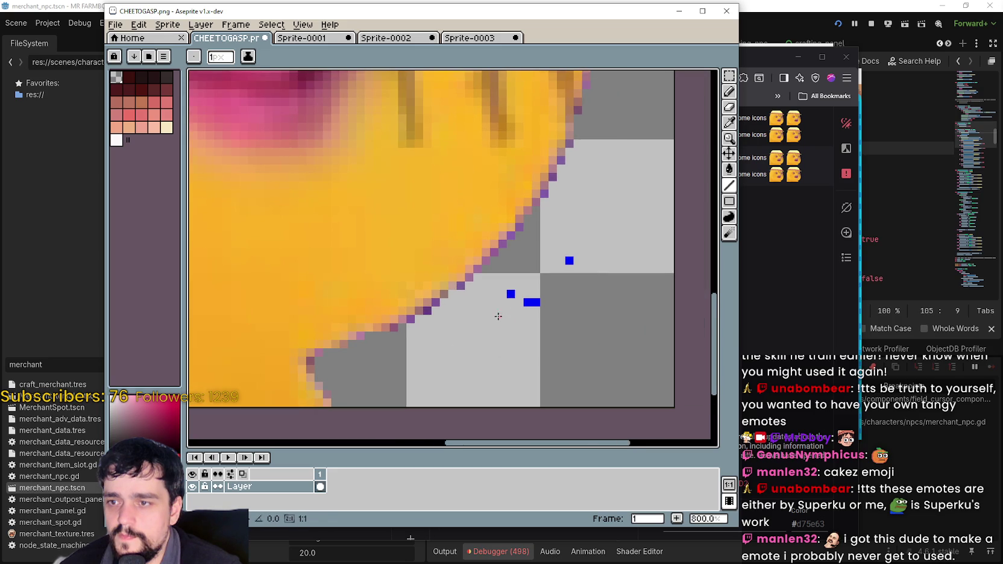
pyautogui.moveTo(497, 316); pyautogui.dragTo(542, 299)
pyautogui.click(511, 295)
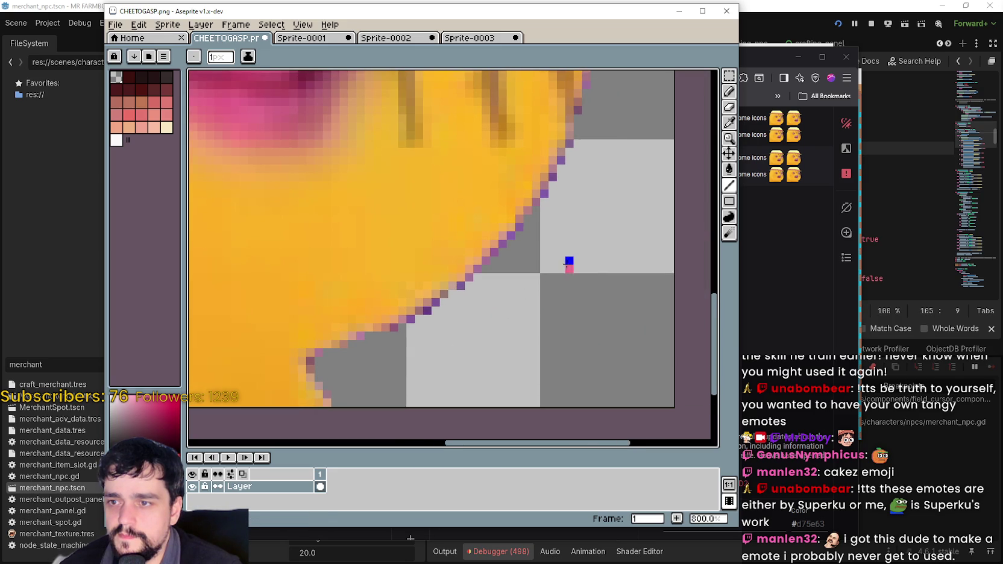
pyautogui.scroll(3, 566, 263)
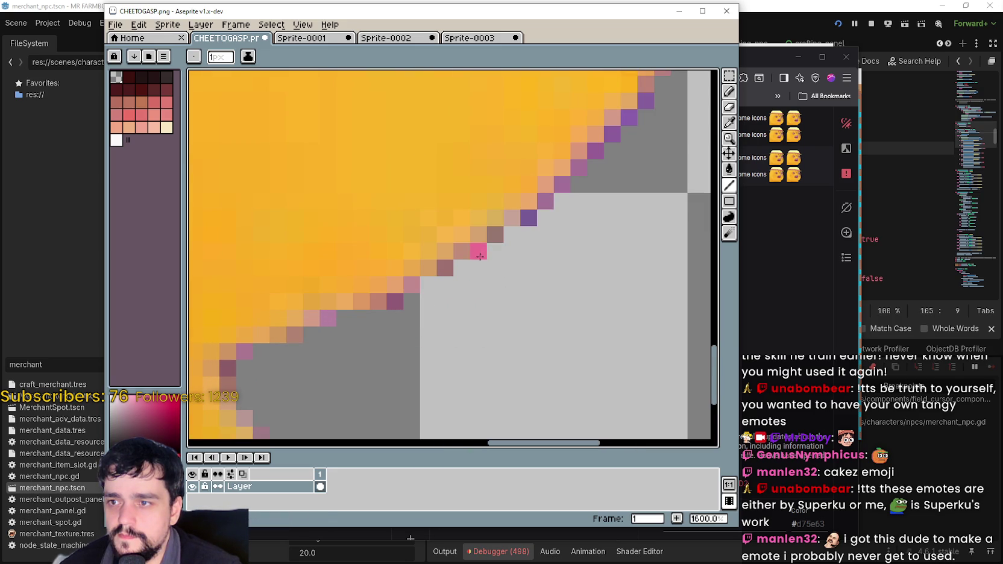
pyautogui.scroll(-3, 331, 317)
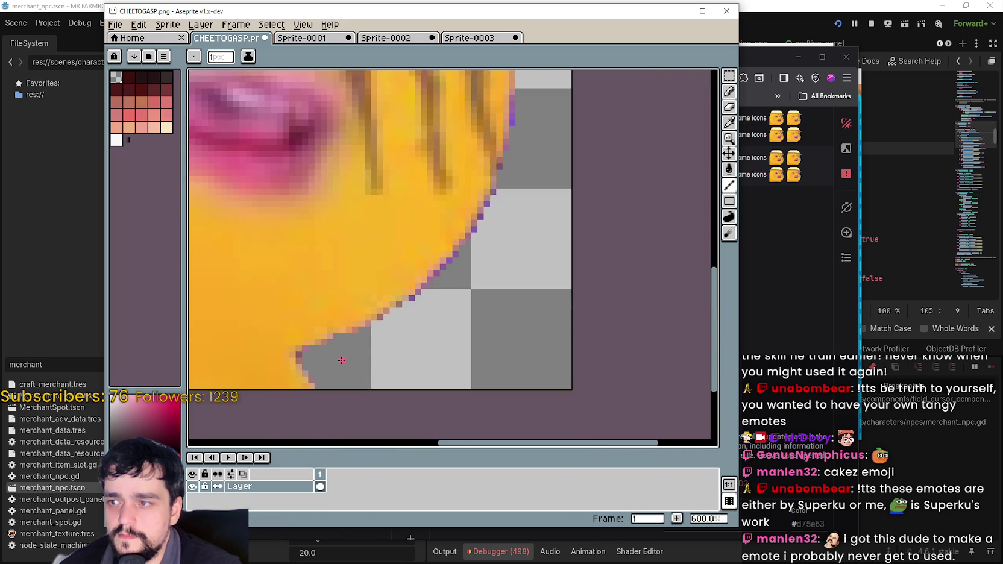
pyautogui.scroll(3, 518, 249)
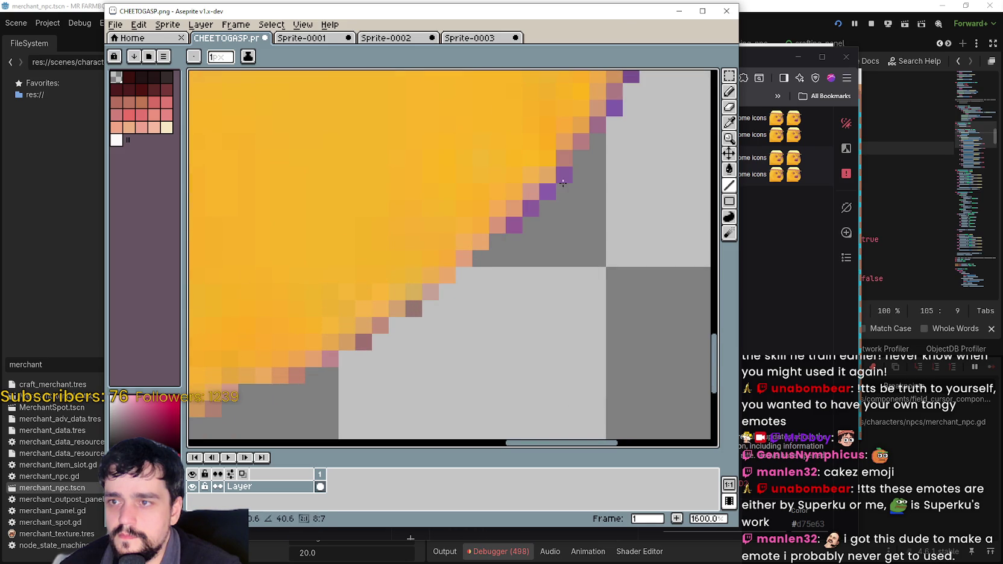
pyautogui.moveTo(573, 181); pyautogui.dragTo(388, 329)
# - At 800% zoom, repaint a purple edge pixel beside the right eye in pink
pyautogui.scroll(-1, 491, 269)
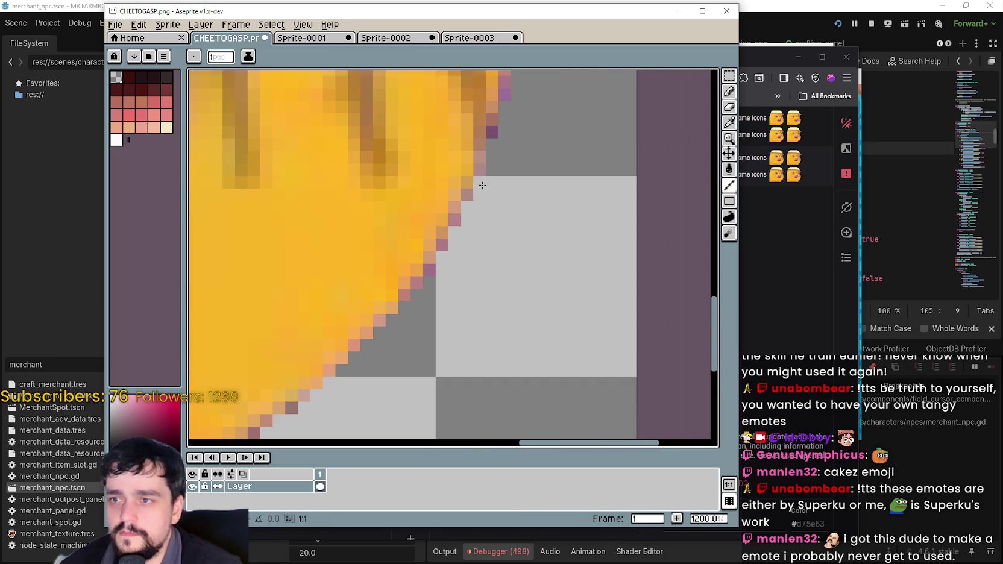
pyautogui.scroll(3, 500, 193)
pyautogui.scroll(-5, 518, 183)
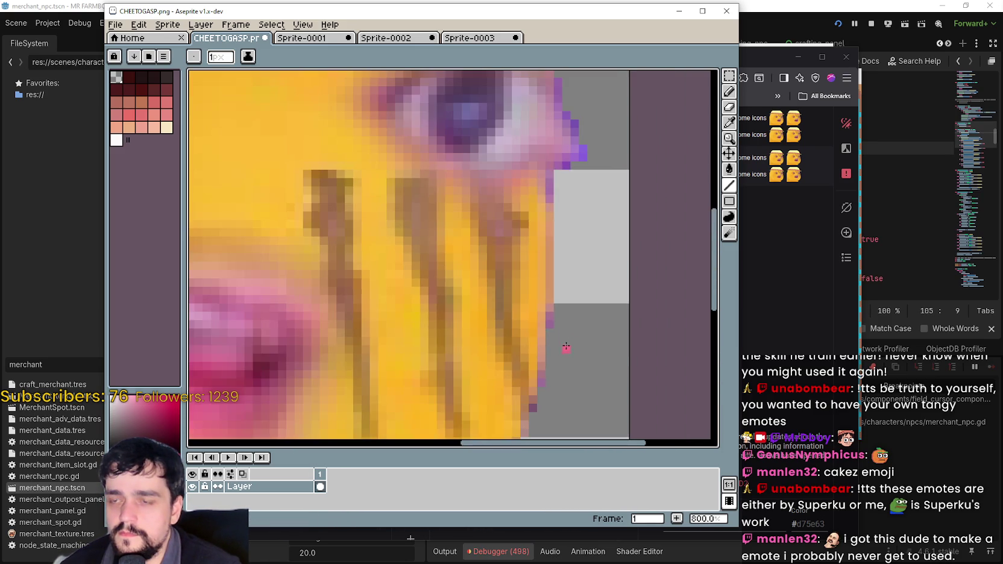
pyautogui.scroll(6, 590, 226)
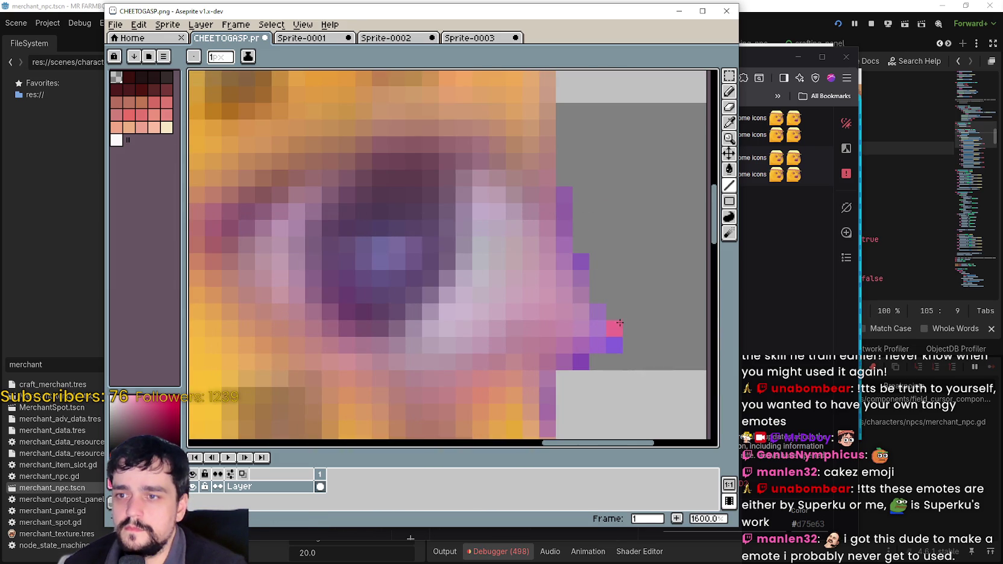
pyautogui.scroll(-6, 631, 341)
pyautogui.scroll(5, 635, 332)
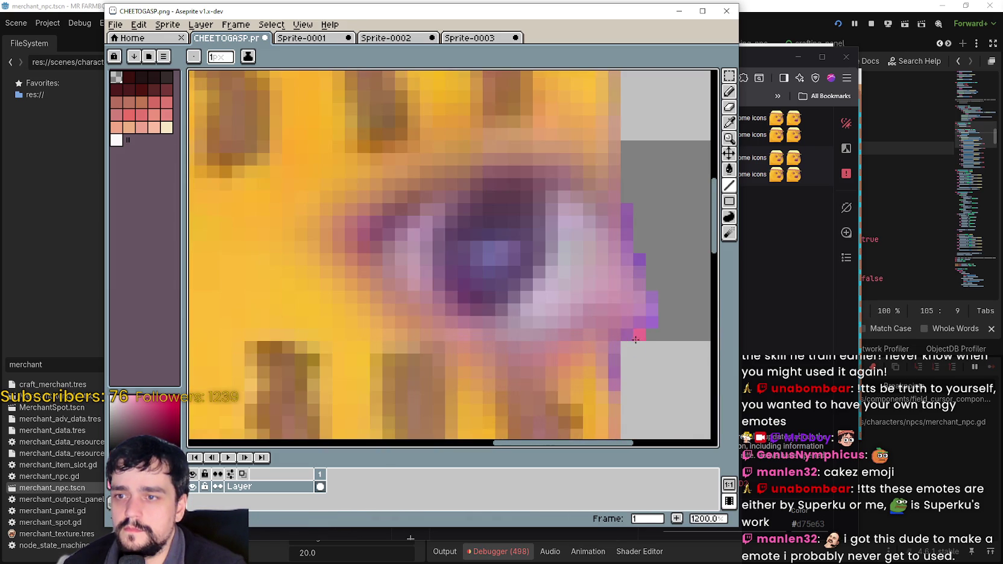
pyautogui.scroll(-4, 650, 349)
pyautogui.scroll(2, 631, 190)
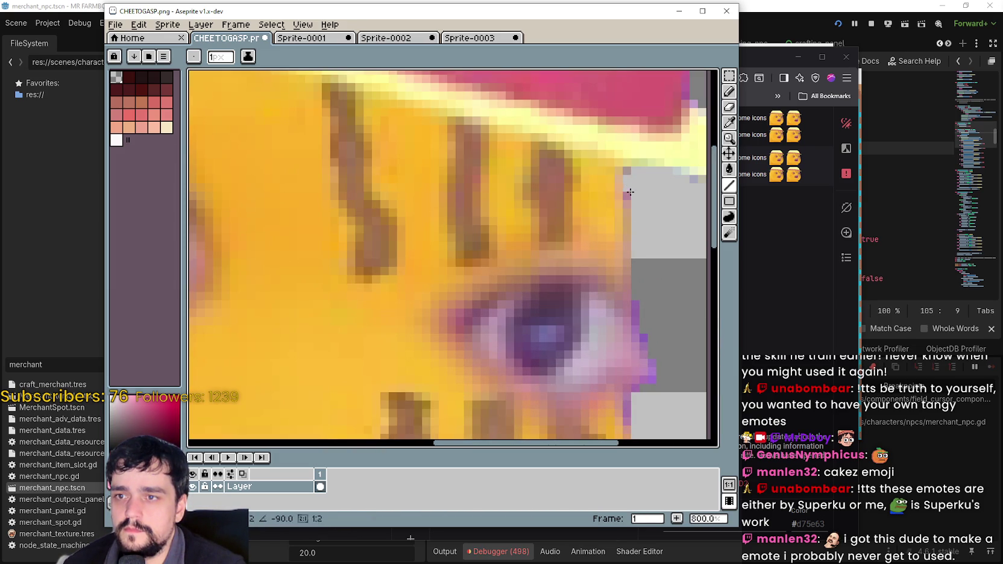
pyautogui.click(627, 195)
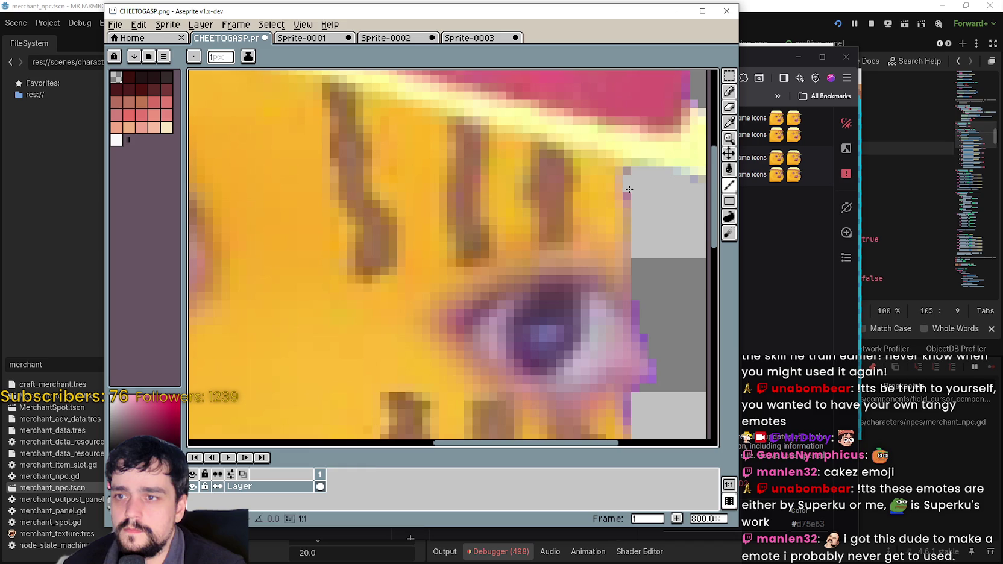
# - Sample the pink skin colour beside the eye with the Eyedropper
pyautogui.click(729, 122)
pyautogui.scroll(1, 643, 180)
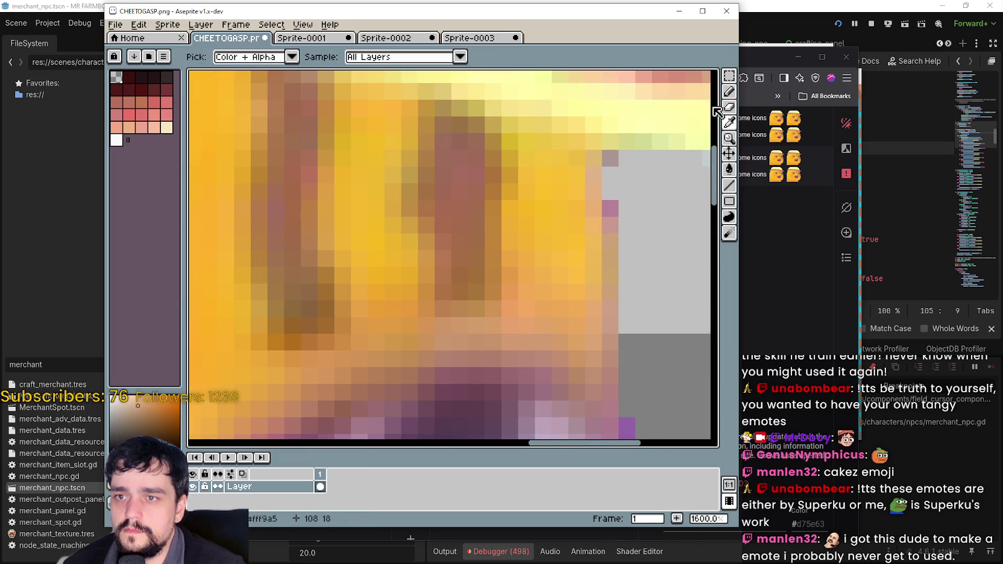
pyautogui.press('l')
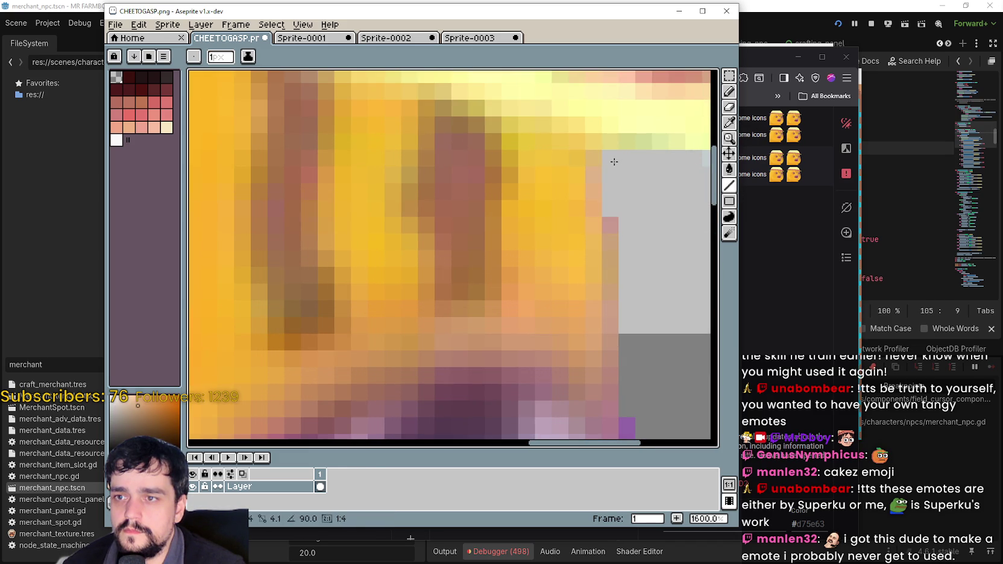
pyautogui.scroll(-3, 646, 277)
pyautogui.scroll(1, 666, 332)
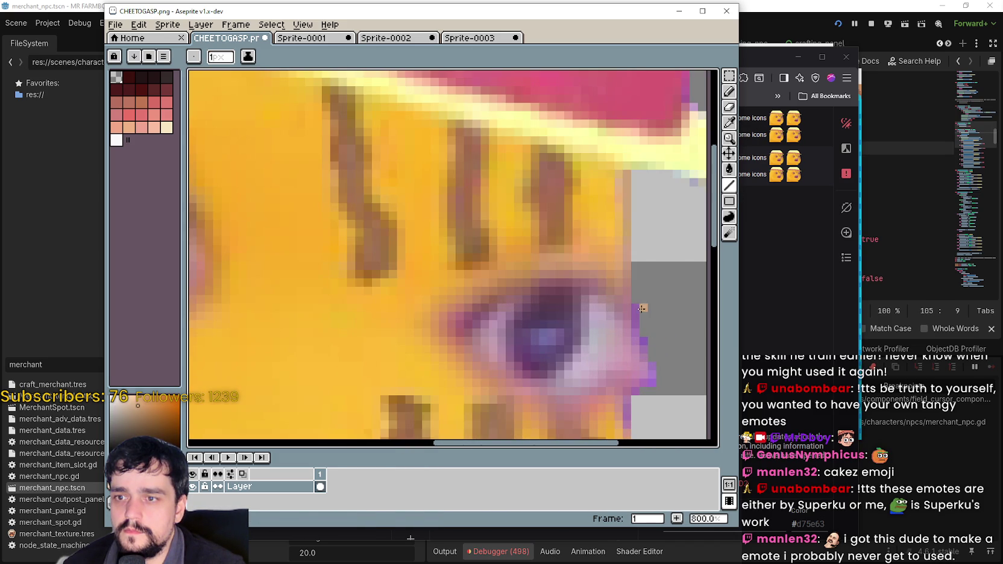
pyautogui.scroll(1, 641, 326)
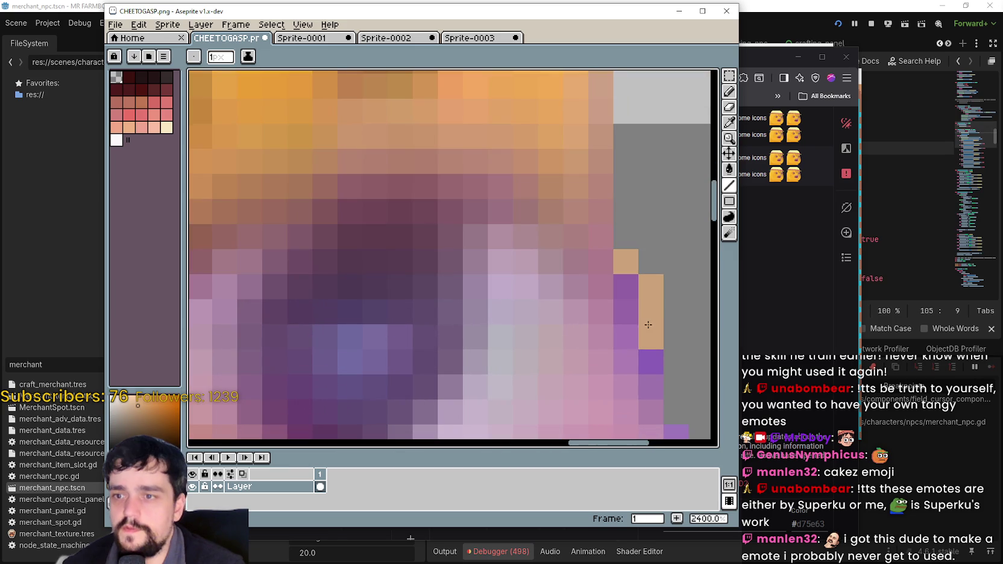
pyautogui.scroll(-1, 642, 326)
pyautogui.moveTo(585, 305); pyautogui.dragTo(605, 254)
pyautogui.scroll(1, 605, 259)
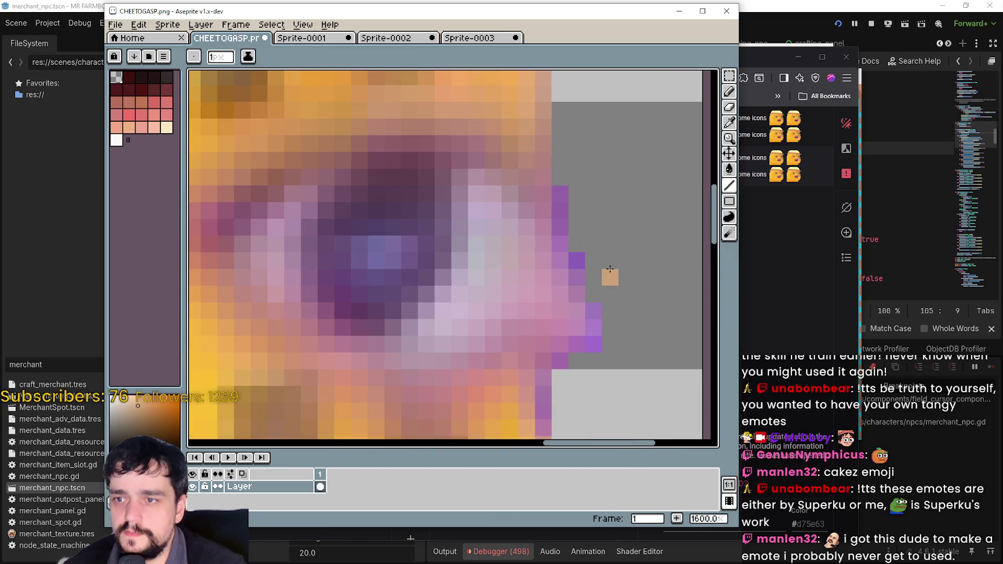
pyautogui.click(729, 122)
pyautogui.scroll(1, 555, 273)
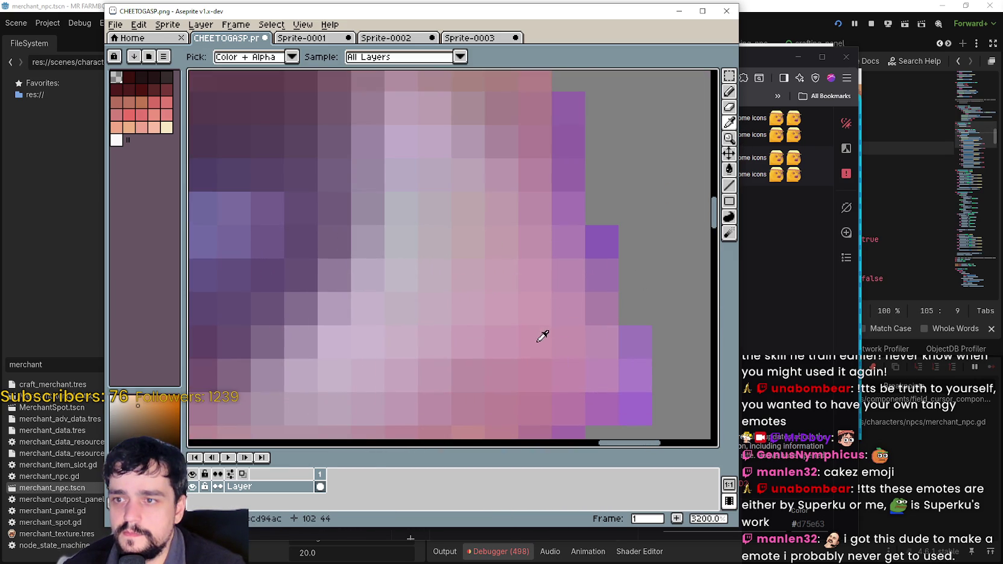
pyautogui.scroll(-1, 564, 336)
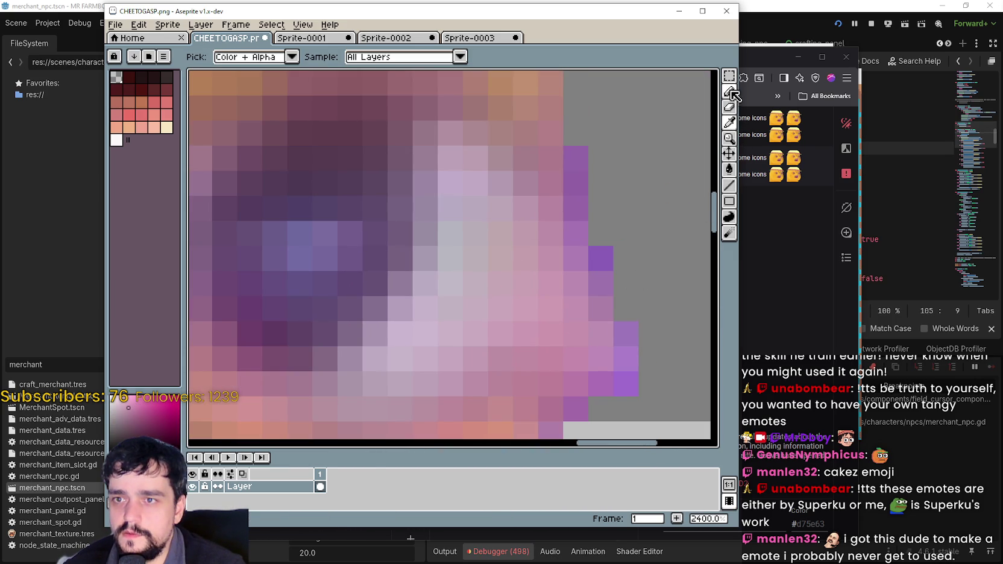
# - Draw a 1px pink line over the purple pixels up the right outline
pyautogui.click(729, 185)
pyautogui.click(622, 377)
pyautogui.moveTo(621, 377)
pyautogui.mouseDown()
pyautogui.moveTo(624, 334)
pyautogui.moveTo(605, 307)
pyautogui.moveTo(575, 160)
pyautogui.mouseUp()
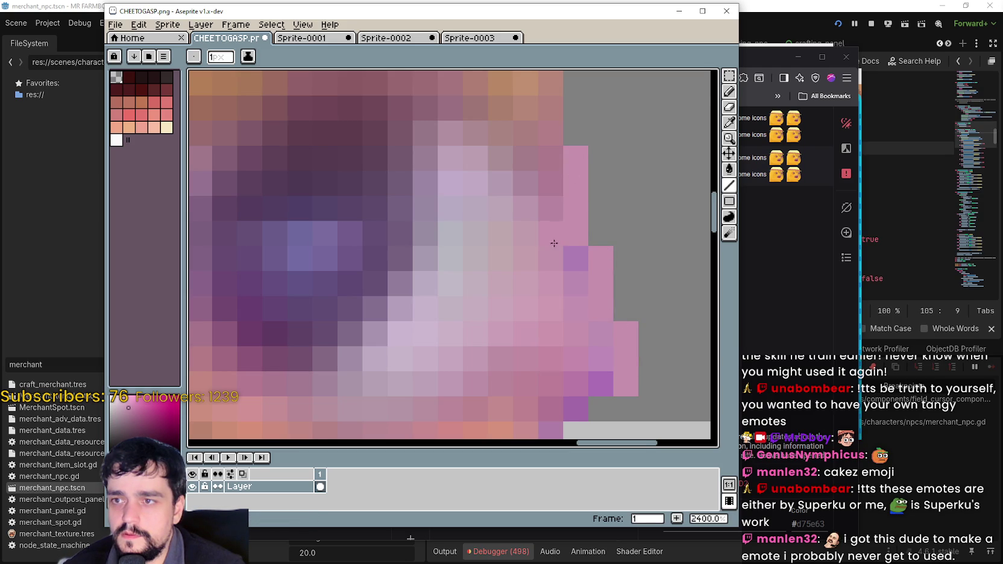
pyautogui.scroll(-6, 572, 289)
pyautogui.scroll(1, 572, 297)
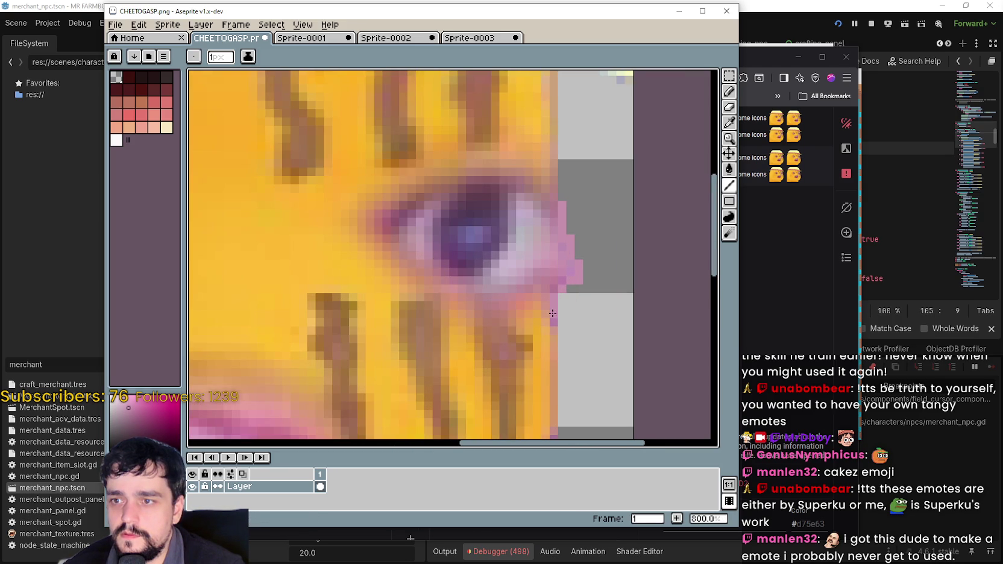
pyautogui.scroll(-4, 598, 375)
pyautogui.scroll(1, 603, 338)
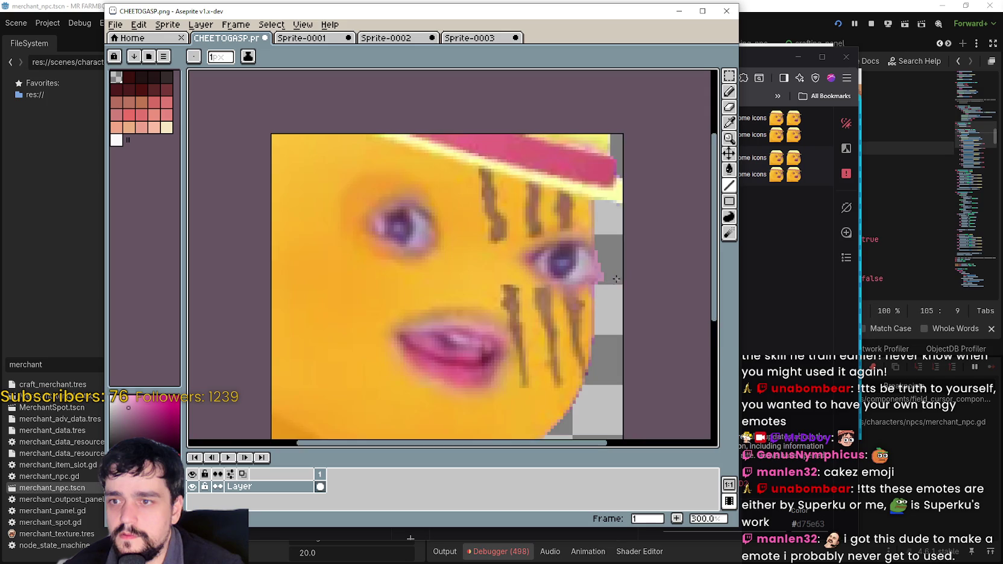
pyautogui.scroll(-2, 608, 300)
pyautogui.scroll(9, 608, 299)
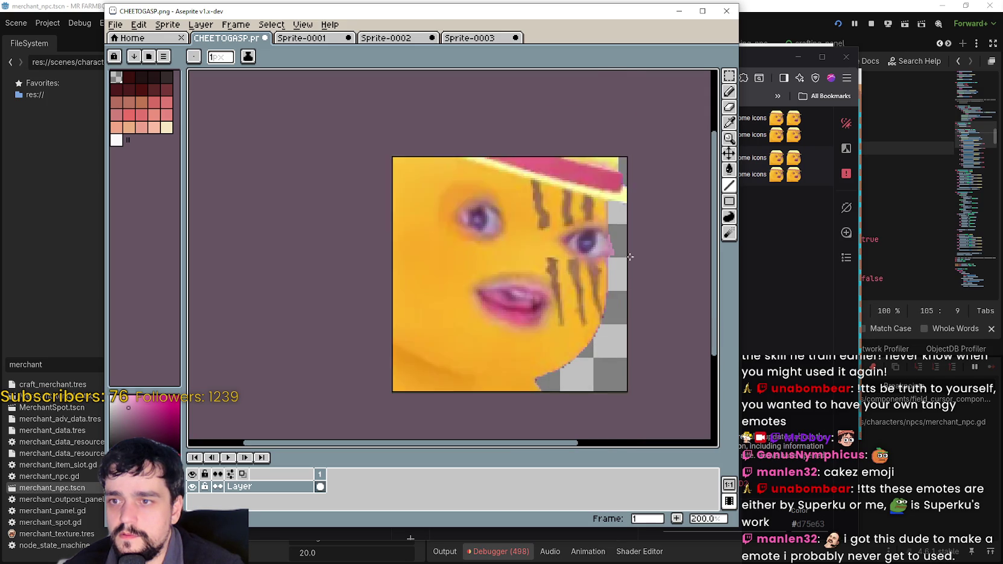
pyautogui.scroll(-4, 585, 193)
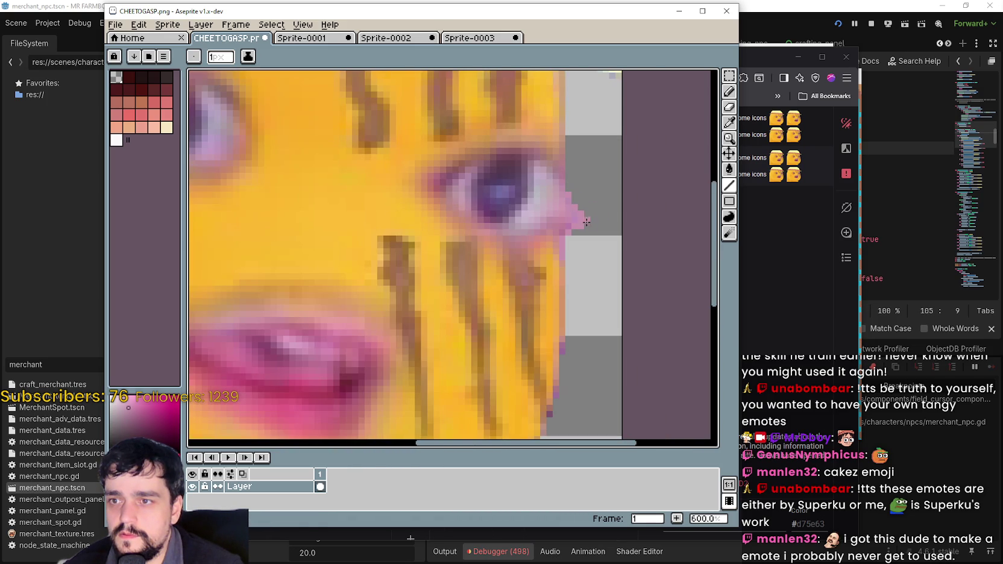
pyautogui.scroll(-4, 586, 257)
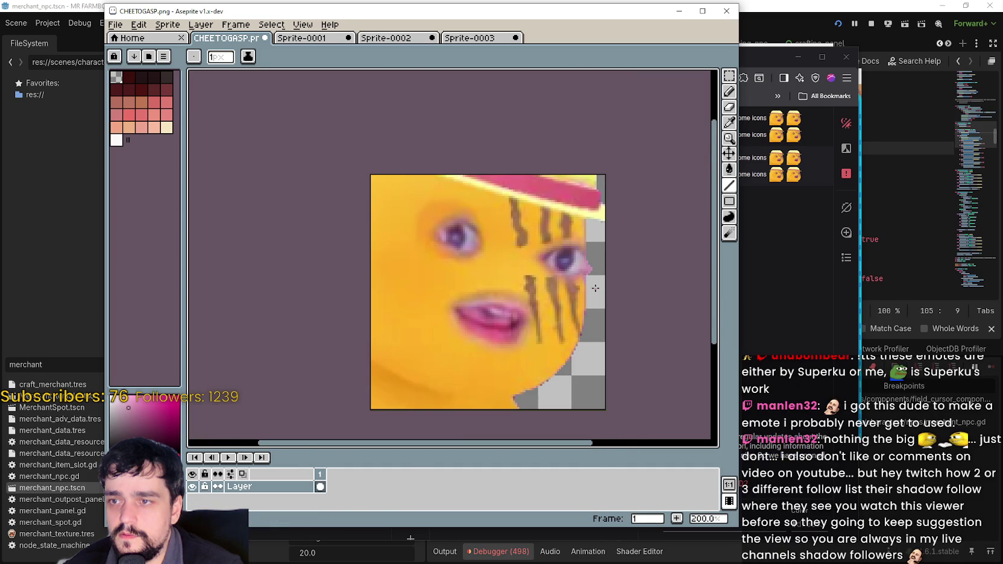
pyautogui.scroll(4, 593, 283)
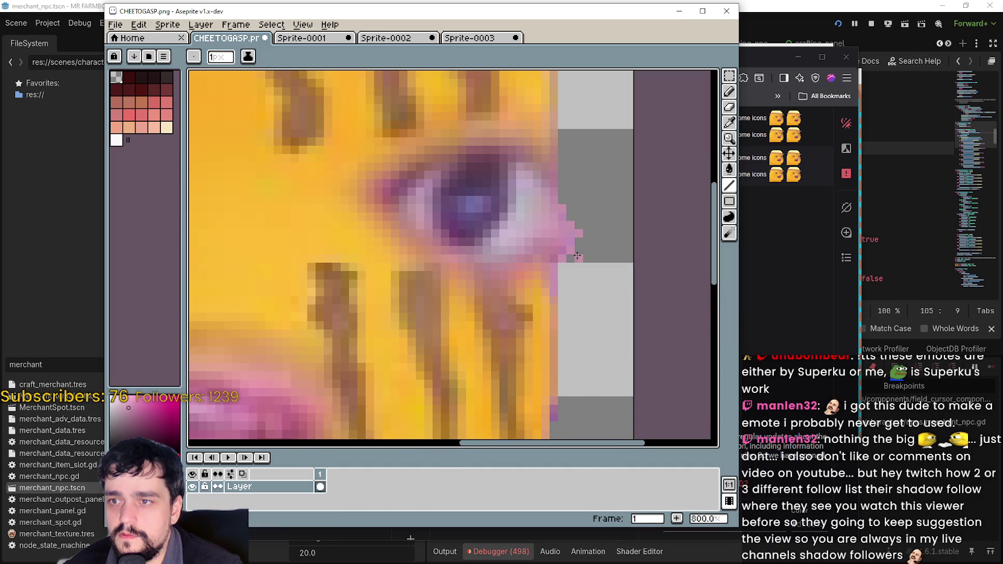
pyautogui.scroll(-4, 592, 289)
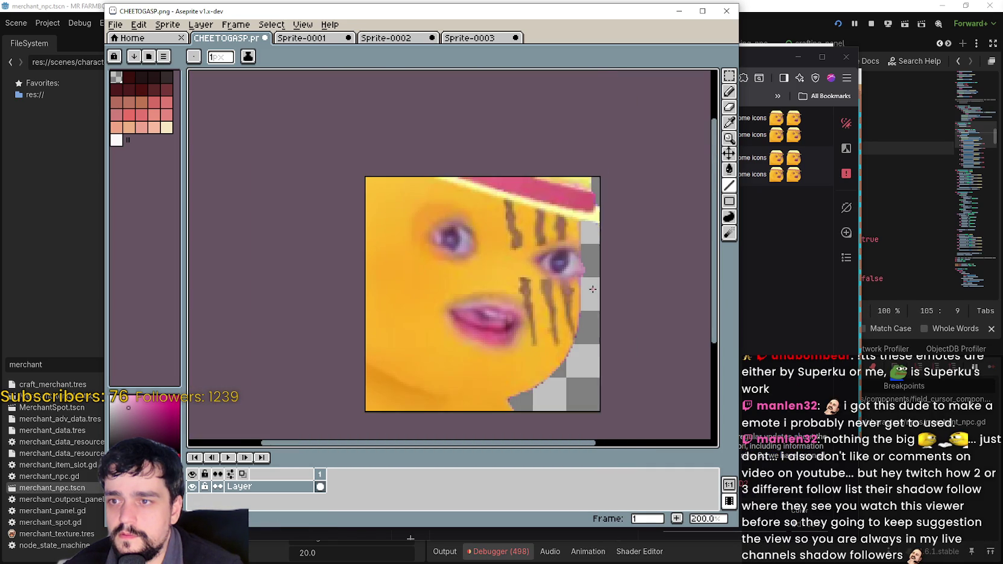
pyautogui.scroll(4, 592, 290)
pyautogui.scroll(-4, 584, 302)
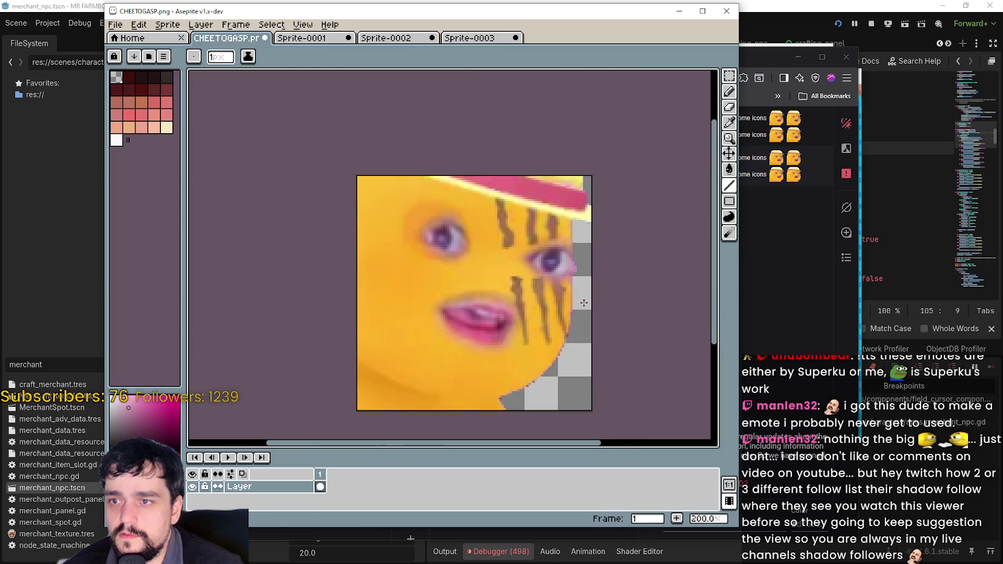
pyautogui.scroll(-1, 583, 303)
pyautogui.scroll(7, 582, 298)
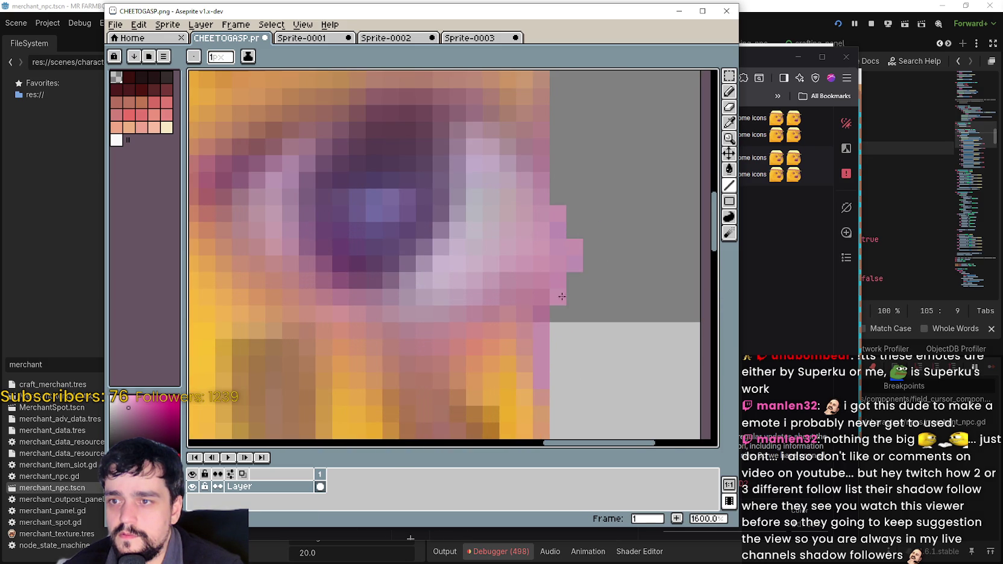
pyautogui.scroll(-4, 582, 279)
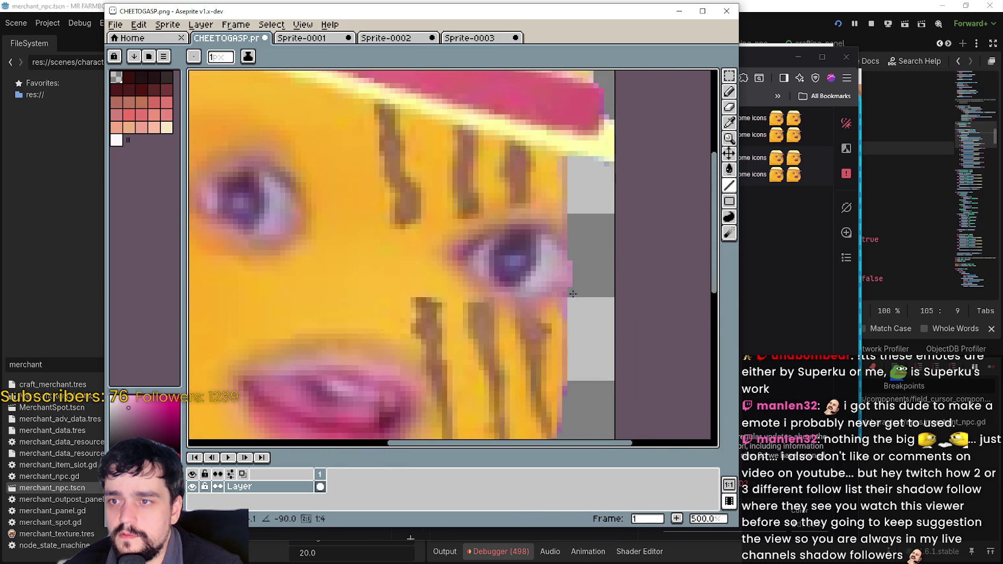
pyautogui.scroll(-4, 580, 288)
pyautogui.scroll(4, 576, 295)
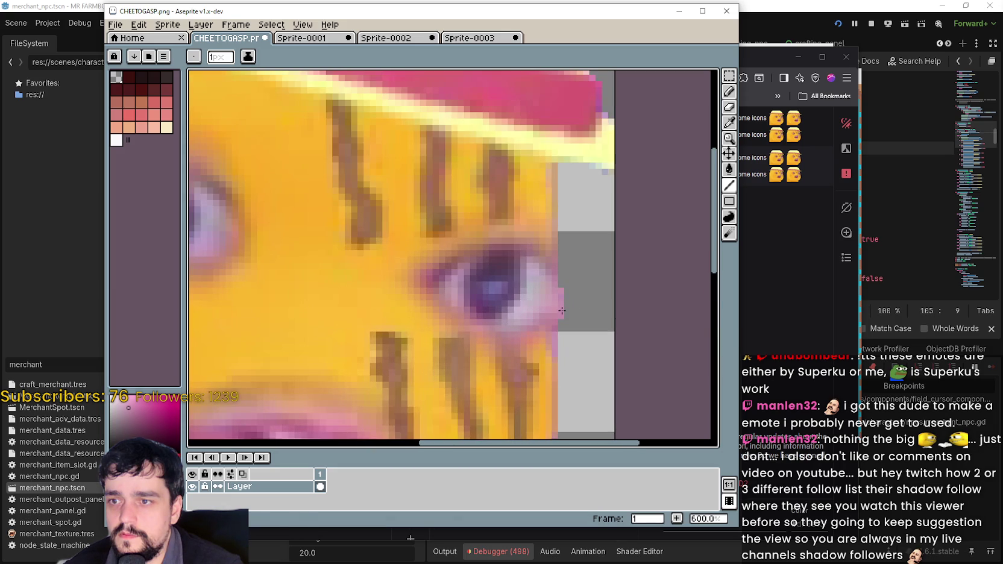
pyautogui.scroll(-3, 564, 286)
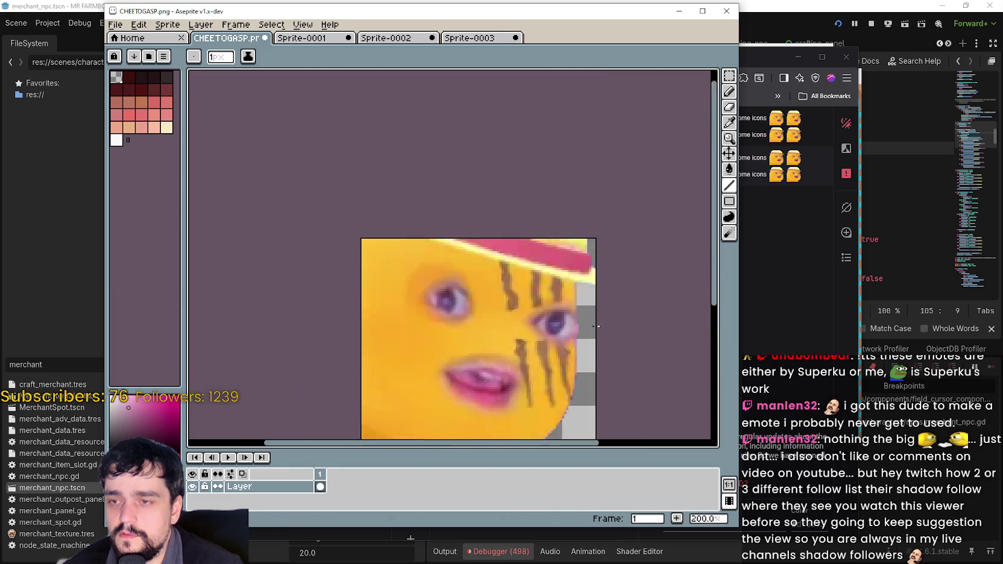
pyautogui.scroll(3, 574, 316)
pyautogui.scroll(-4, 566, 369)
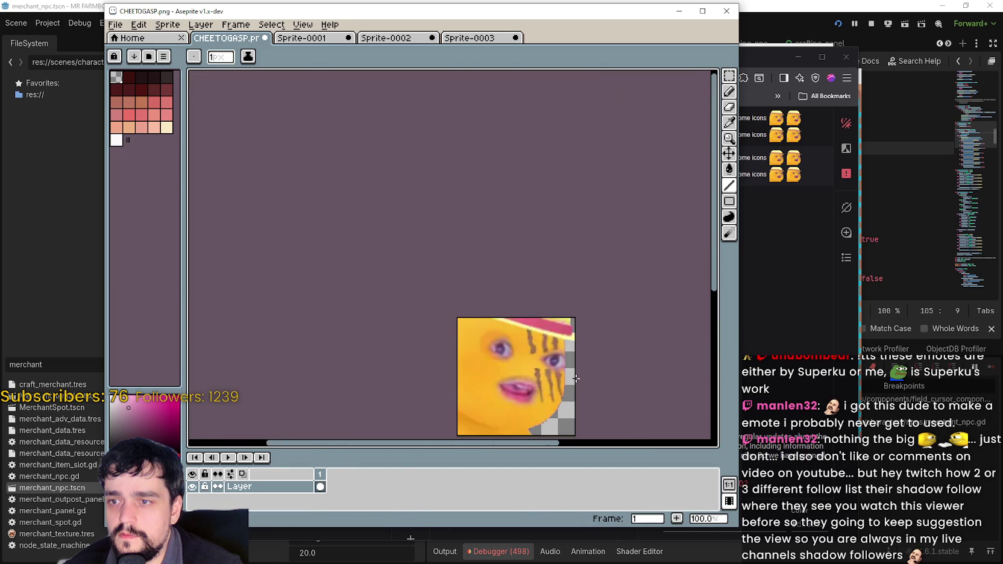
pyautogui.scroll(2, 575, 378)
pyautogui.scroll(1, 576, 378)
pyautogui.scroll(-4, 578, 377)
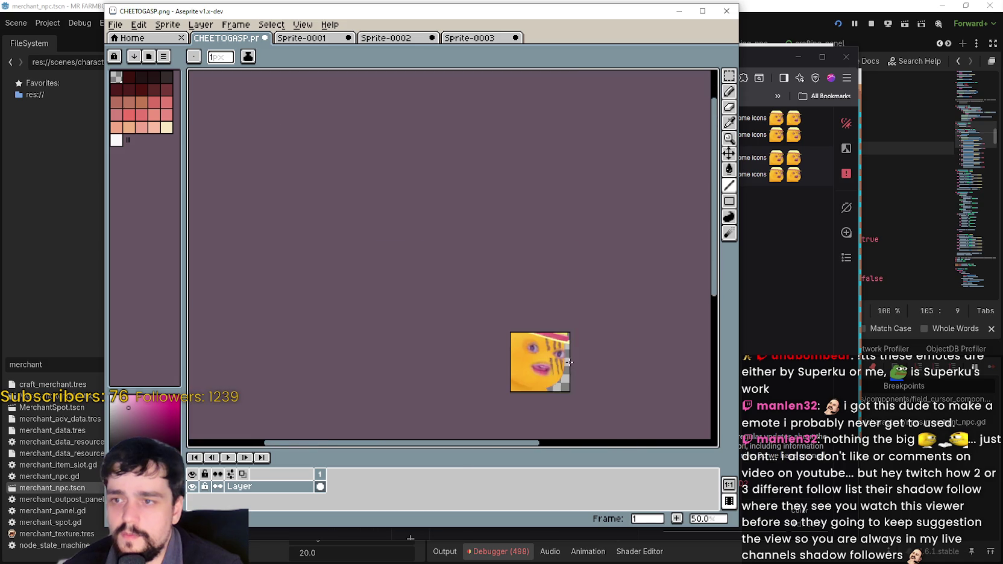
pyautogui.scroll(1, 597, 372)
pyautogui.moveTo(606, 364); pyautogui.dragTo(608, 326)
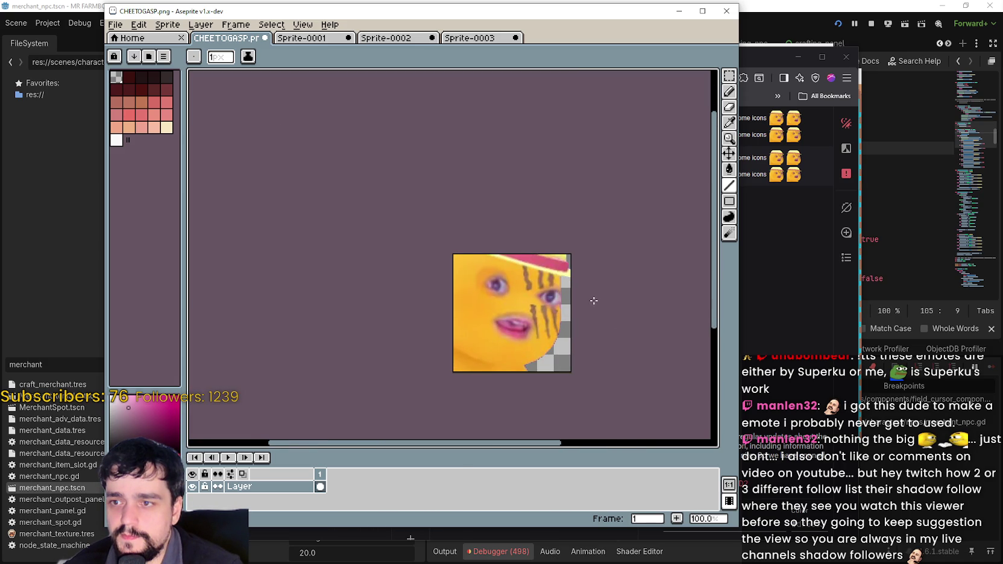
pyautogui.scroll(3, 594, 299)
pyautogui.scroll(-3, 592, 298)
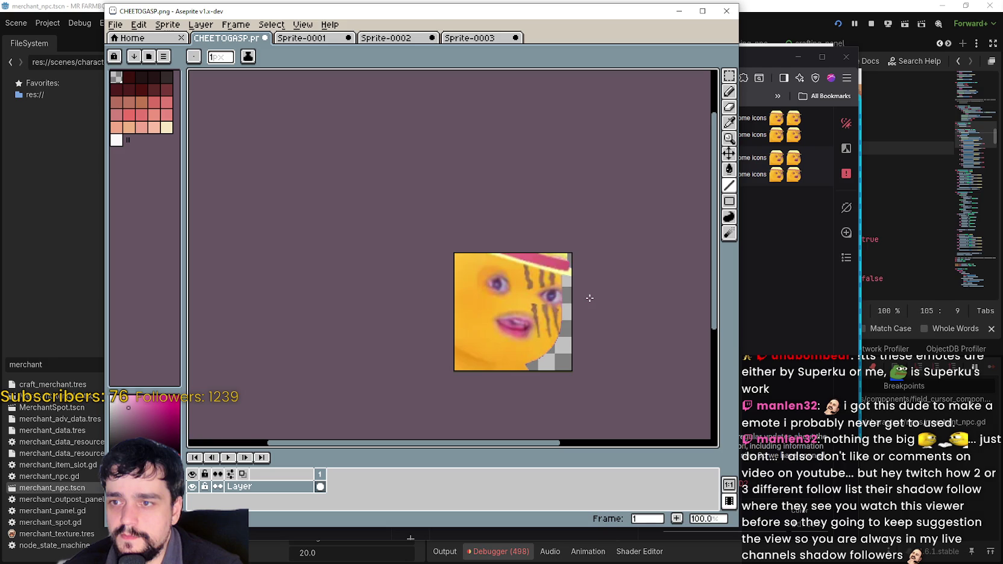
pyautogui.hscroll(1, 529, 294)
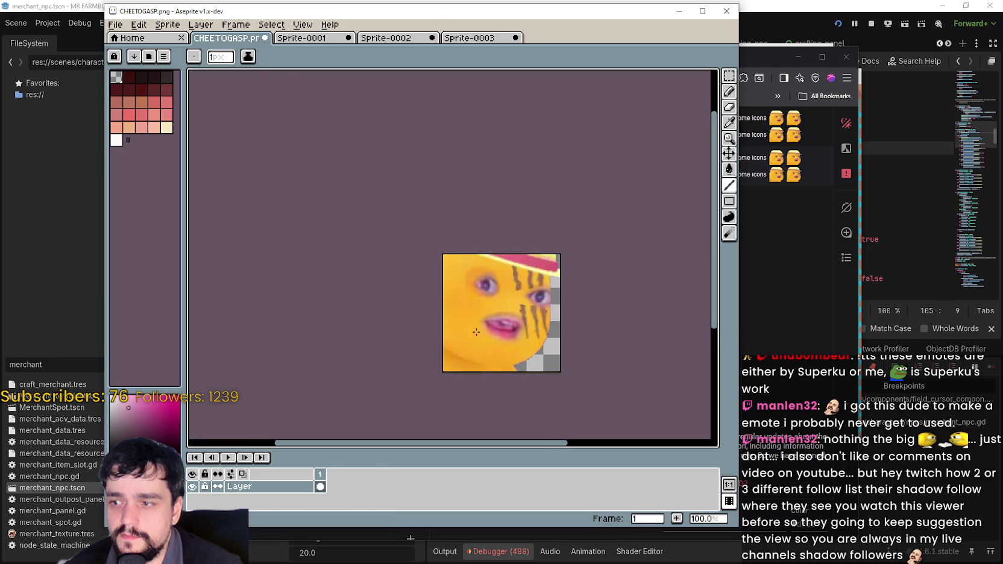
# - Save As, renaming CHEETOGASP.png to CHEETOWTF.png in the emotes folder
pyautogui.click(116, 24)
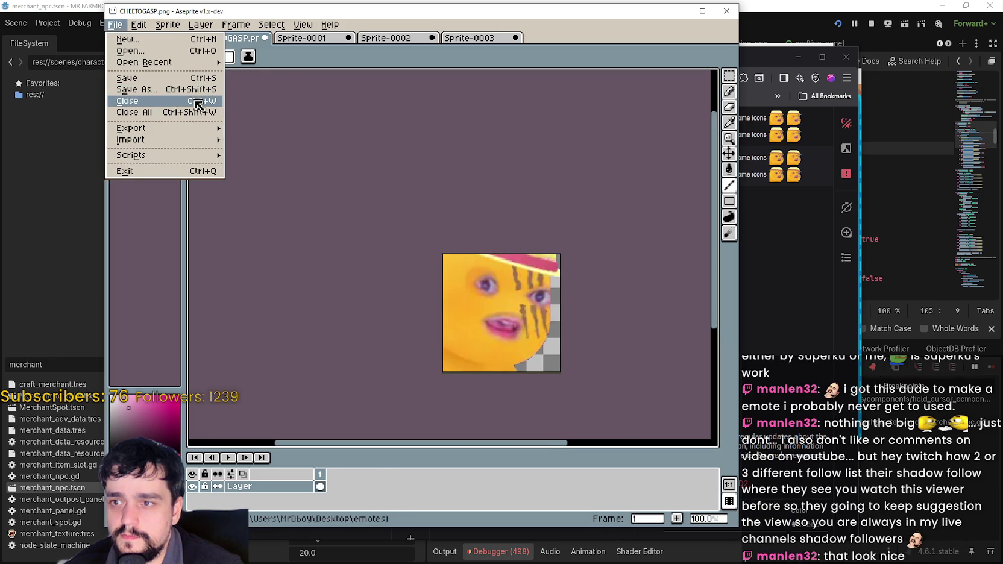
pyautogui.press('Return')
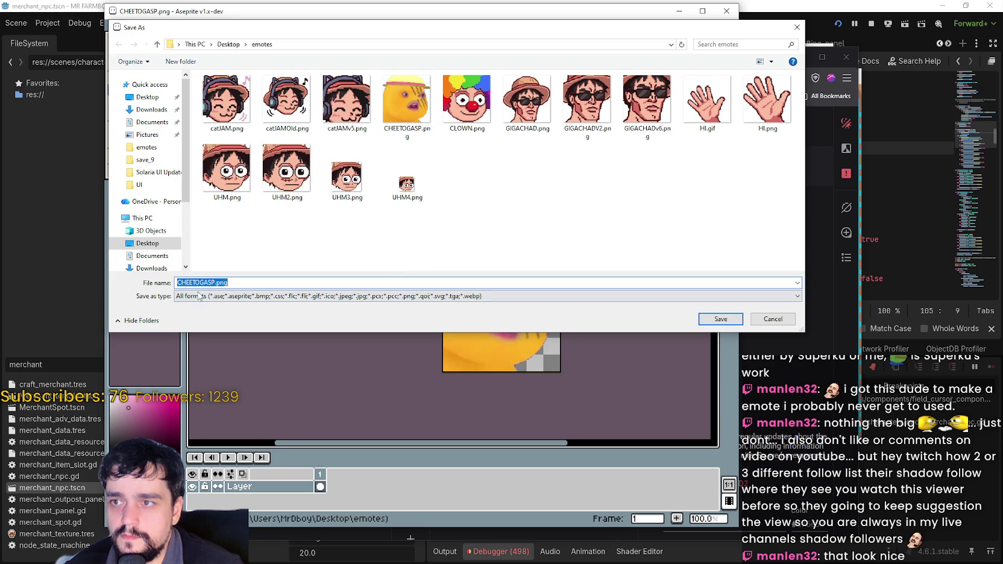
pyautogui.click(346, 215)
pyautogui.click(213, 282)
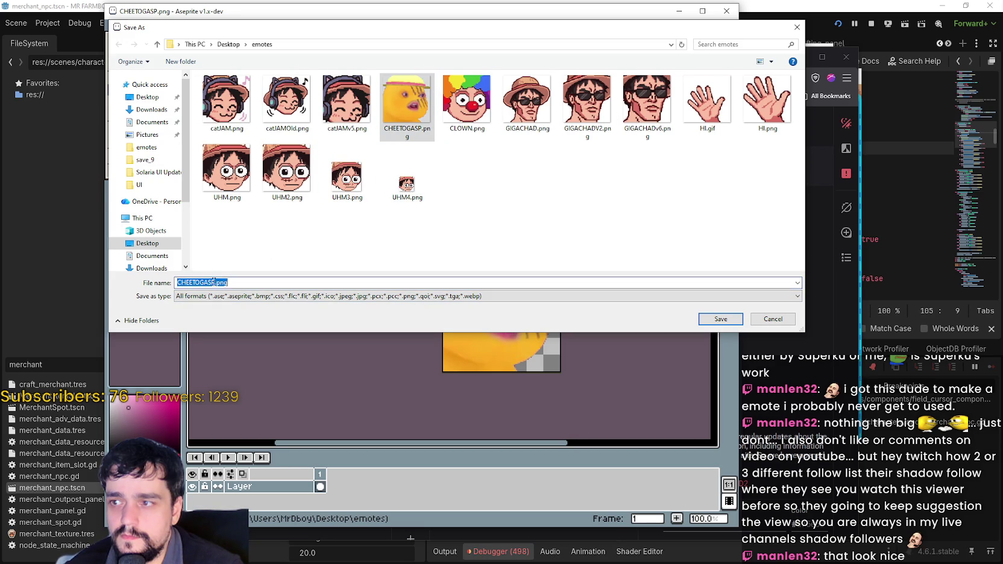
pyautogui.click(212, 282)
pyautogui.moveTo(213, 281); pyautogui.dragTo(209, 282)
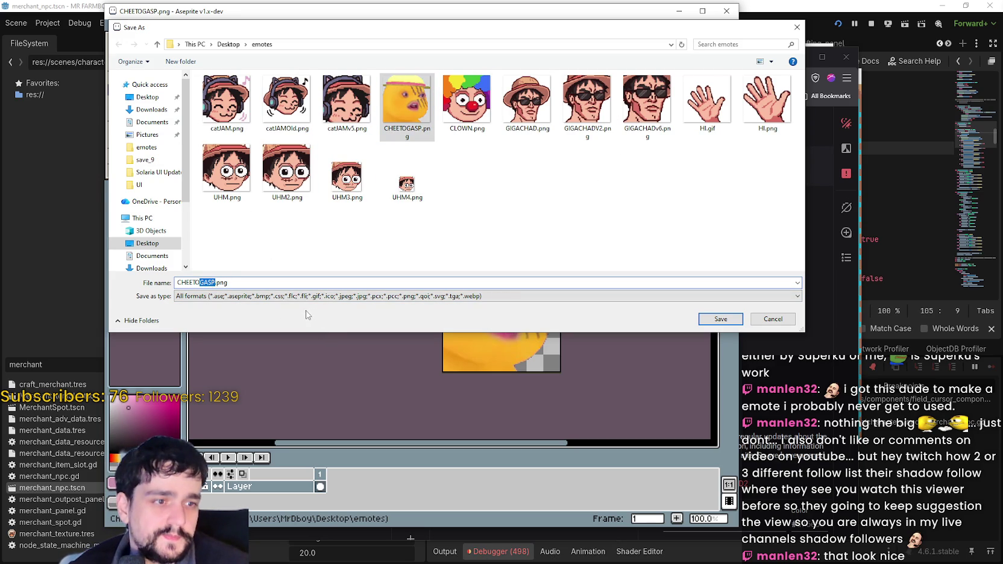
pyautogui.write('WTF')
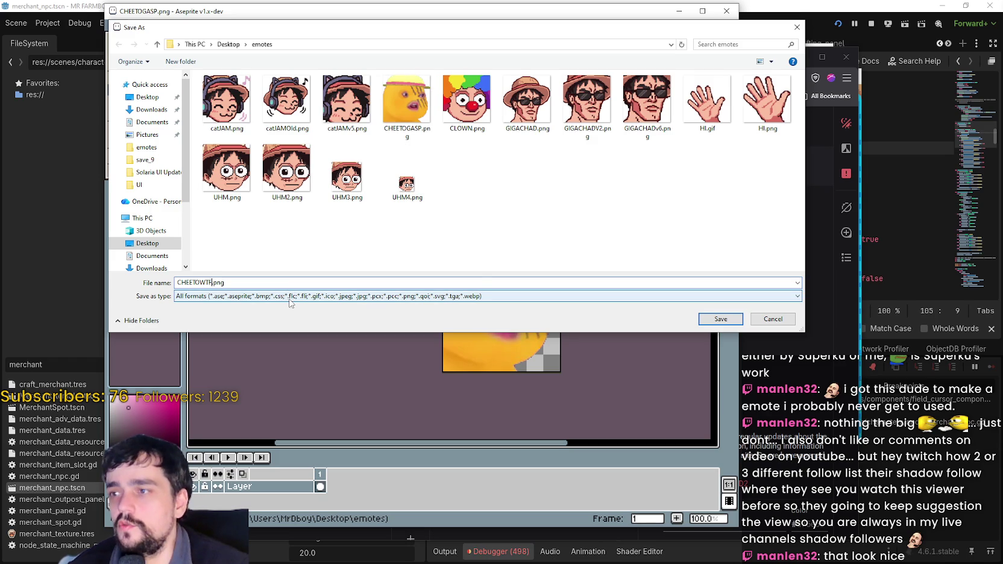
pyautogui.click(722, 321)
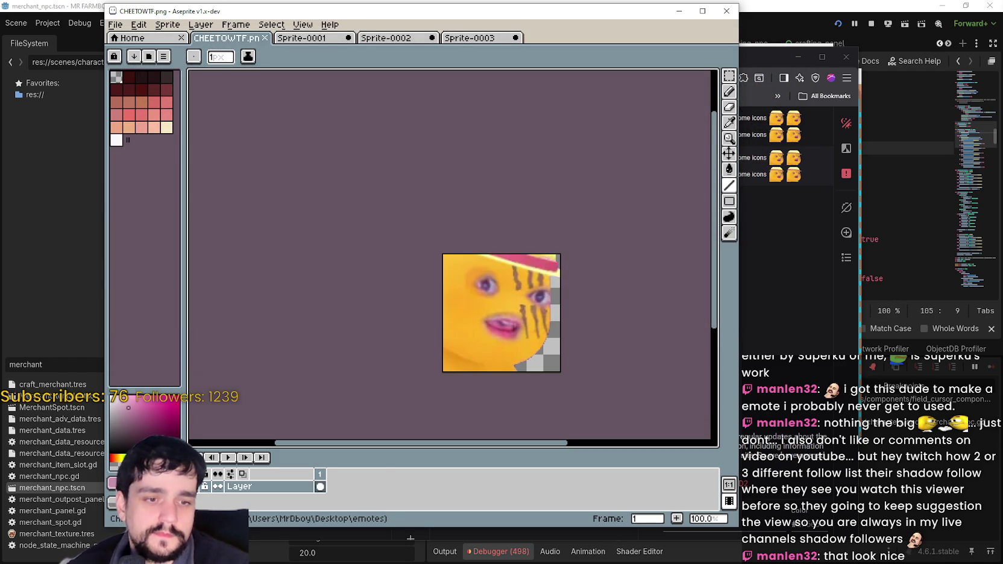
# - Drag CHEETOWTF.png into the first emote test set and remove the extra small copy
pyautogui.click(777, 275)
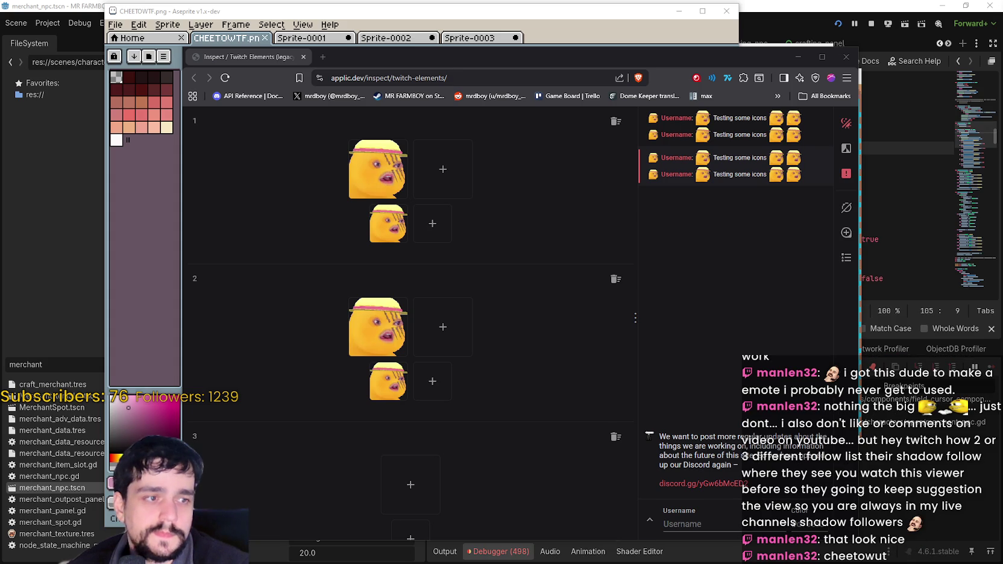
pyautogui.moveTo(632, 265)
pyautogui.mouseDown()
pyautogui.moveTo(507, 283)
pyautogui.moveTo(440, 170)
pyautogui.moveTo(408, 156)
pyautogui.moveTo(425, 219)
pyautogui.mouseUp()
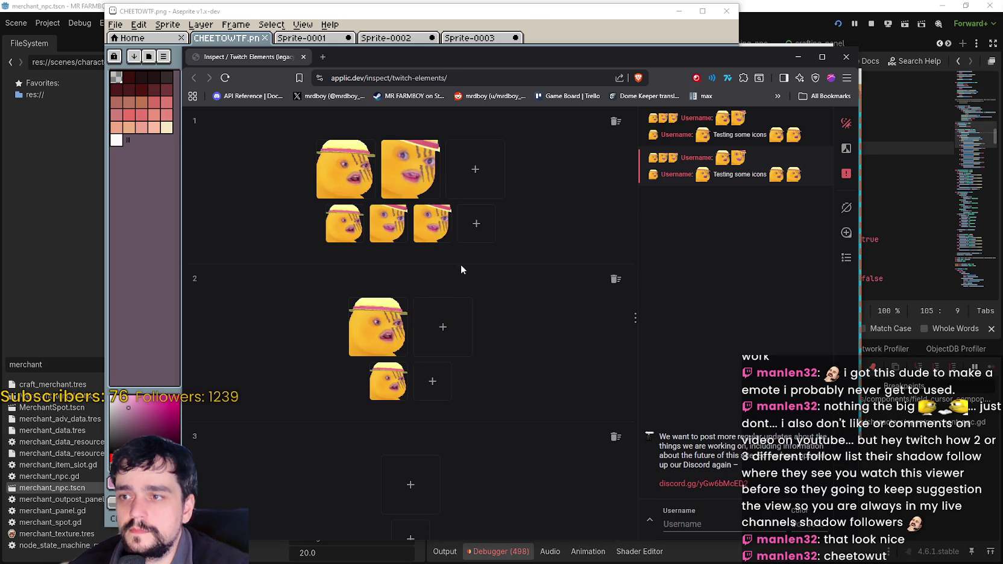
pyautogui.click(441, 227)
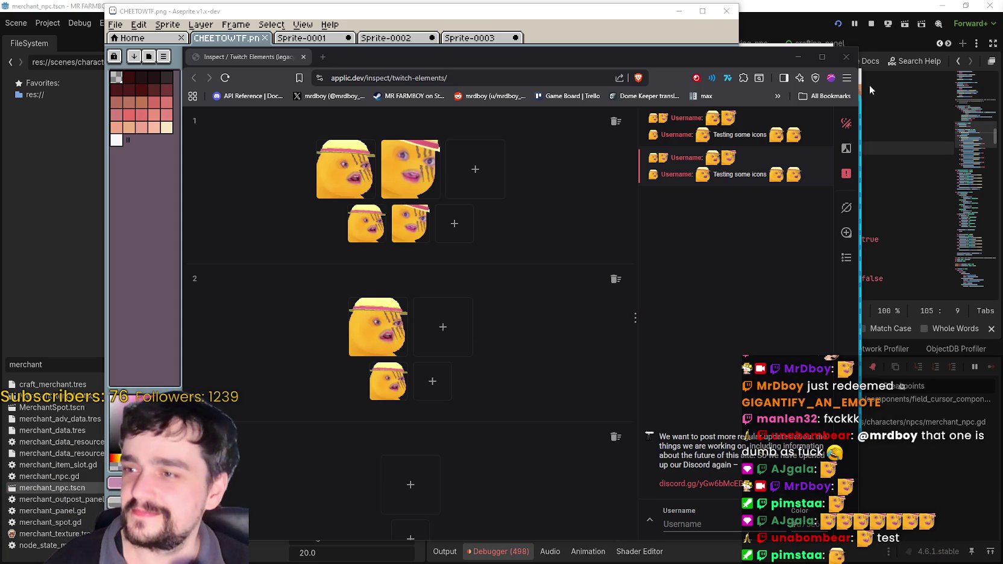
# - Quit Aseprite, discarding Sprite-0002 and Sprite-0003 without saving
pyautogui.click(794, 55)
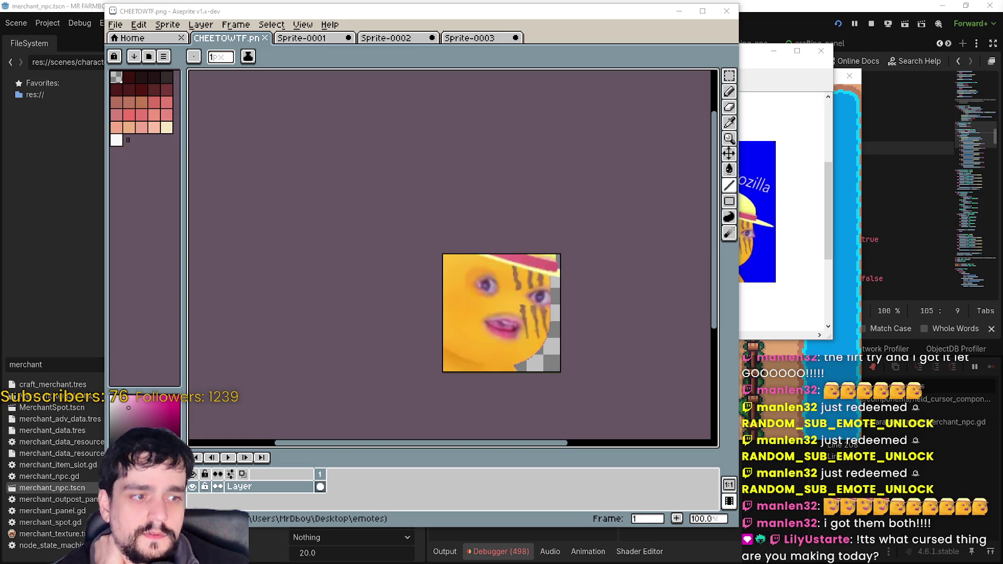
pyautogui.click(727, 11)
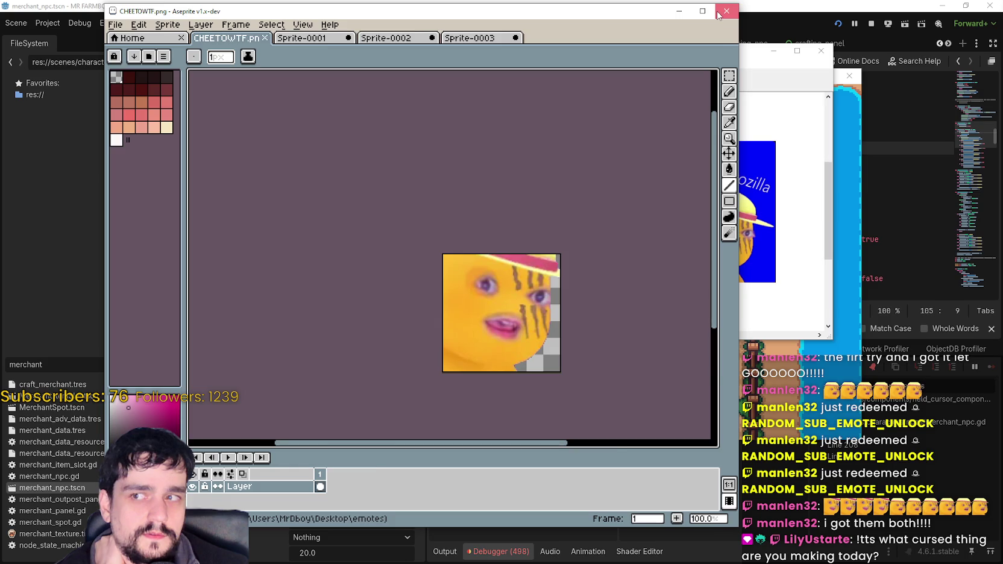
pyautogui.click(449, 298)
pyautogui.click(446, 295)
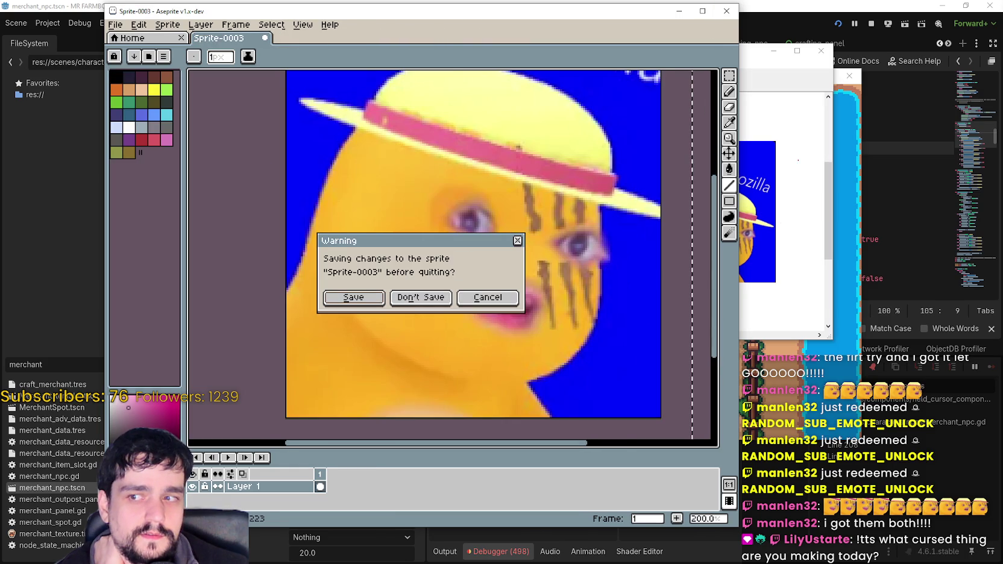
pyautogui.click(445, 297)
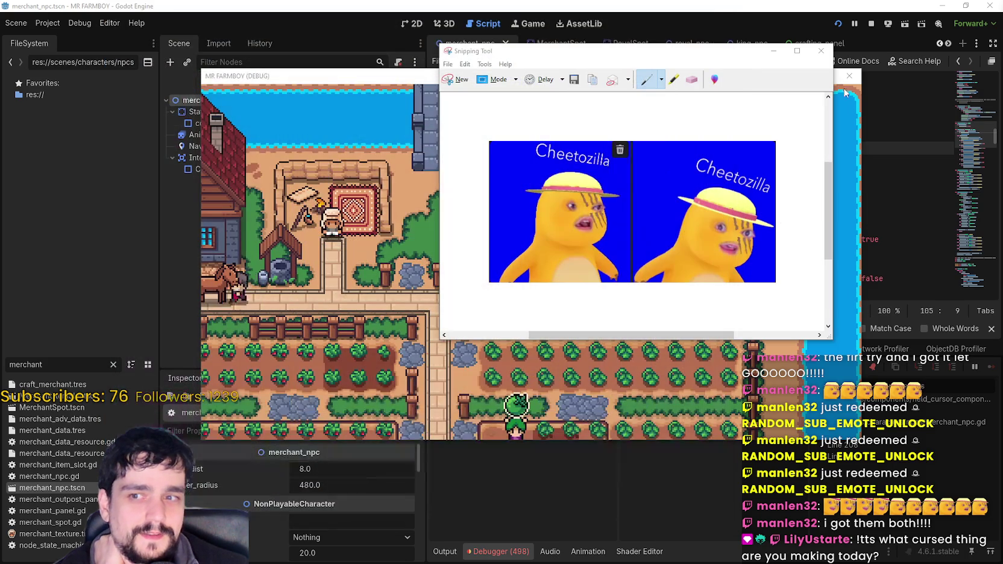
pyautogui.click(820, 51)
# - Discard the Cheetozilla snip without saving
pyautogui.click(680, 202)
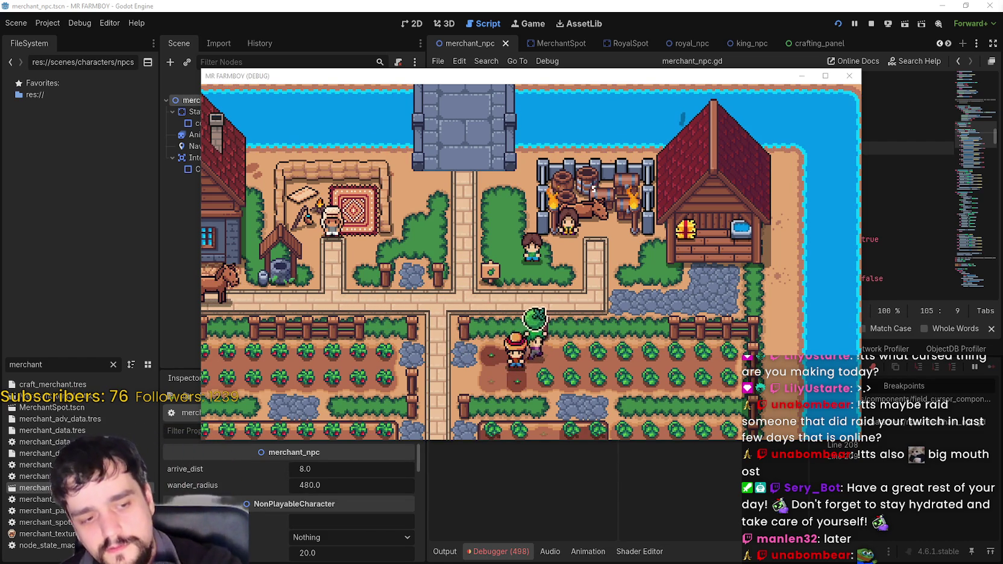
# - Attack the green creature with Space, then walk the farmer down and right
pyautogui.press('space')
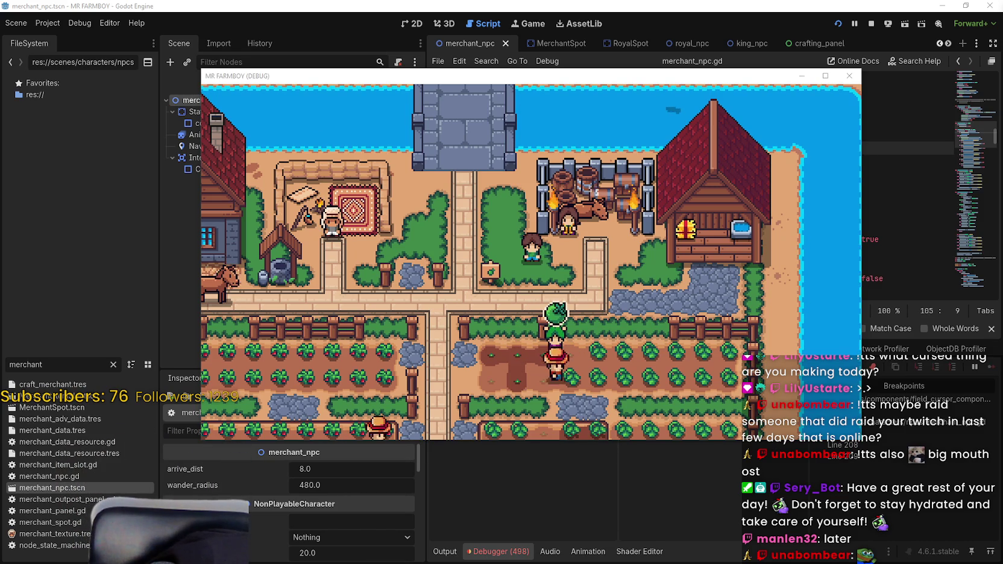
pyautogui.press('Down')
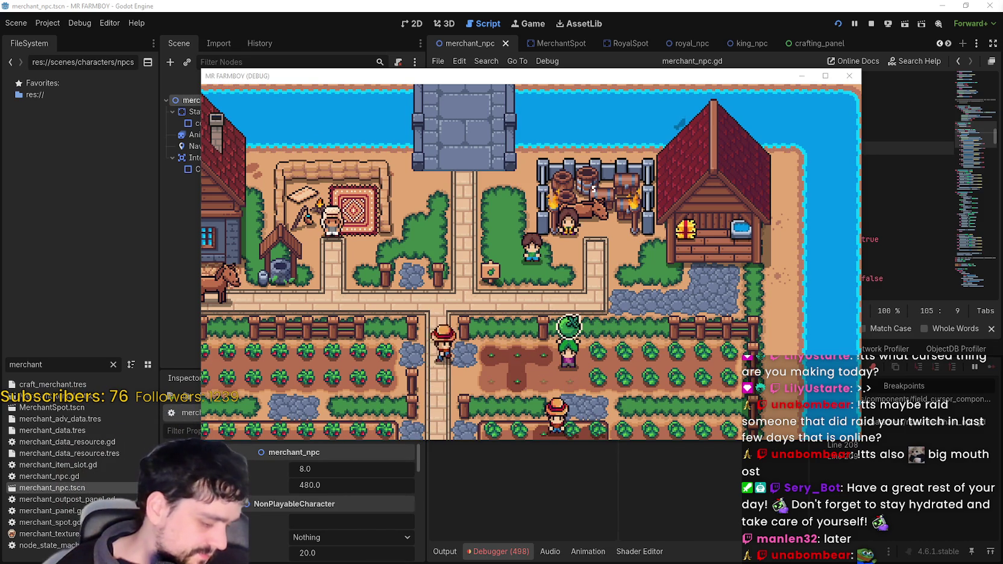
pyautogui.press('Right')
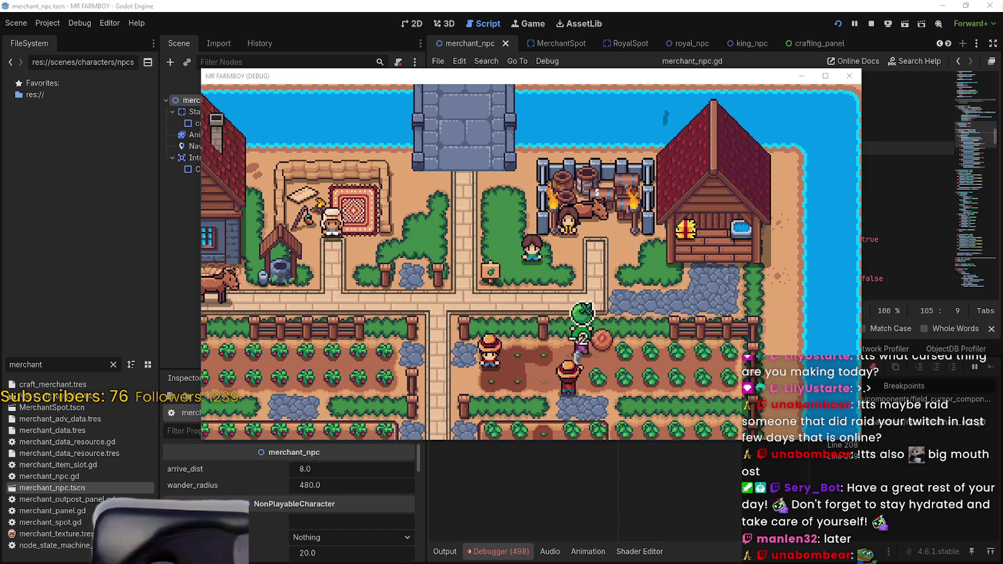